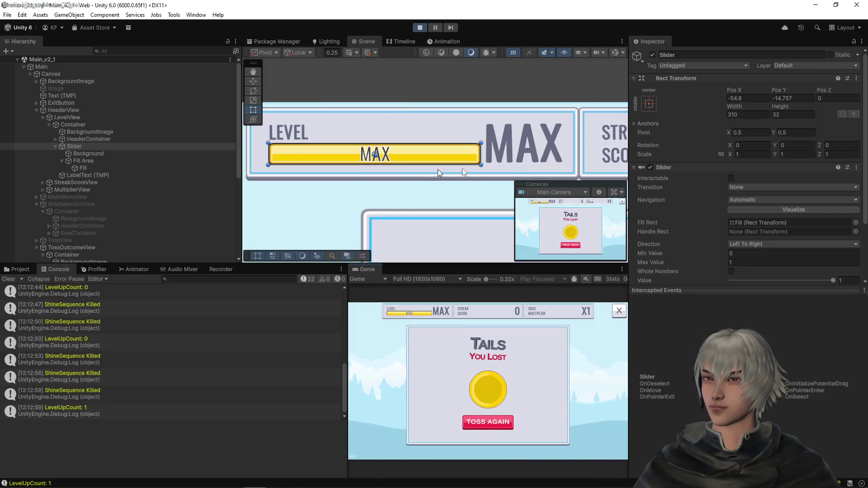
- Restart Play mode, start the game and call heads on the first toss
left_click(419, 27)
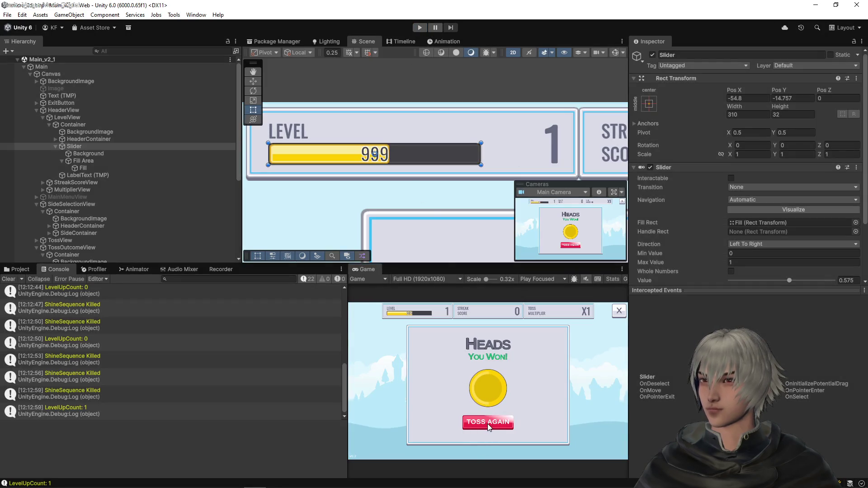
left_click(419, 27)
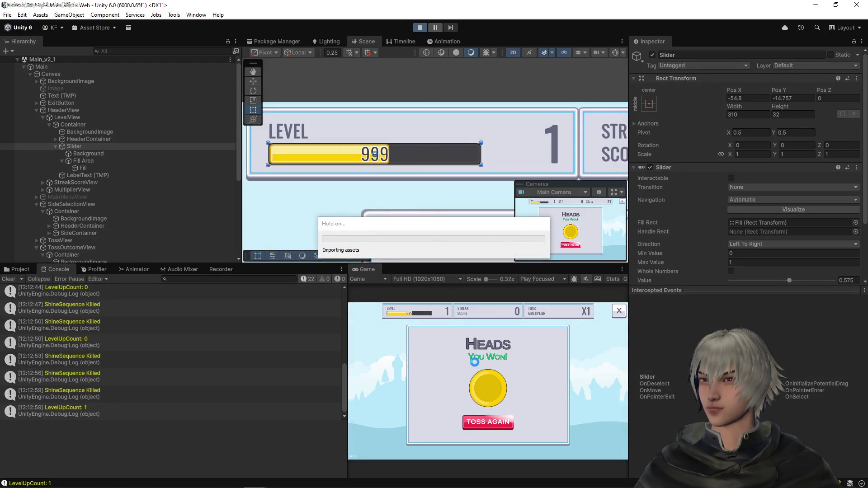
left_click(478, 411)
left_click(471, 417)
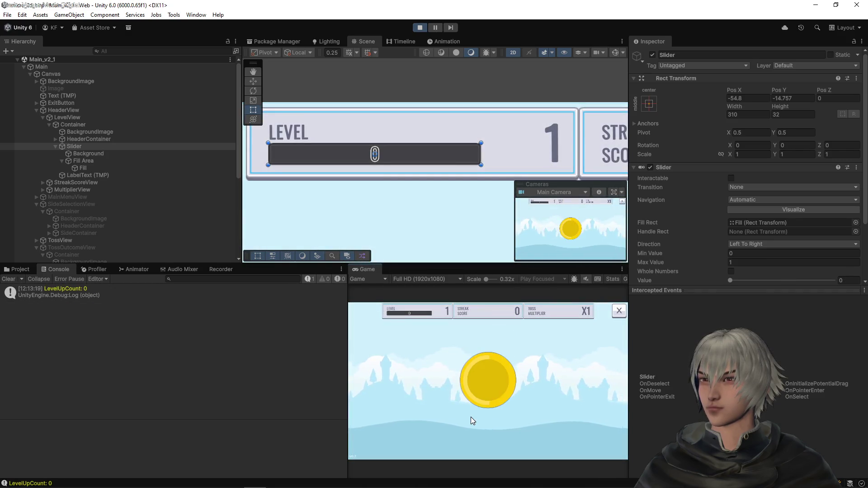
- Toss repeatedly with heads through losses and a win to start a streak
left_click(470, 417)
left_click(471, 417)
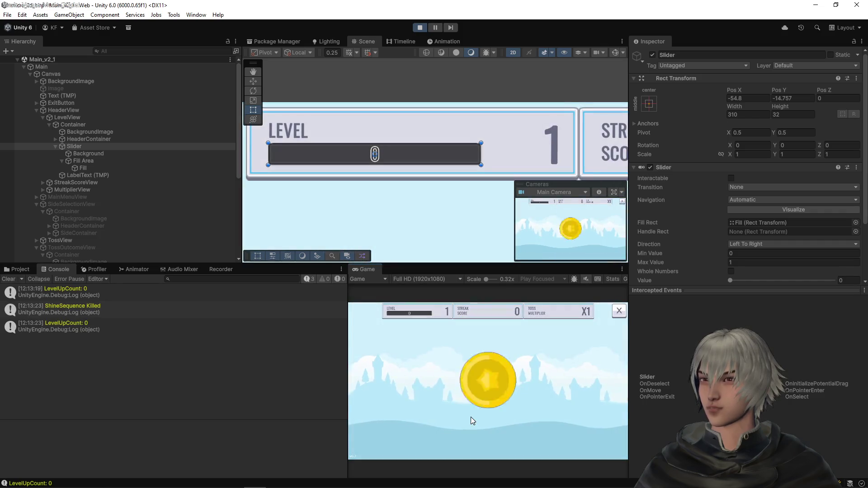
left_click(471, 417)
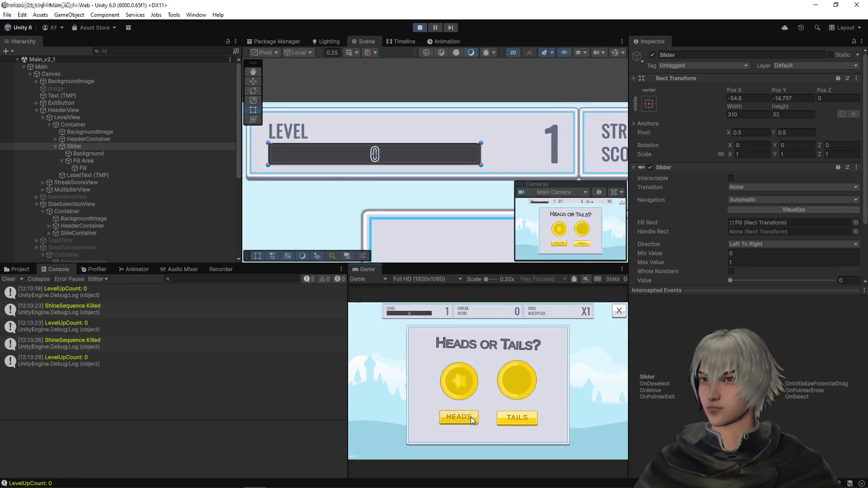
left_click(471, 417)
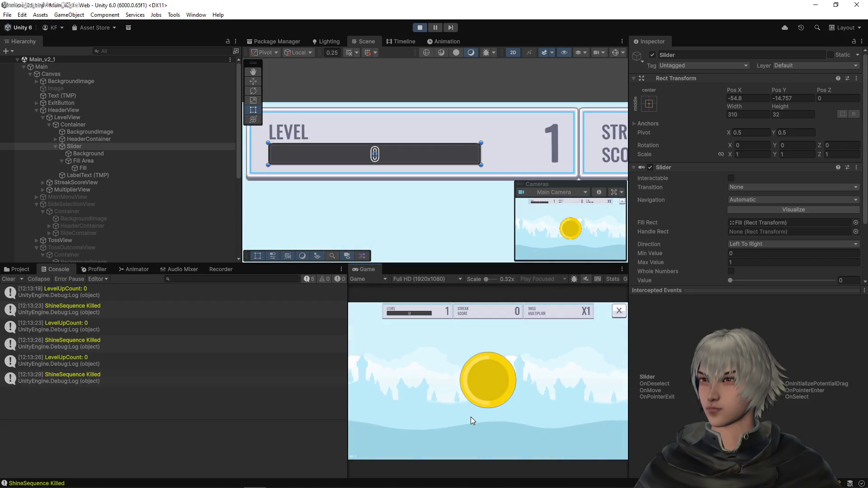
left_click(471, 417)
left_click(471, 417)
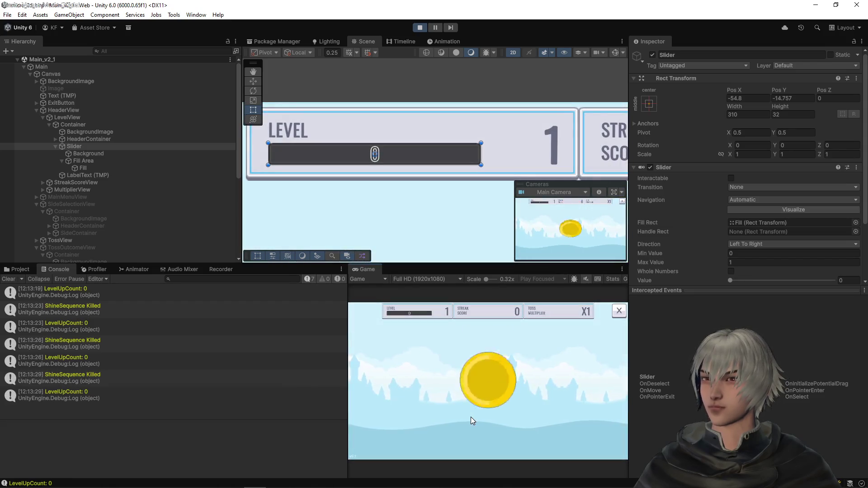
left_click(471, 417)
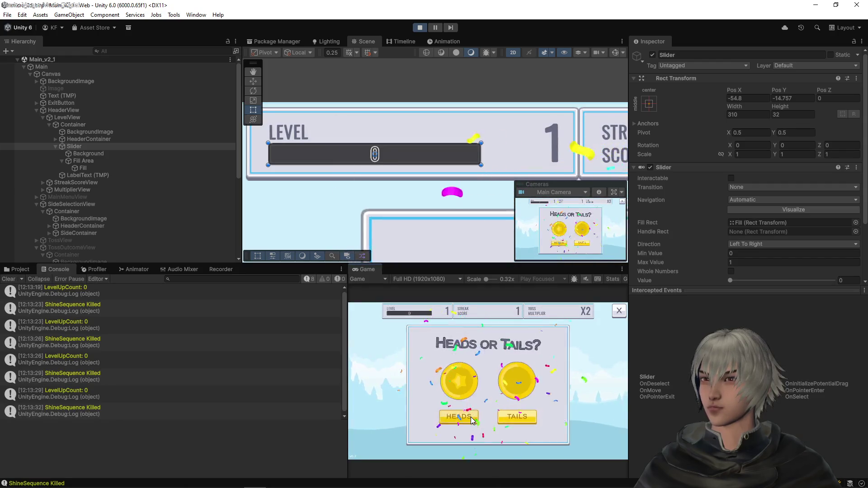
left_click(470, 417)
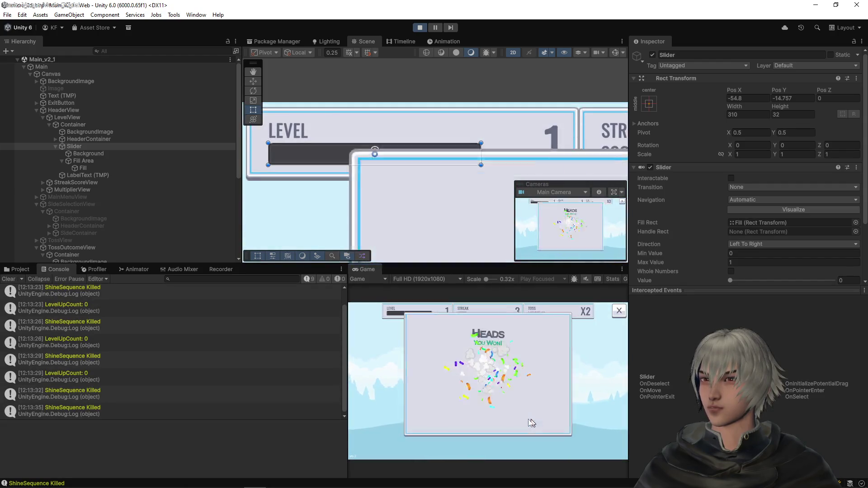
- Extend the win streak with more tosses until the level bar shows MAX
left_click(498, 422)
left_click(467, 422)
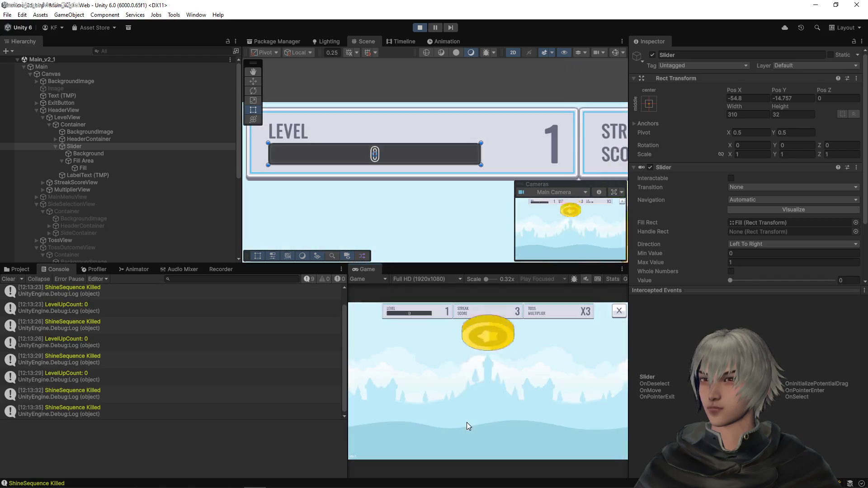
left_click(472, 419)
left_click(472, 418)
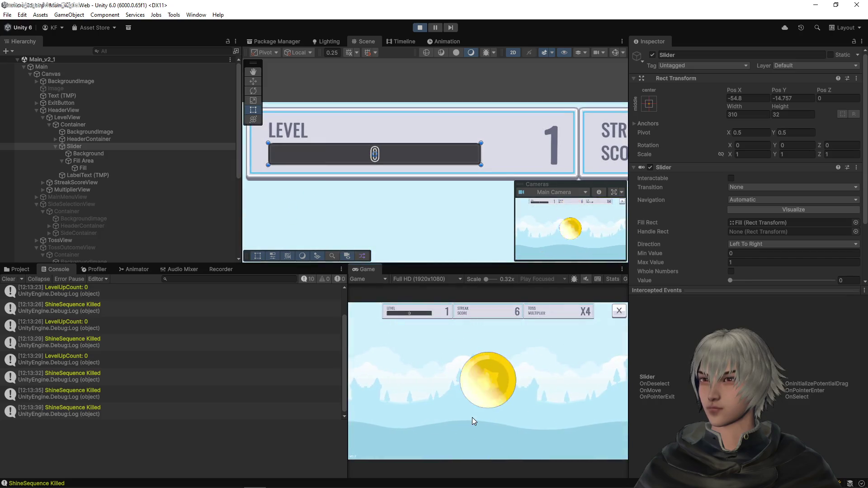
left_click(472, 419)
left_click(472, 417)
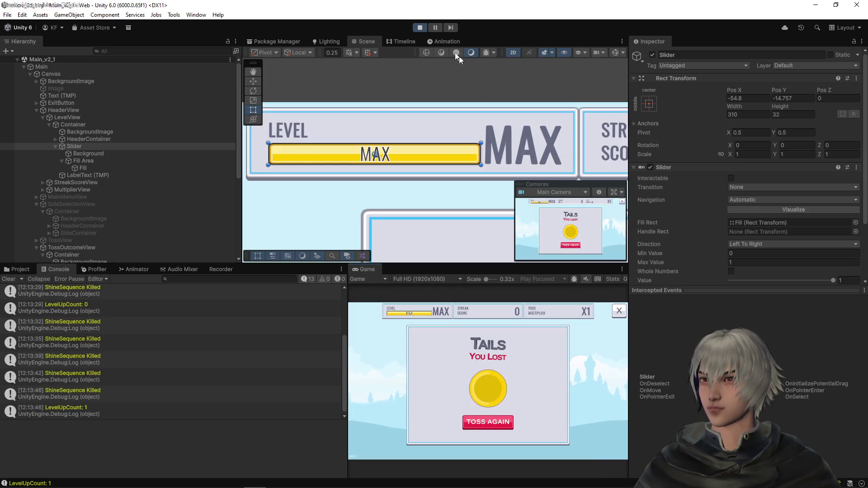
- Stop and restart Play mode, then start a new game from the title screen
left_click(415, 26)
left_click(420, 28)
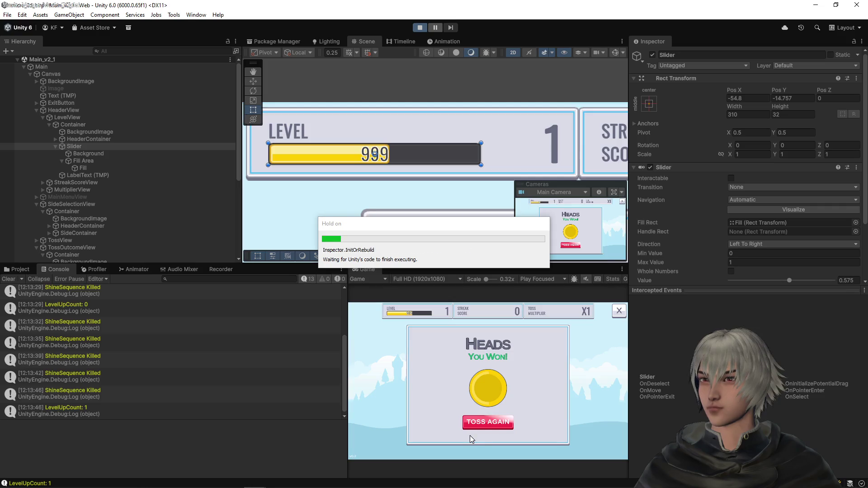
left_click(488, 401)
- Play opening rounds calling heads, with wins starting to fill the level bar
left_click(473, 414)
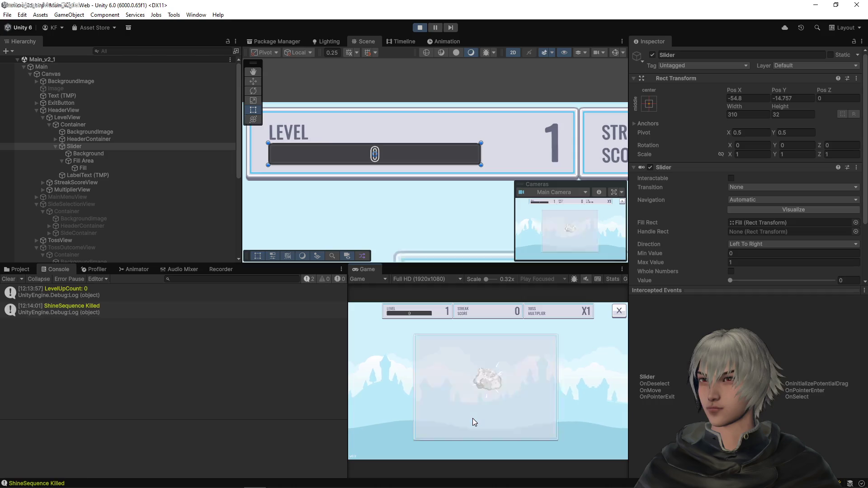
left_click(473, 419)
left_click(473, 420)
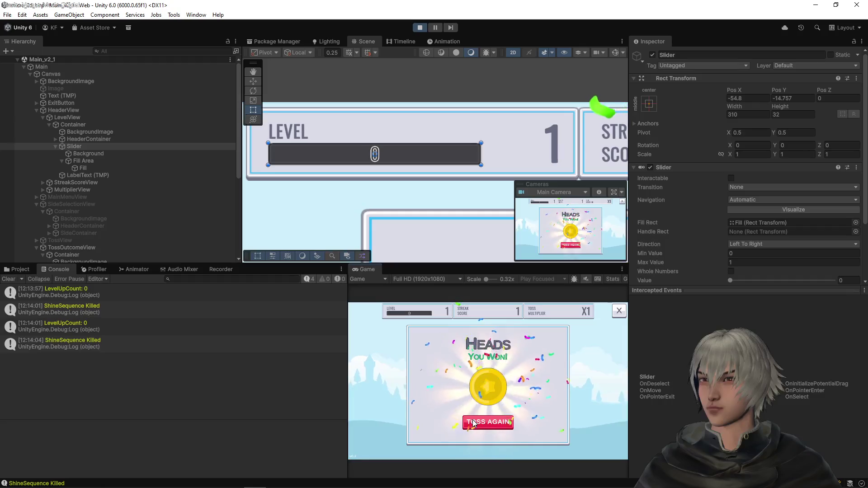
left_click(473, 422)
left_click(474, 422)
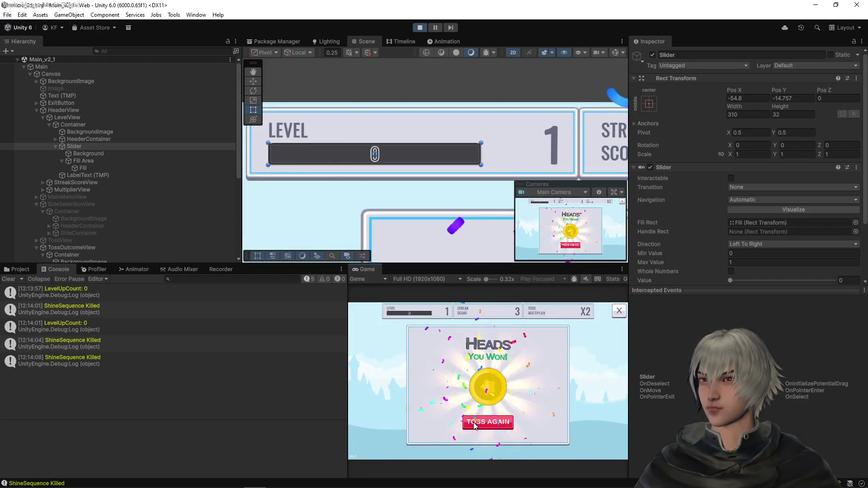
left_click(473, 423)
left_click(473, 422)
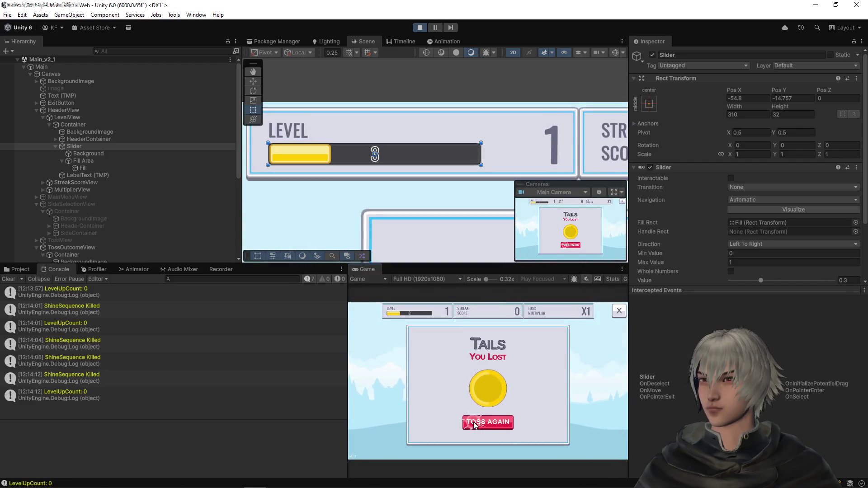
left_click(473, 422)
left_click(474, 422)
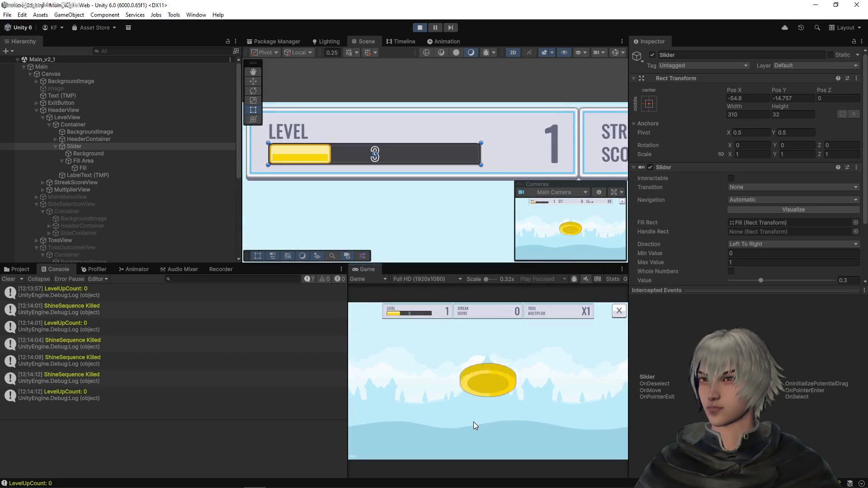
- Toss again through losses and another win, raising the level bar further
left_click(474, 422)
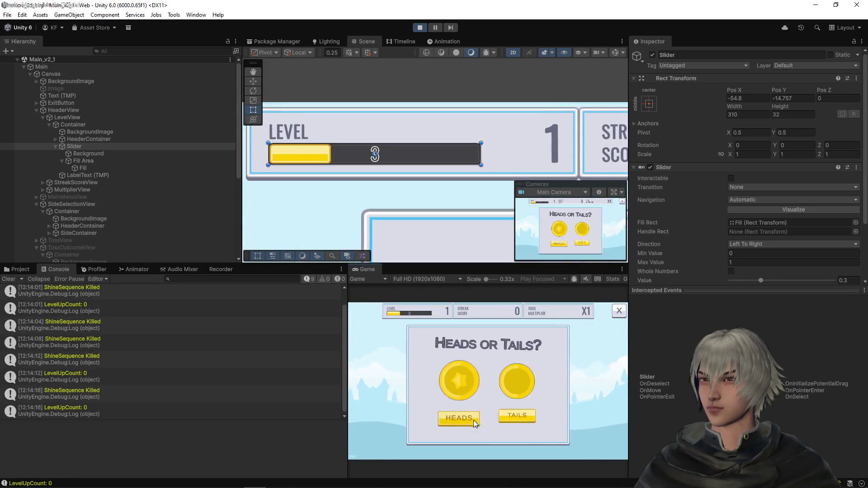
left_click(474, 419)
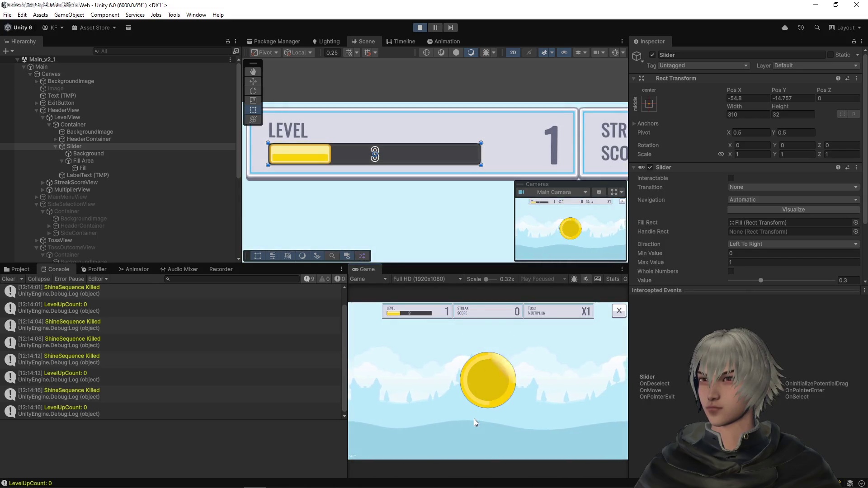
left_click(474, 422)
left_click(474, 419)
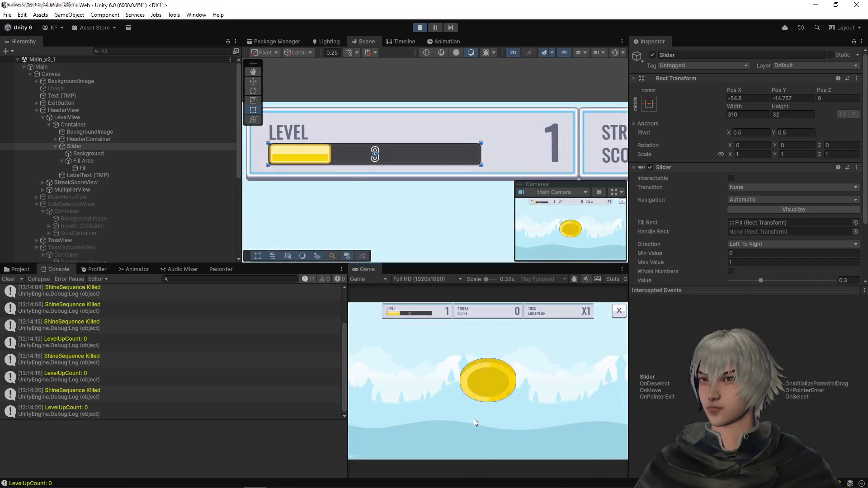
left_click(474, 419)
left_click(475, 421)
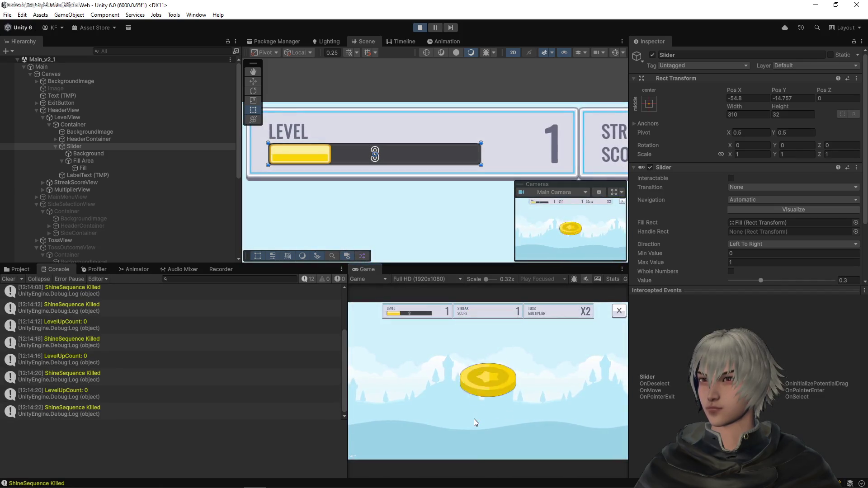
left_click(474, 422)
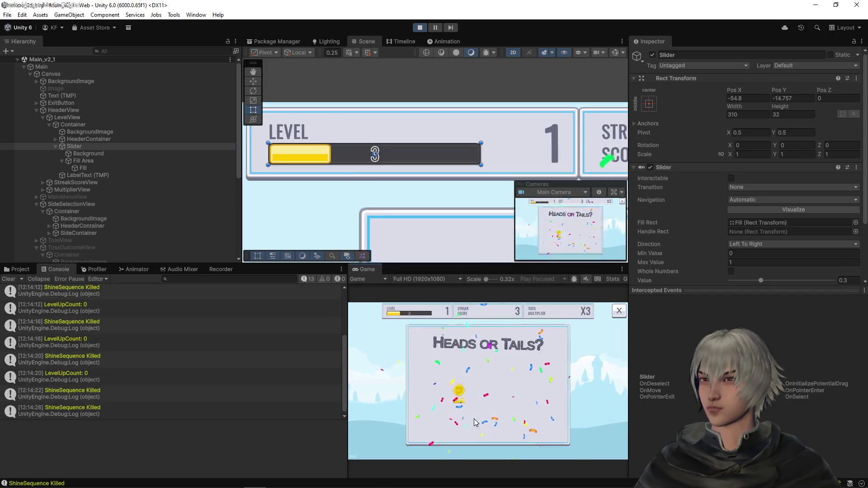
left_click(474, 421)
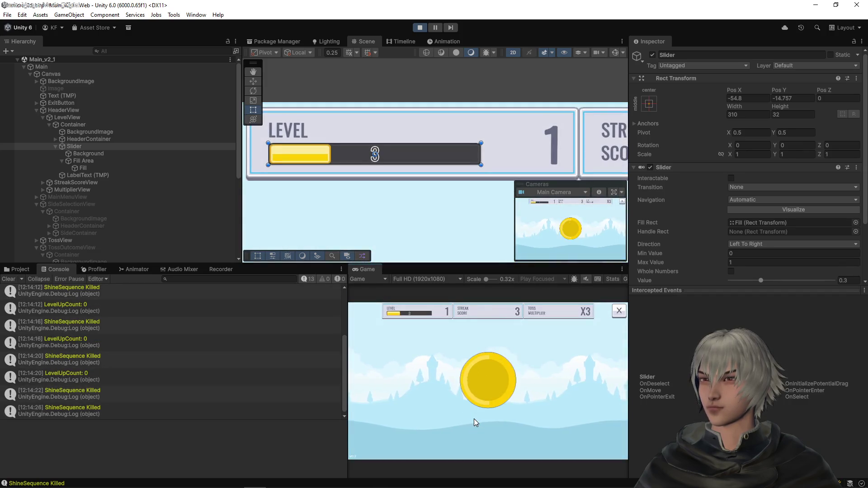
- Keep tossing after each result until the bar reaches 7 (slider value 0.7)
left_click(474, 422)
left_click(475, 422)
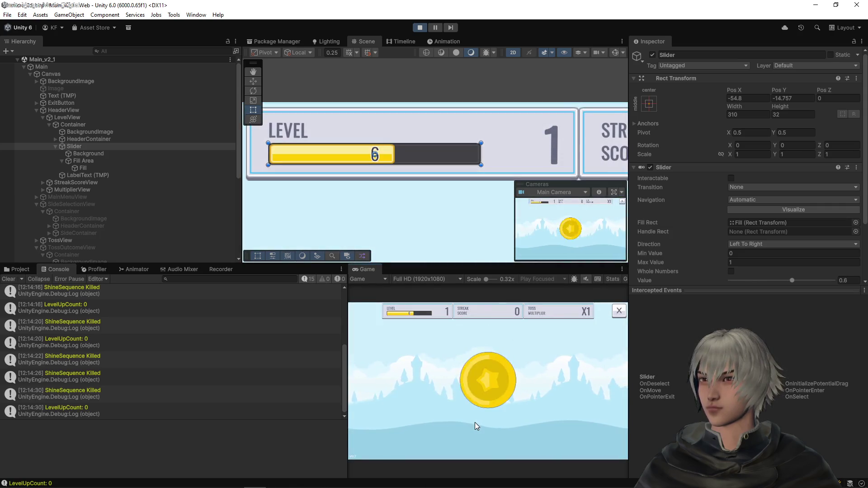
left_click(475, 423)
left_click(475, 423)
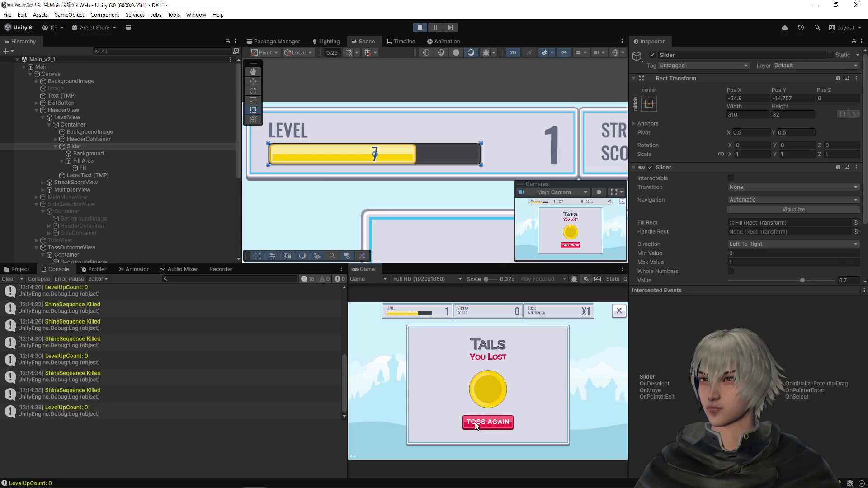
left_click(475, 422)
left_click(475, 421)
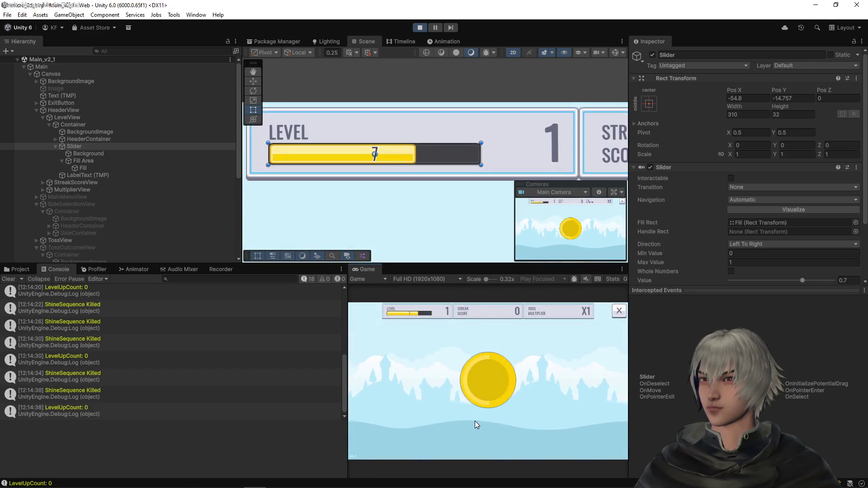
left_click(475, 422)
left_click(475, 421)
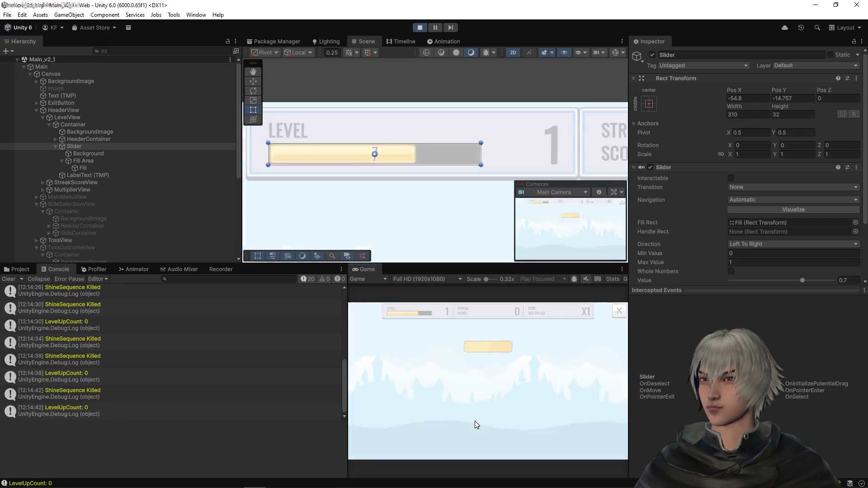
left_click(475, 422)
left_click(474, 421)
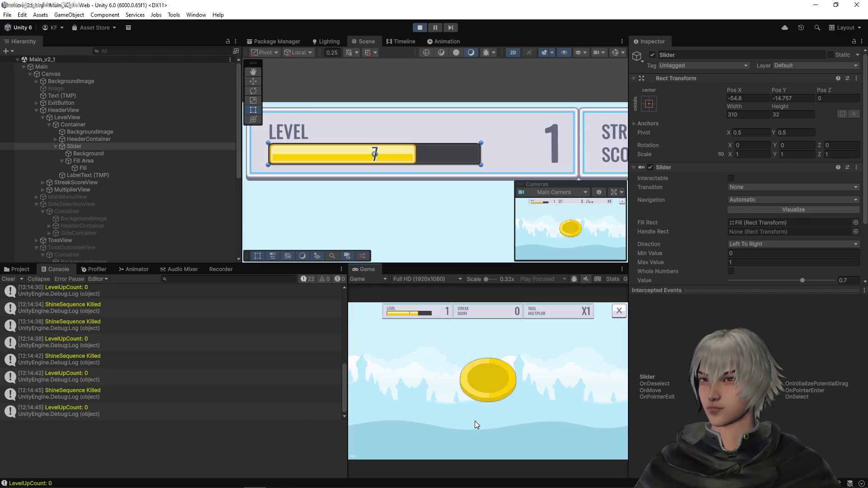
- Keep tossing and calling heads after wins and losses to push the bar higher
left_click(475, 422)
left_click(475, 422)
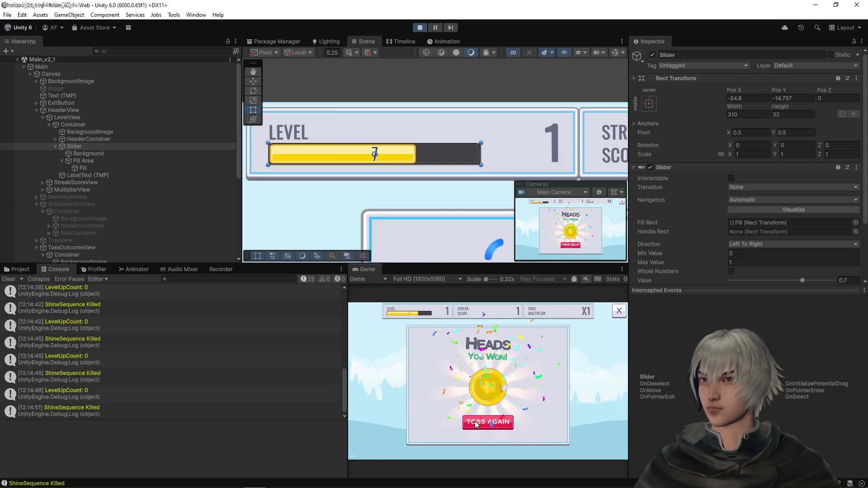
left_click(475, 422)
left_click(474, 421)
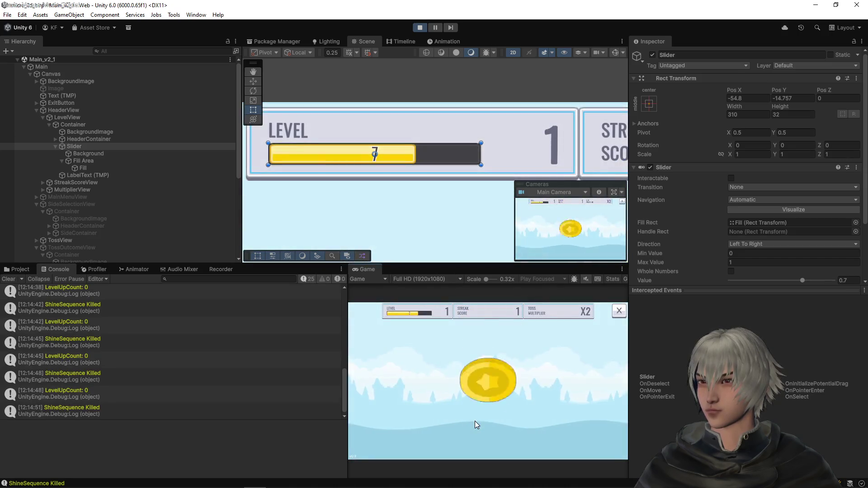
left_click(475, 421)
left_click(475, 422)
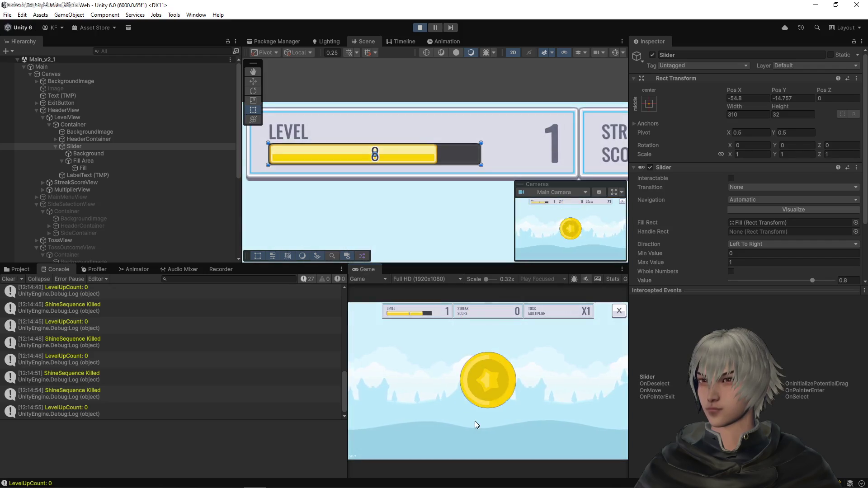
left_click(475, 421)
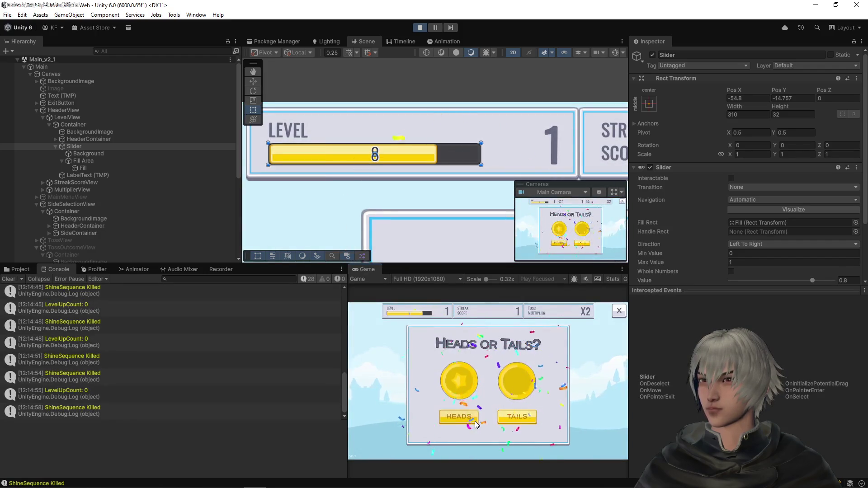
left_click(475, 421)
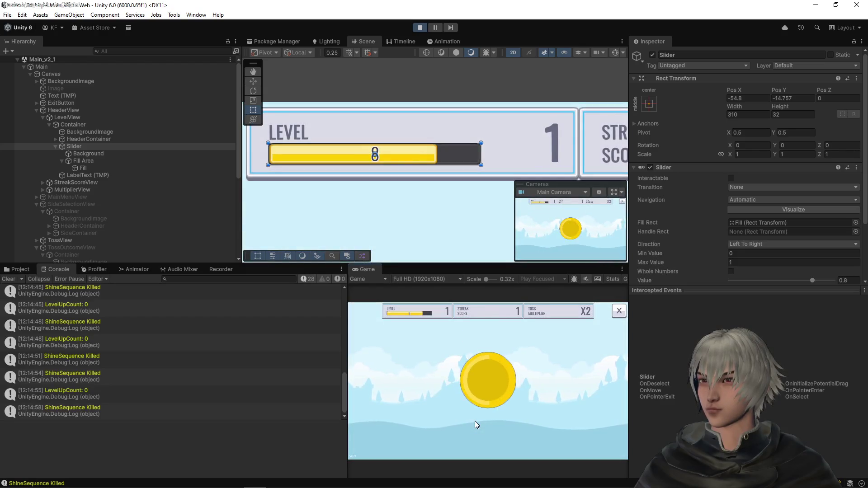
left_click(475, 422)
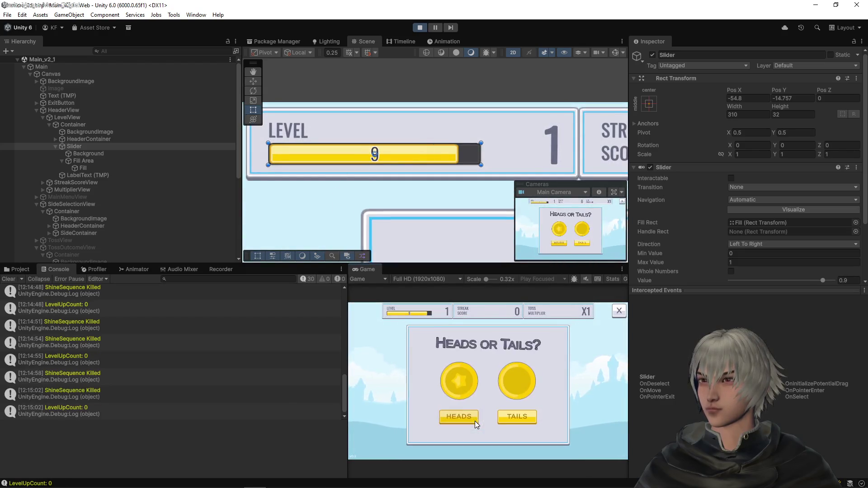
left_click(475, 421)
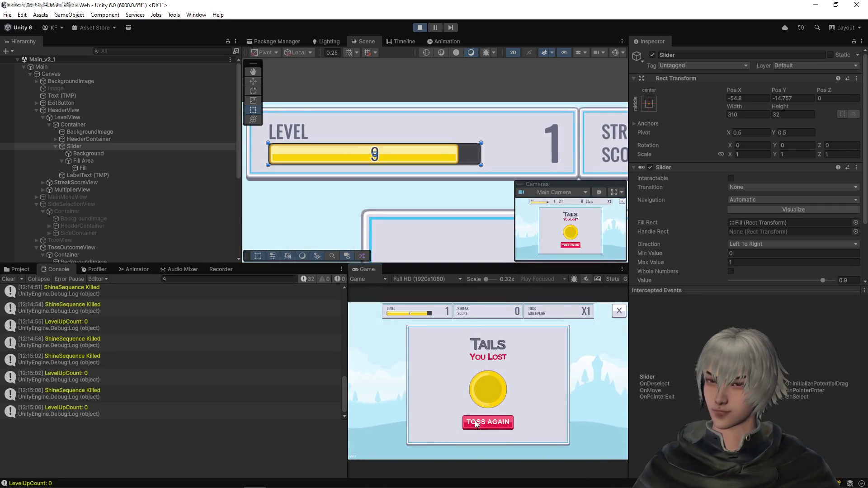
- Toss until the level bar reads MAX, then exit Play mode and switch to VS Code
left_click(475, 421)
left_click(476, 417)
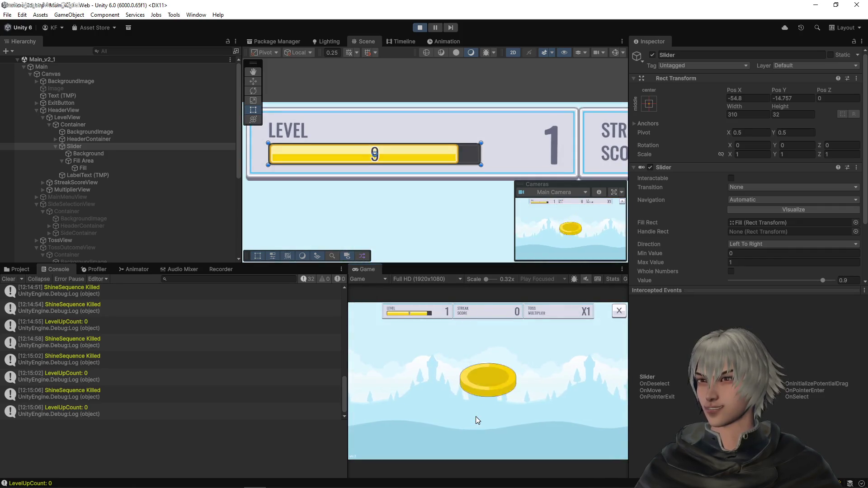
left_click(476, 416)
left_click(476, 416)
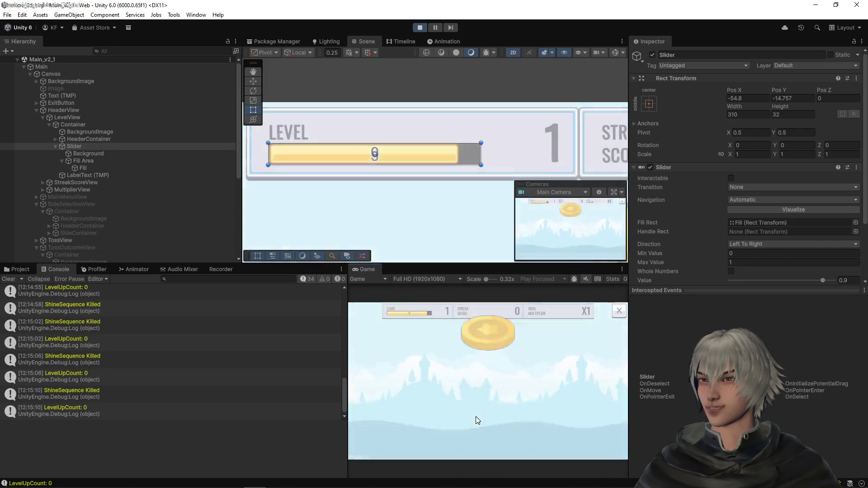
left_click(476, 417)
left_click(475, 417)
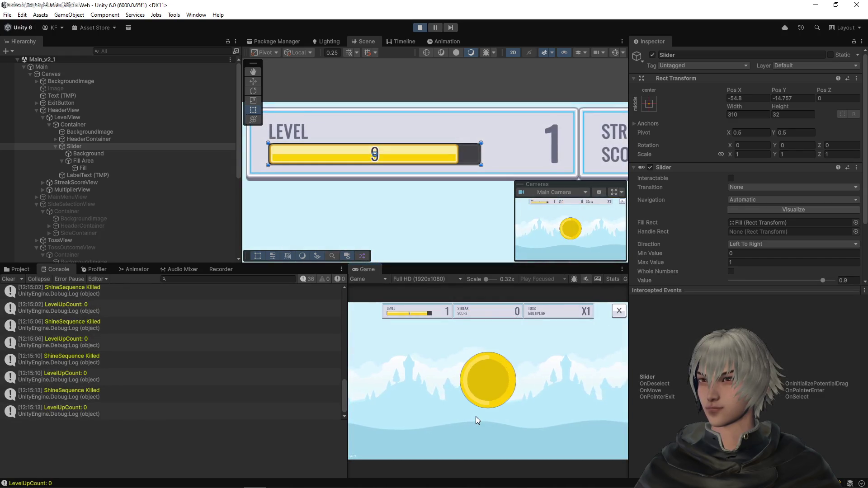
left_click(476, 416)
left_click(476, 417)
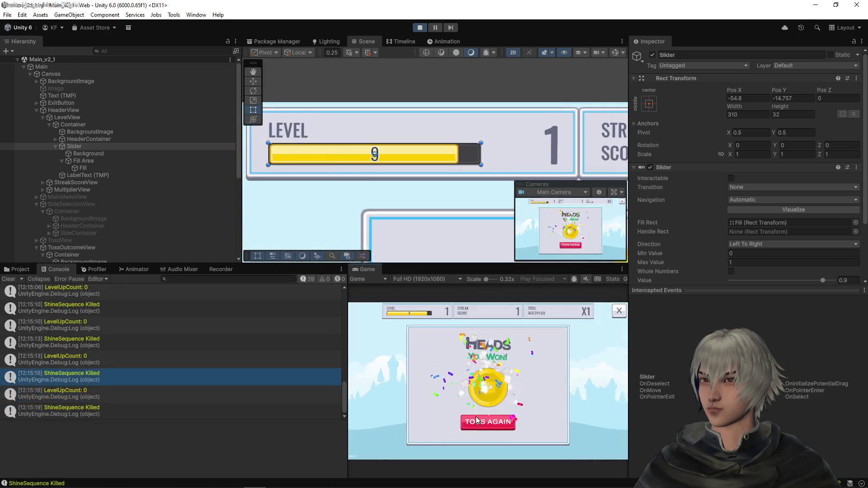
left_click(477, 420)
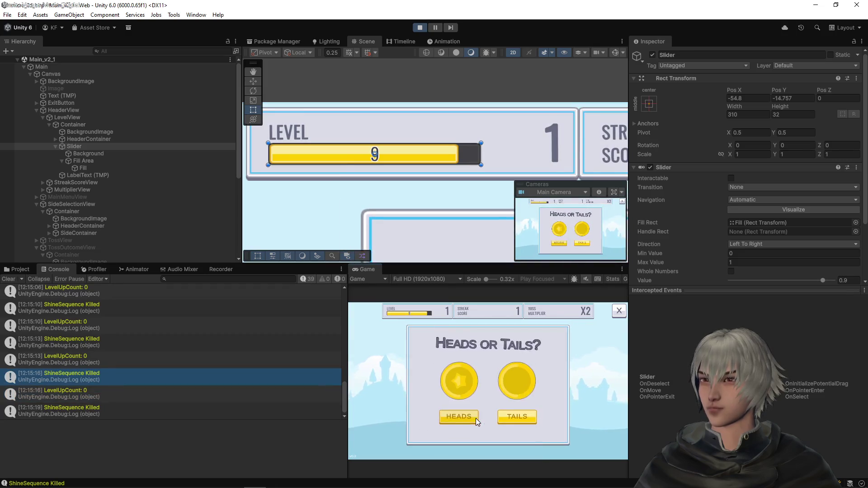
left_click(476, 419)
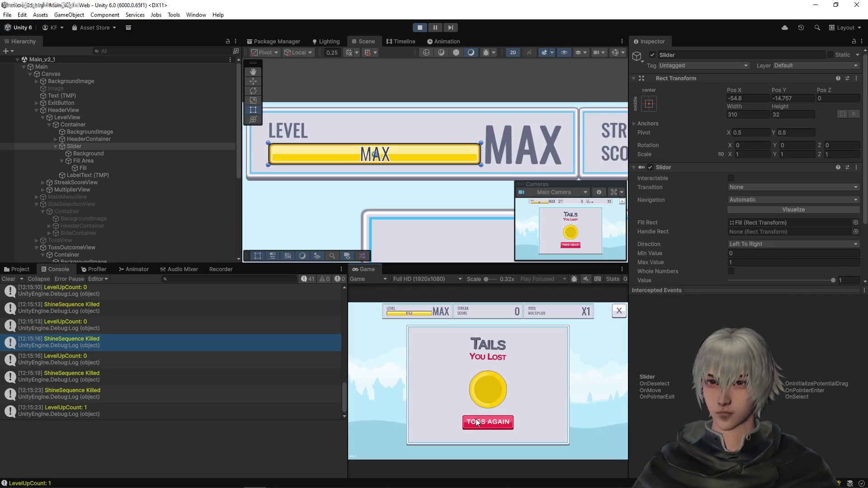
left_click(420, 28)
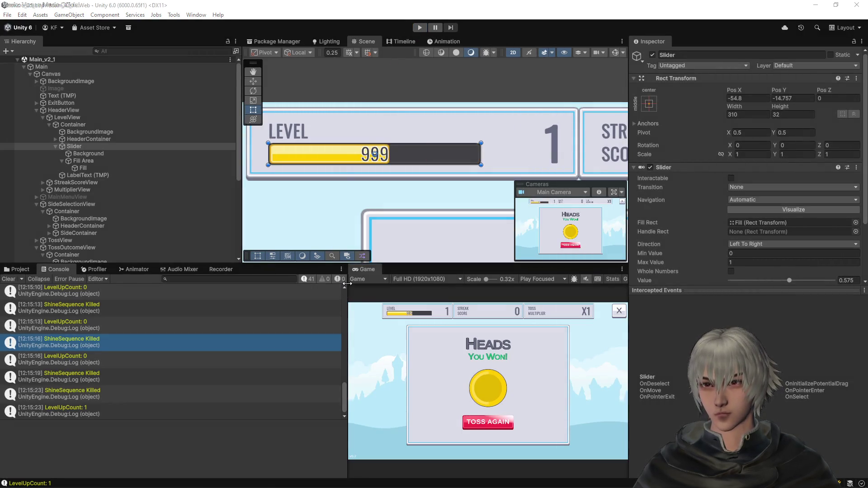
key("alt+Tab")
- Duplicate the second LevelConfigs new() entry in Main.cs as a third entry
scroll(503, 201, "up", 10)
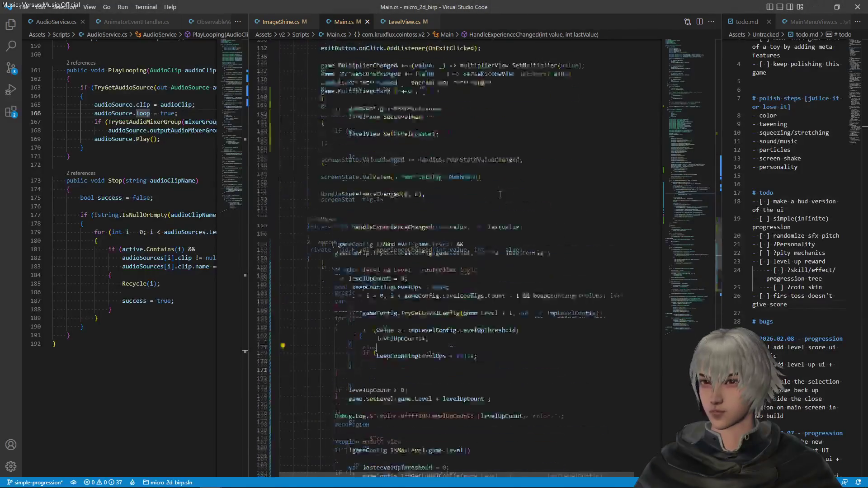
scroll(503, 201, "up", 20)
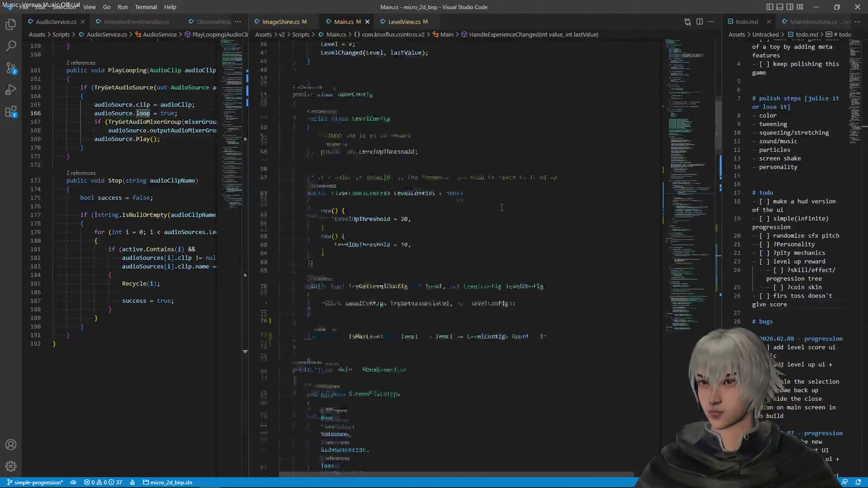
left_click(419, 239)
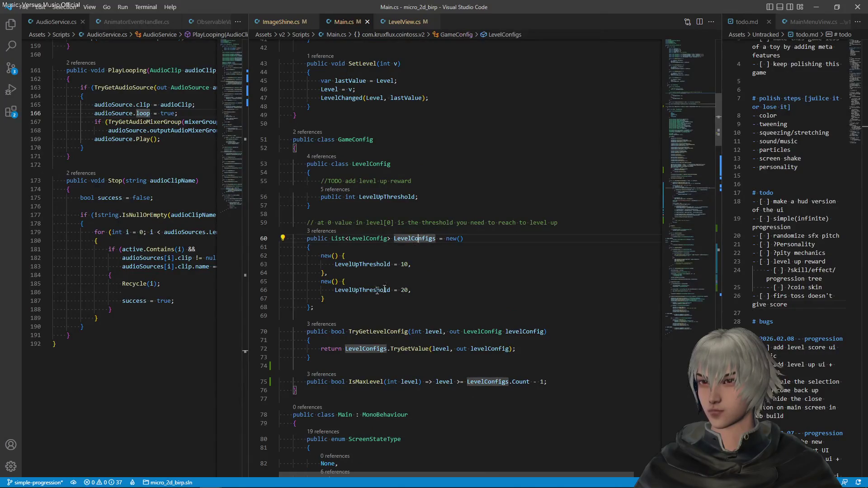
left_click(343, 256)
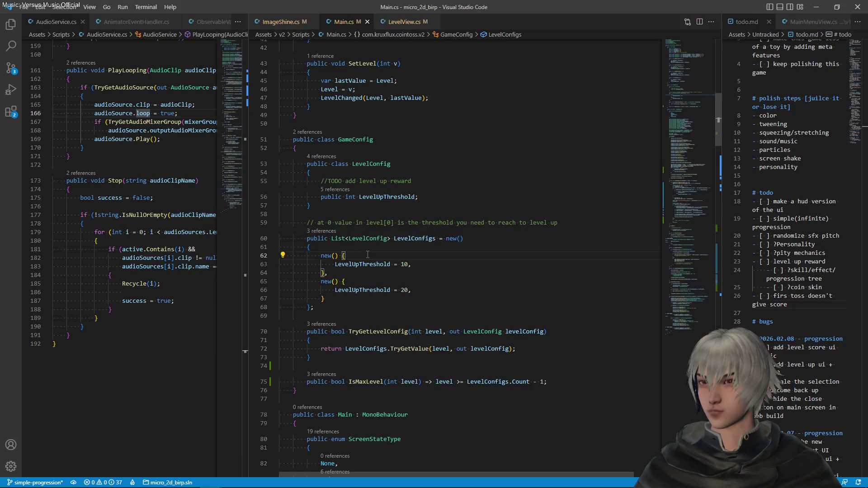
left_click_drag(445, 290, 354, 284)
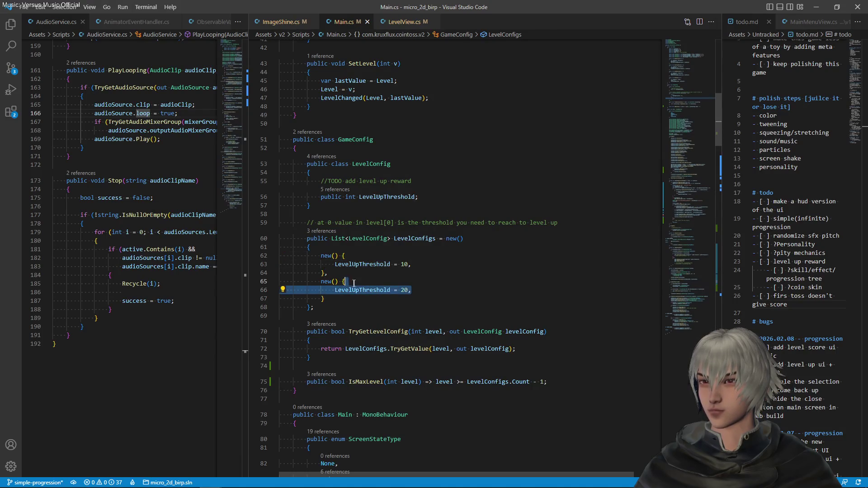
left_click(418, 289)
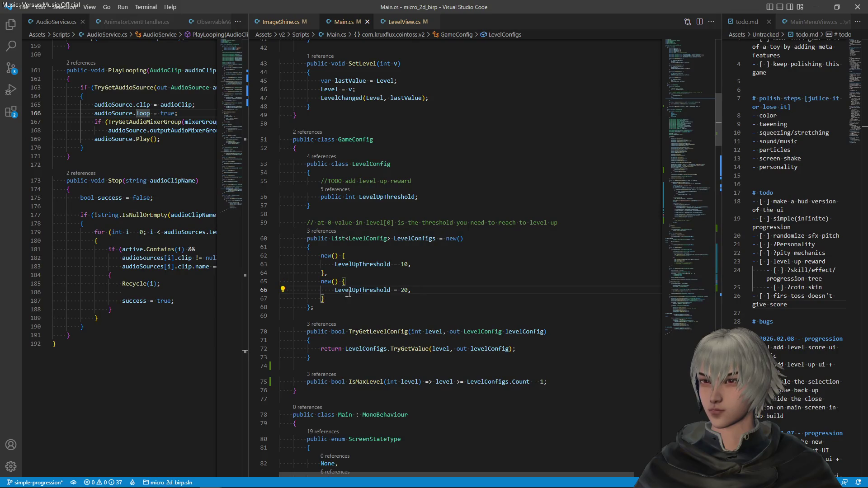
left_click_drag(330, 294, 330, 273)
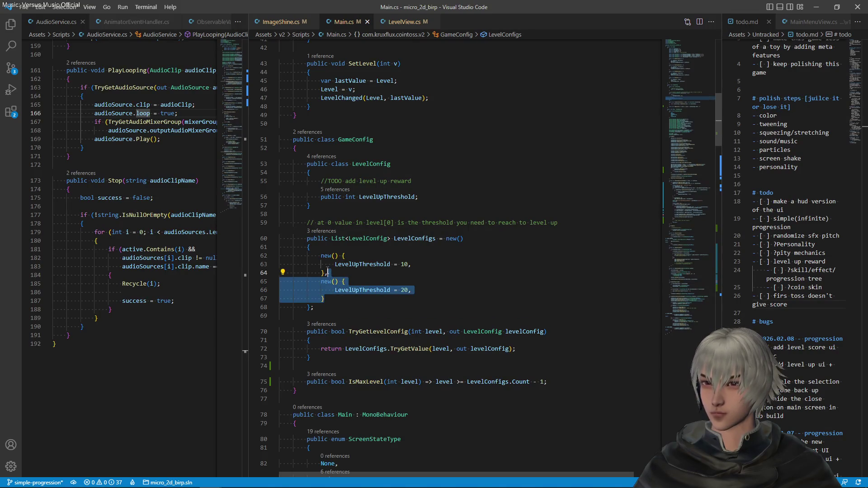
key("ctrl+c")
key("Right")
type(",")
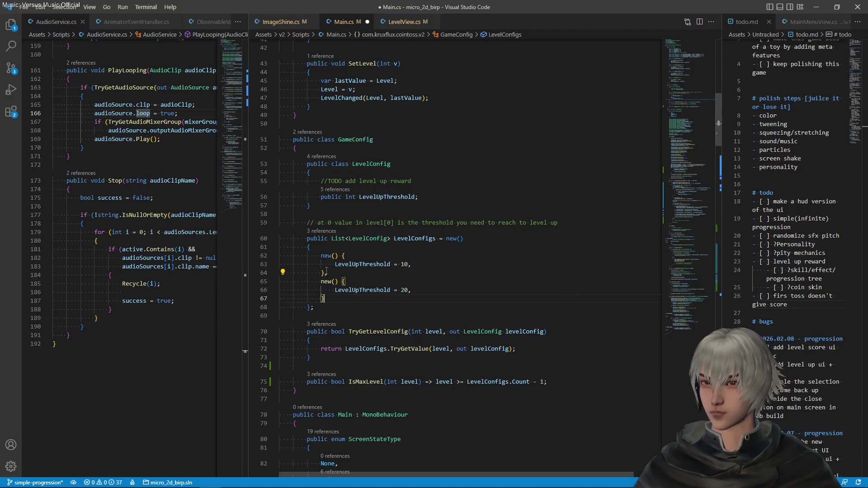
key("ctrl+v")
- Empty the third entry to new() { } and save Main.cs
left_click_drag(430, 315, 426, 304)
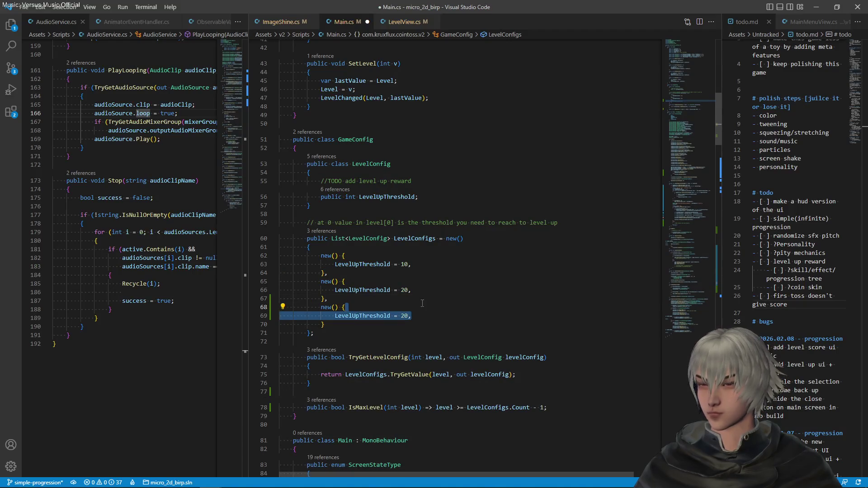
key("BackSpace")
key("ctrl+BackSpace")
key("ctrl+s")
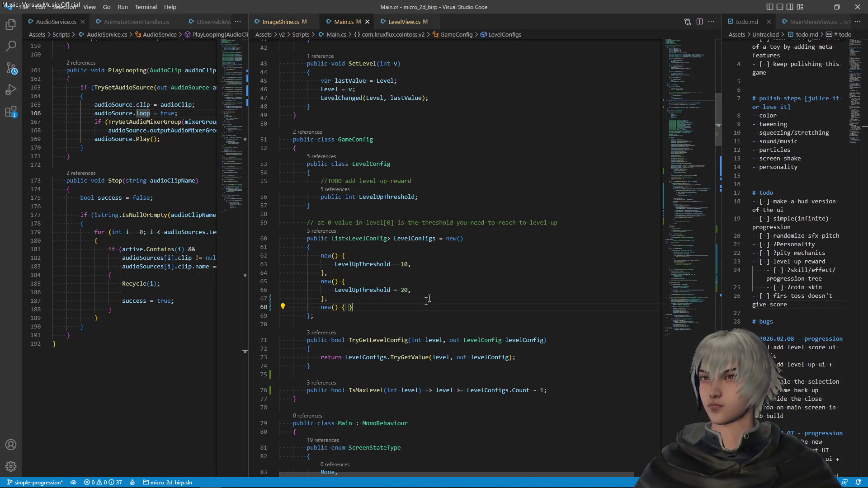
- Number the entries with // 1, // 2, // 3 comments, save, and return to Unity
type("// 3")
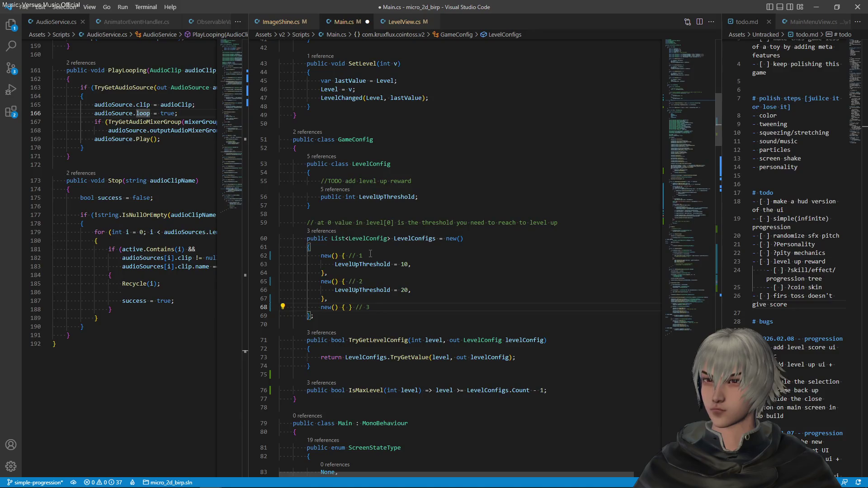
key("ctrl+s")
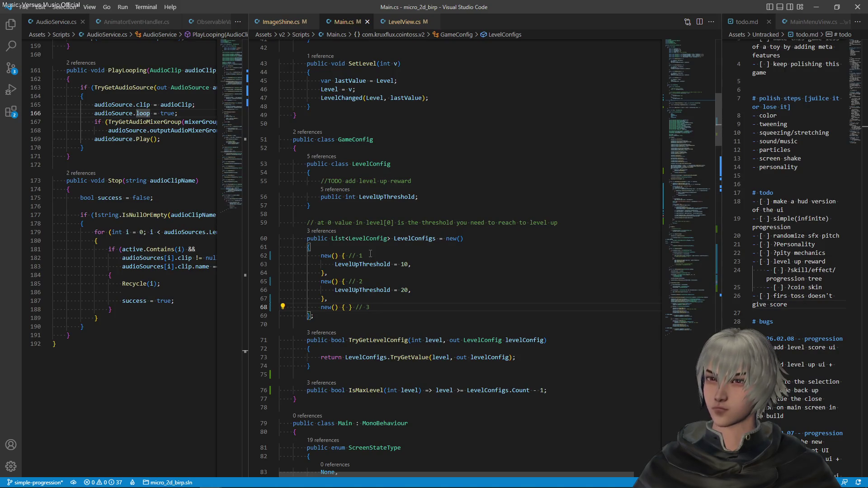
left_click(449, 263)
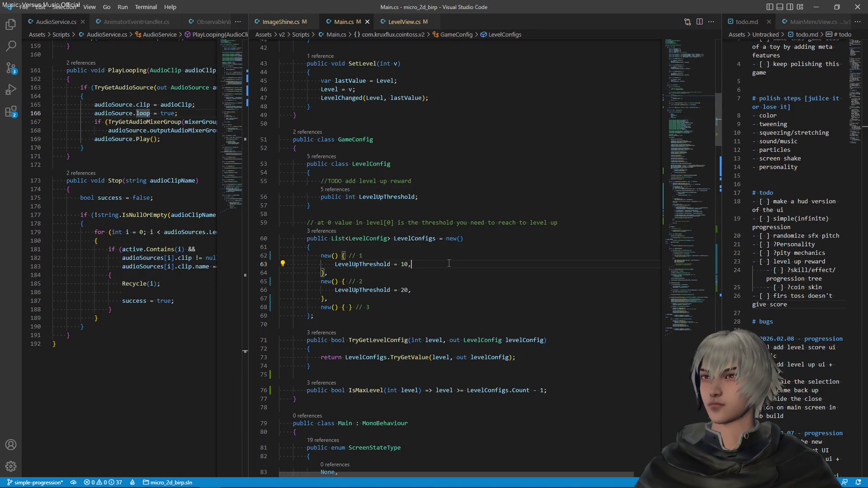
key("alt+Tab")
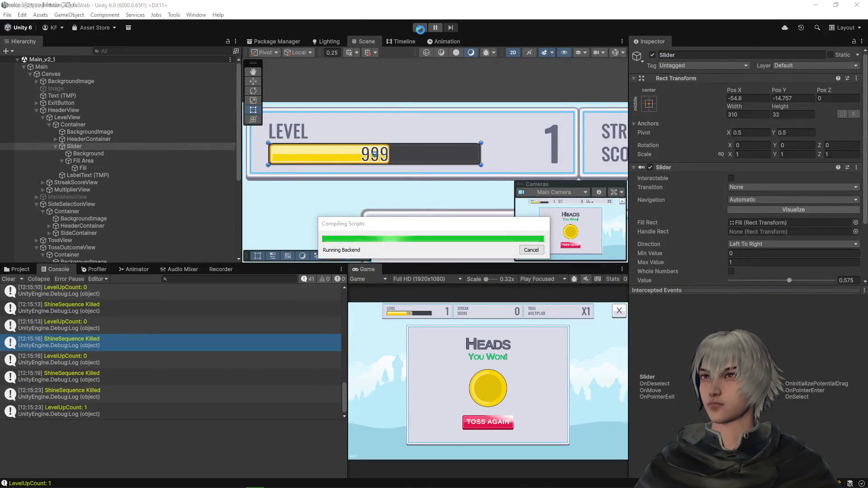
- Enter Play mode, start the game and win the first tosses with heads
left_click(420, 27)
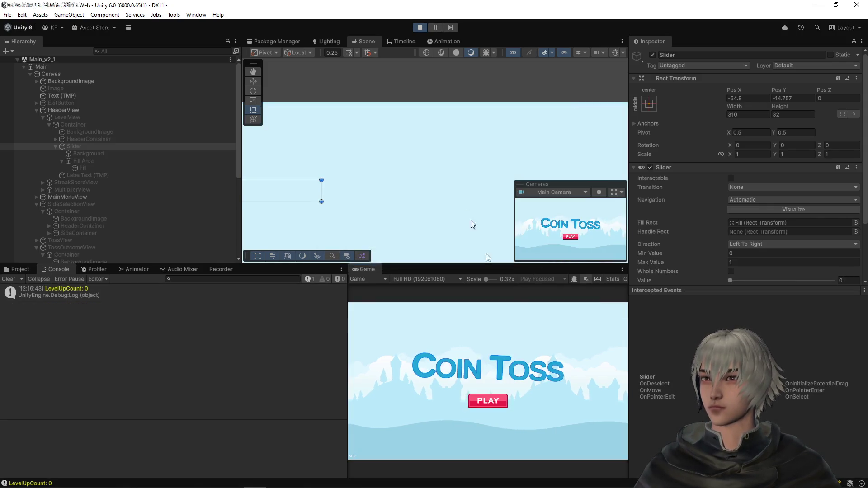
left_click(489, 402)
left_click(470, 412)
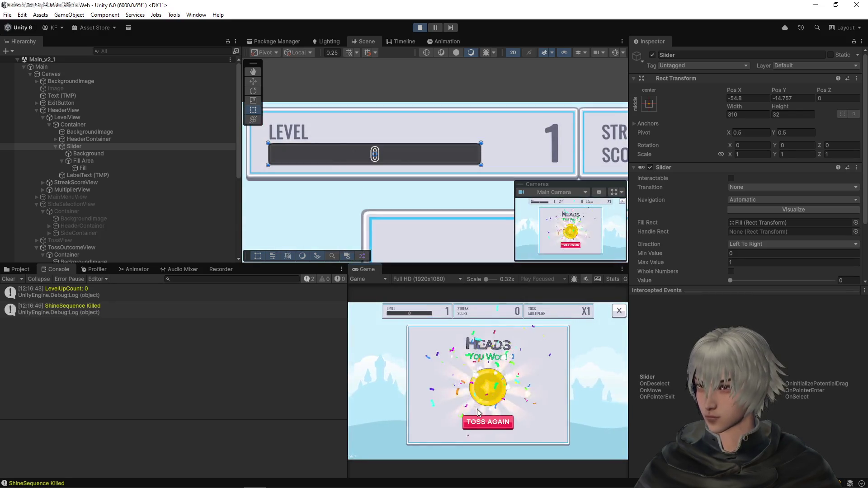
left_click(481, 419)
left_click(476, 419)
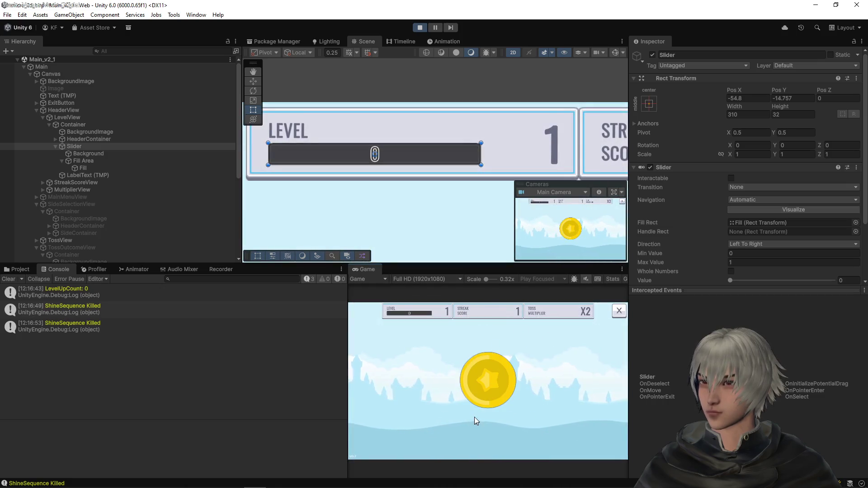
left_click(475, 418)
left_click(474, 417)
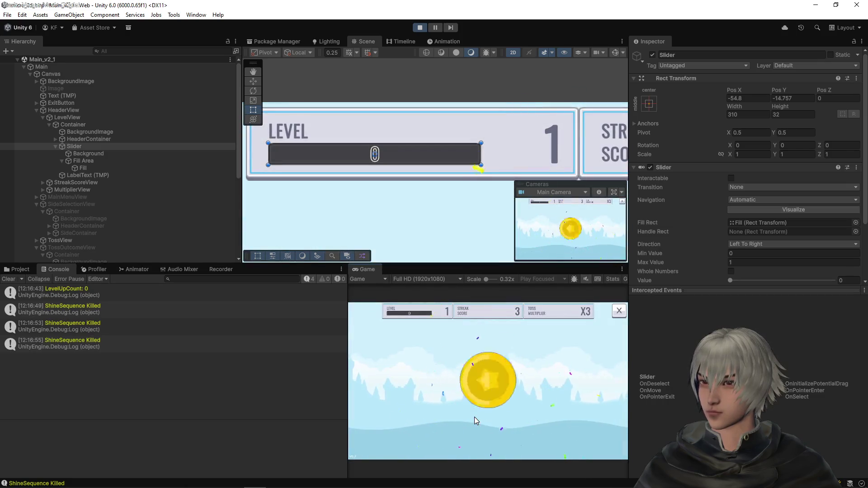
- Keep tossing after losses and results to continue filling the level bar
left_click(474, 417)
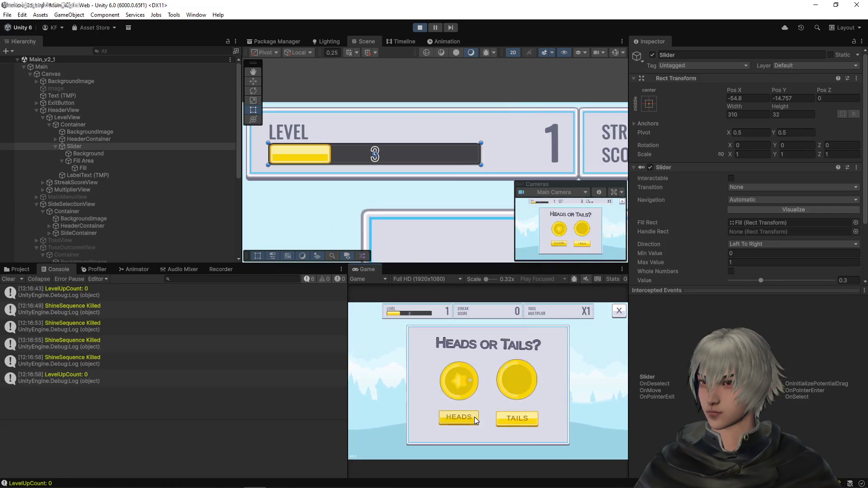
left_click(474, 417)
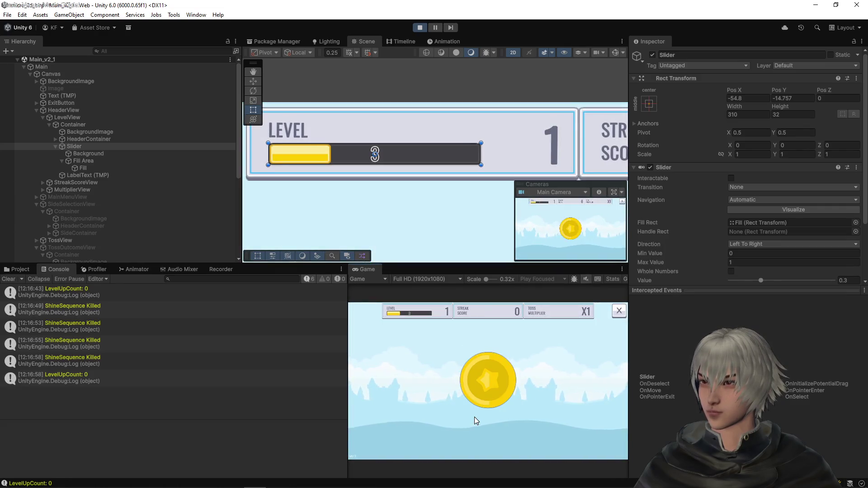
left_click(474, 417)
left_click(474, 416)
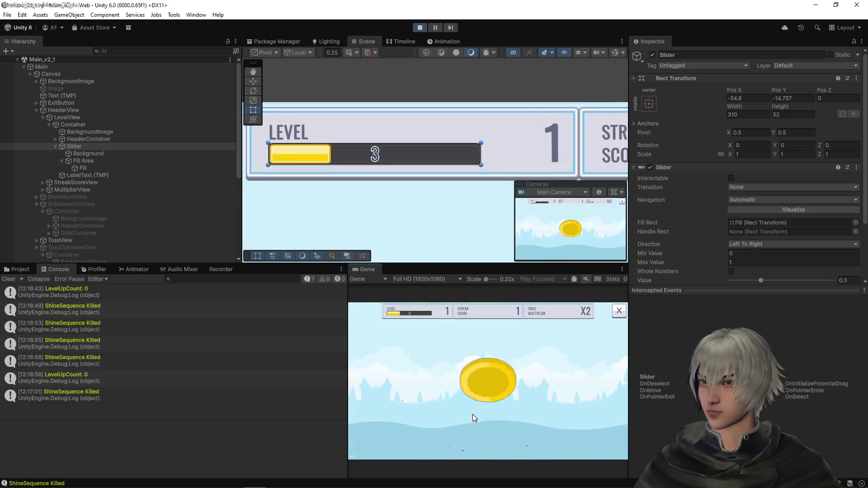
left_click(473, 416)
left_click(473, 417)
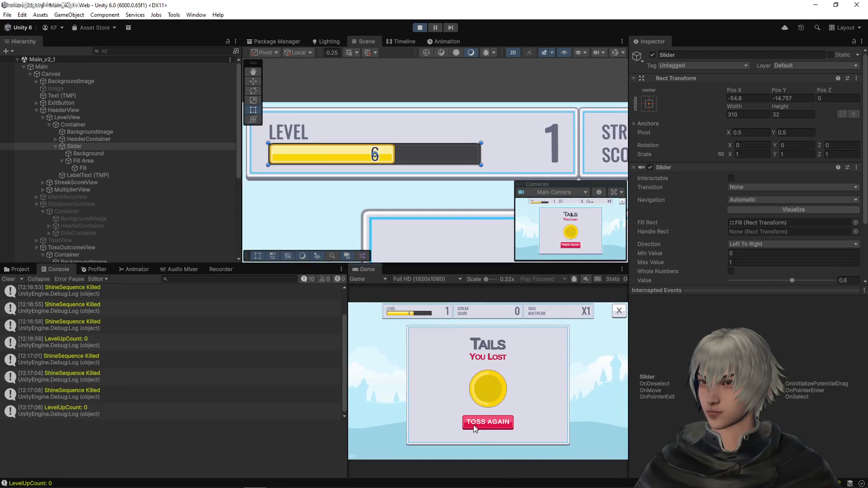
left_click(473, 424)
left_click(473, 422)
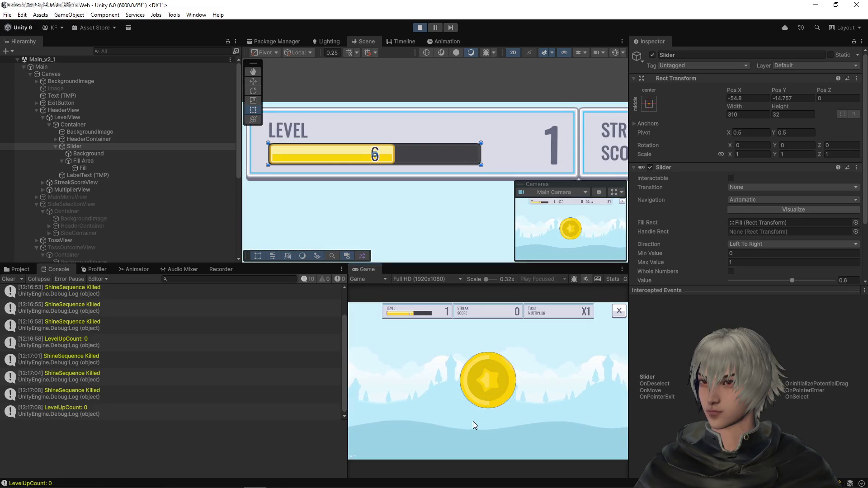
- Call heads and toss again until the bar fills to 6 and the streak reaches 10
left_click(473, 422)
left_click(471, 418)
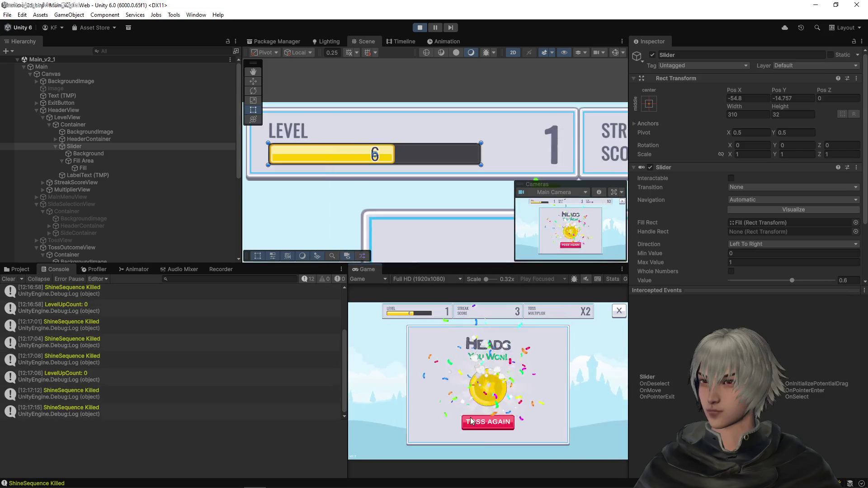
left_click(470, 421)
left_click(470, 418)
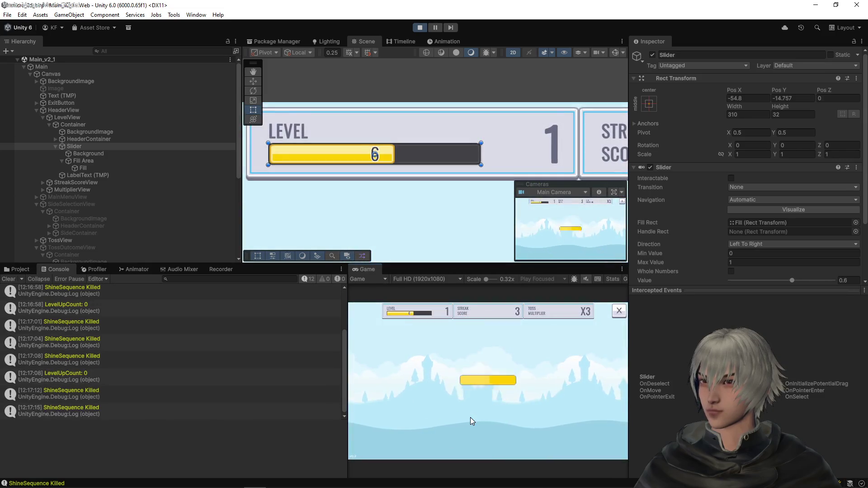
left_click(470, 417)
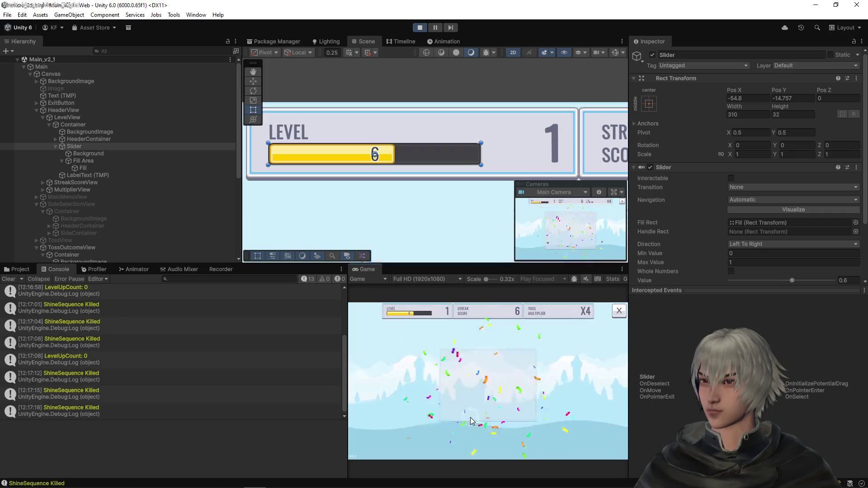
left_click(470, 417)
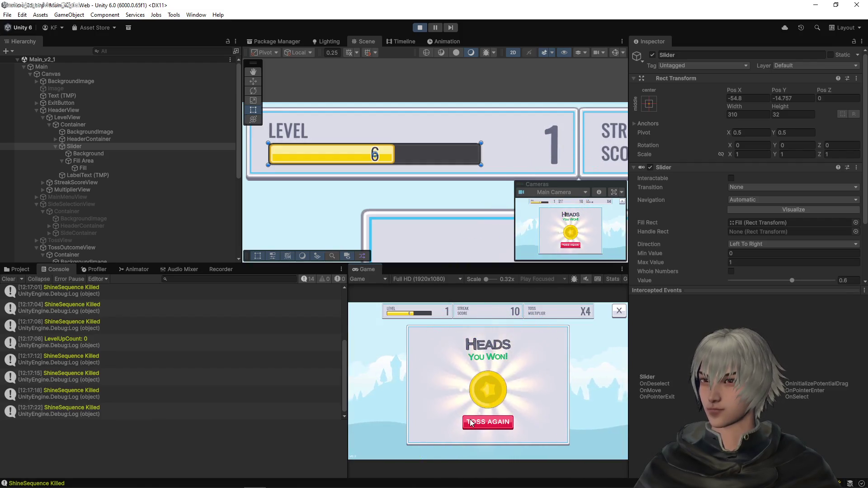
left_click(471, 421)
- Call heads for one more toss, leaving the player at level 2 with the bar at 16
left_click(469, 419)
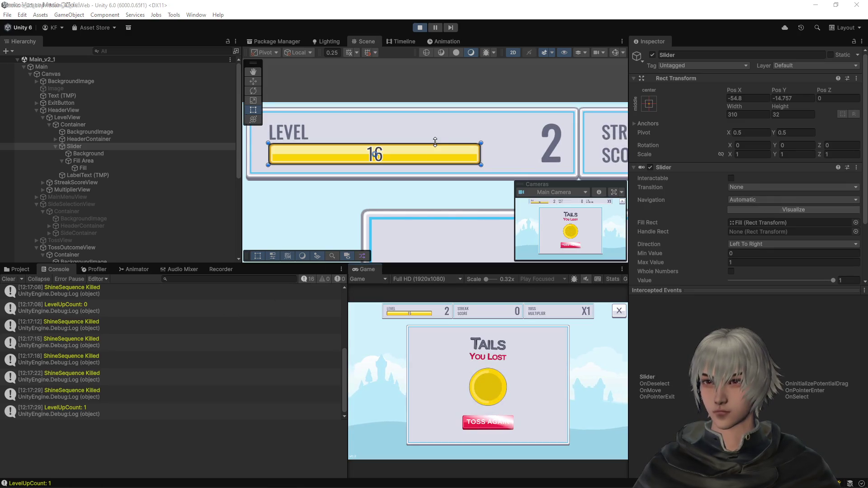
- Review the previous-level config lookup and lastLevelUpThreshold usage in HandleExperienceChanged
key("alt+Tab")
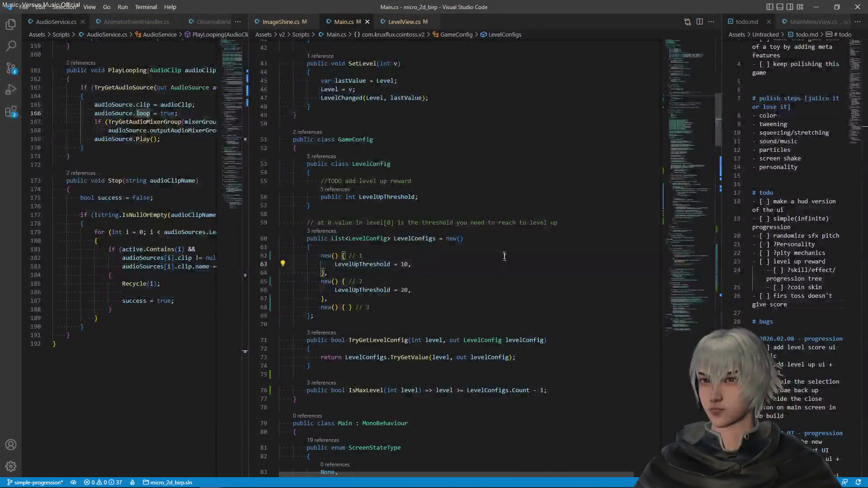
scroll(449, 270, "down", 20)
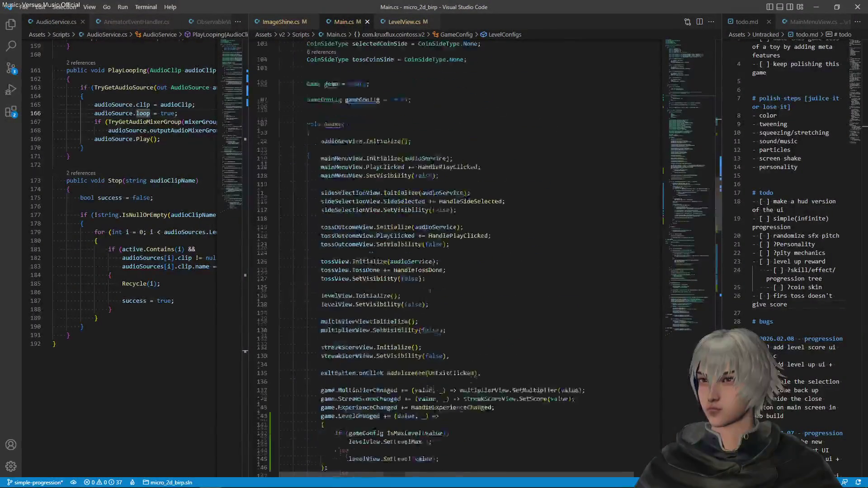
scroll(424, 269, "up", 3)
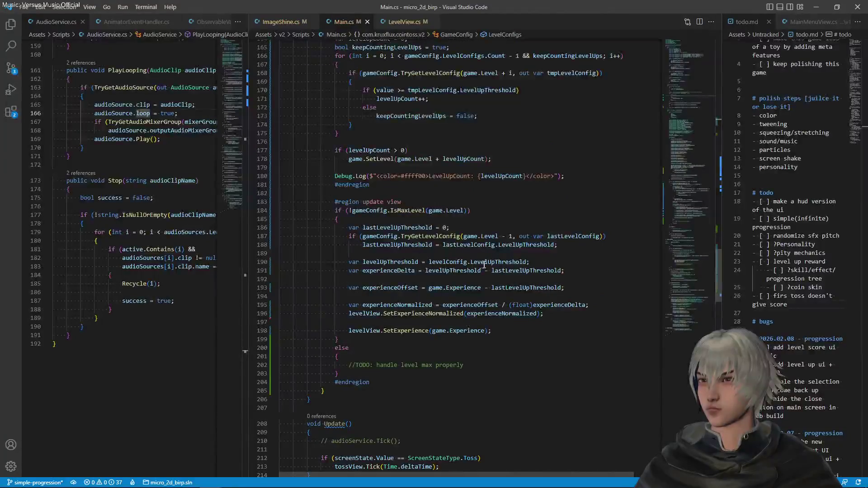
left_click(464, 236)
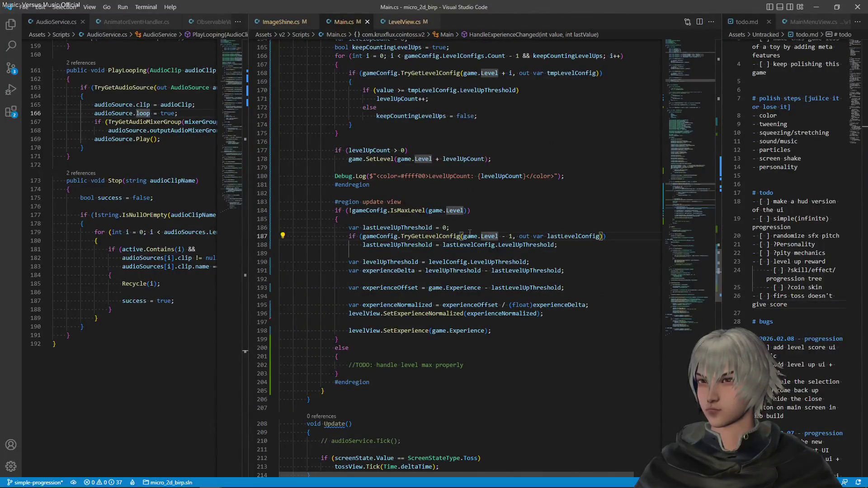
left_click(488, 235)
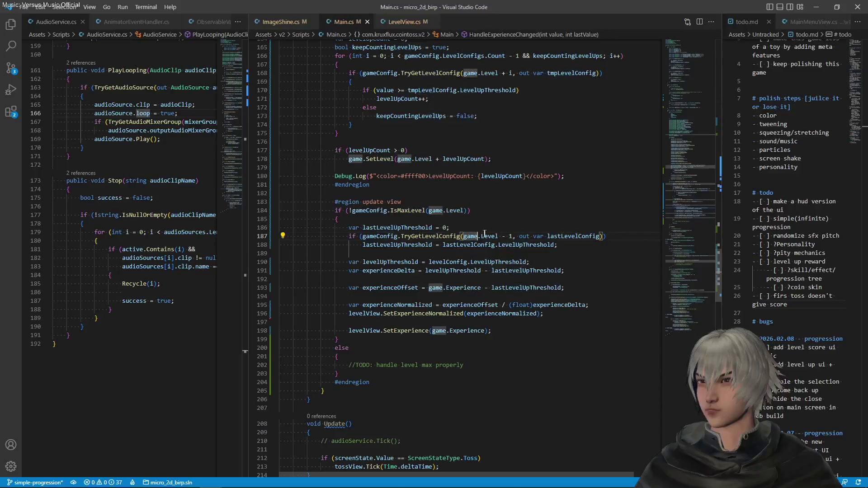
left_click(513, 236)
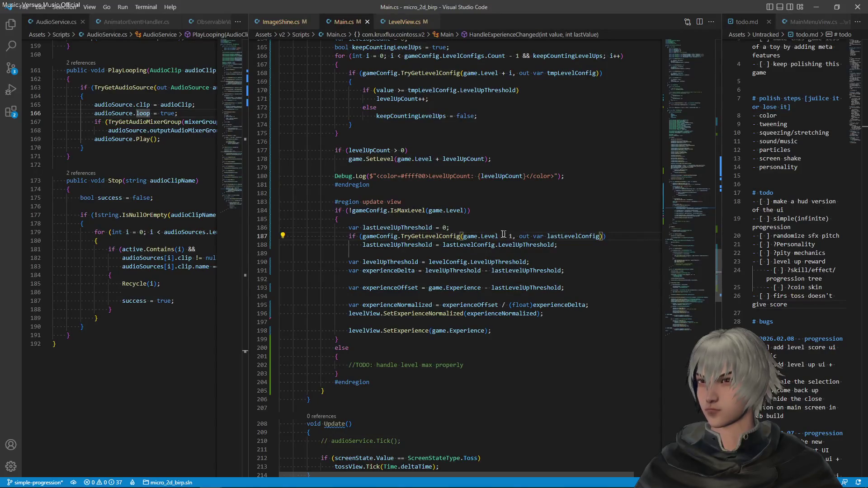
left_click(578, 236)
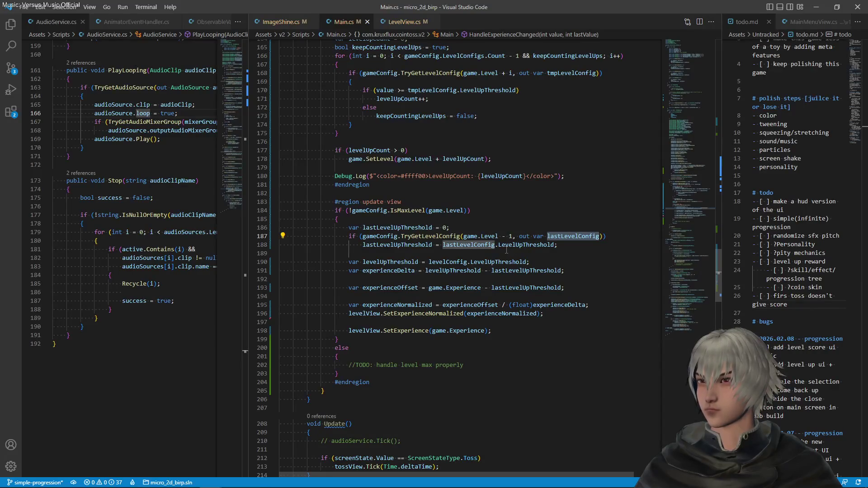
left_click(511, 245)
left_click(432, 245)
left_click(493, 271)
- Trace the experience calculation and SetExperience call, briefly checking the bar in Unity
left_click(467, 287)
left_click(499, 313)
left_click(561, 304)
left_click(499, 313)
left_click(398, 330)
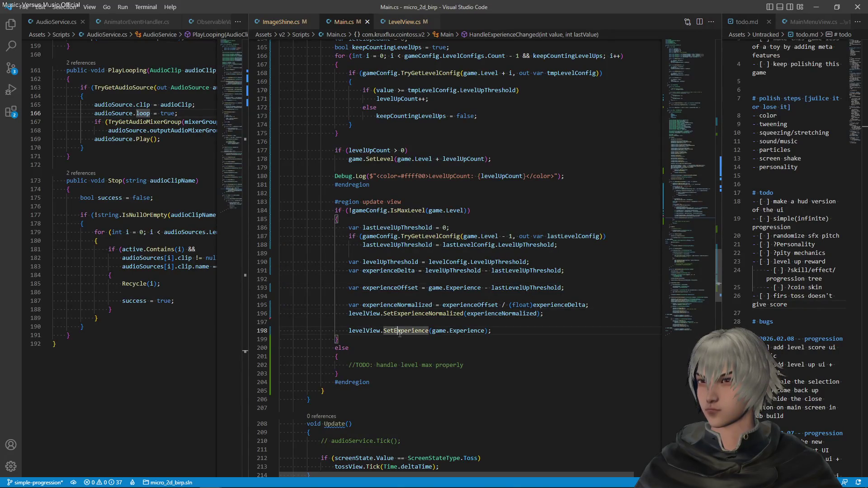
double_click(468, 331)
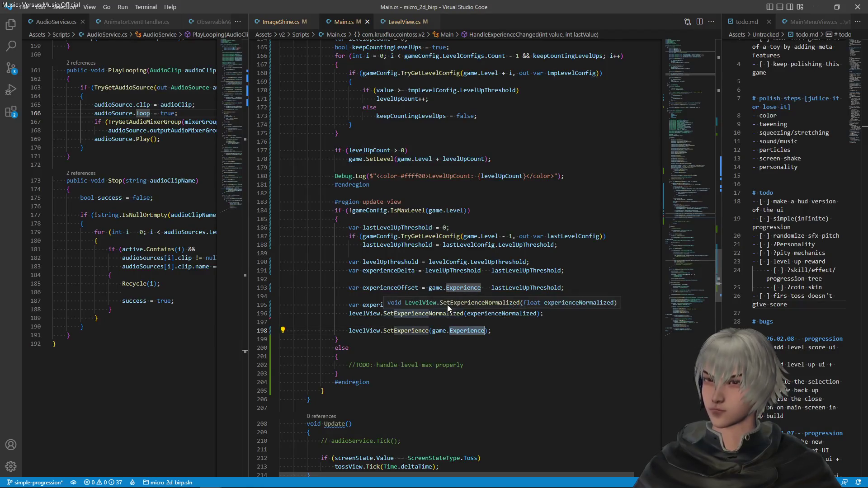
key("alt+Tab")
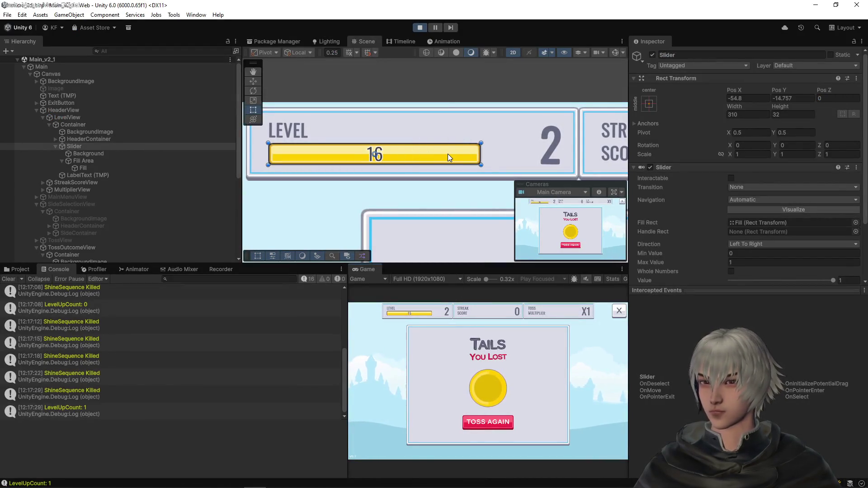
key("alt+Tab")
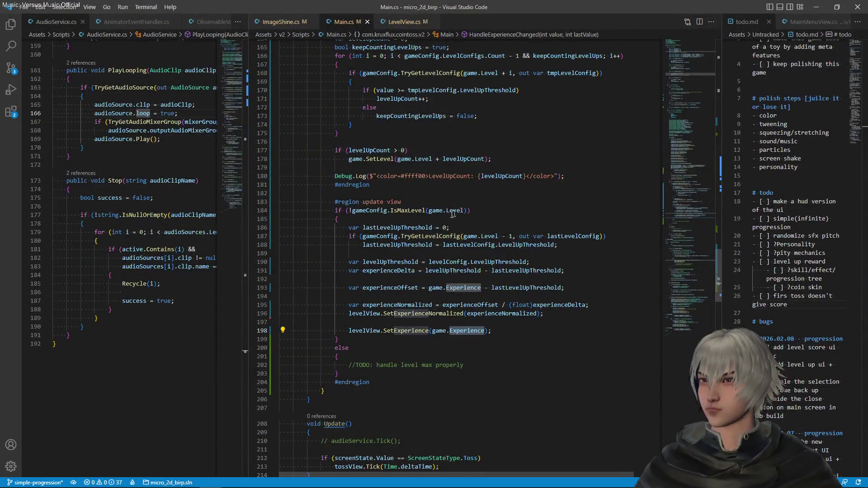
- Inspect the SetLevel call, the IsMaxLevel condition and the level config check
scroll(535, 254, "up", 5)
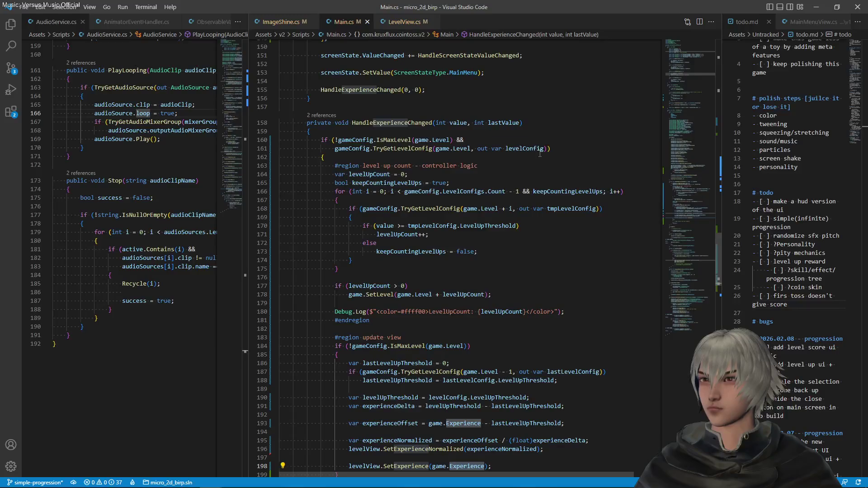
left_click(374, 294)
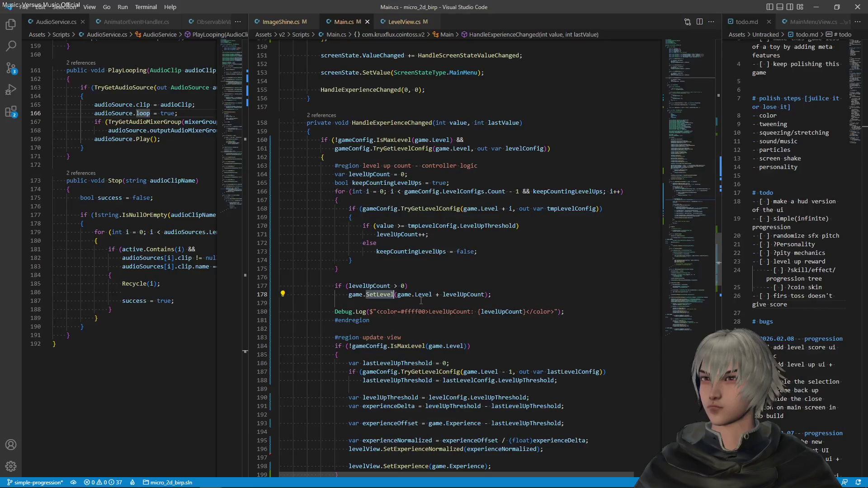
scroll(418, 301, "down", 3)
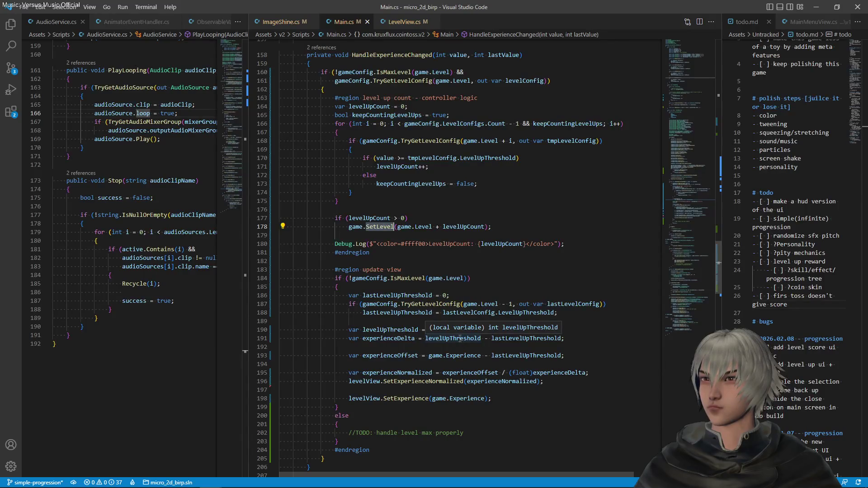
left_click(412, 278)
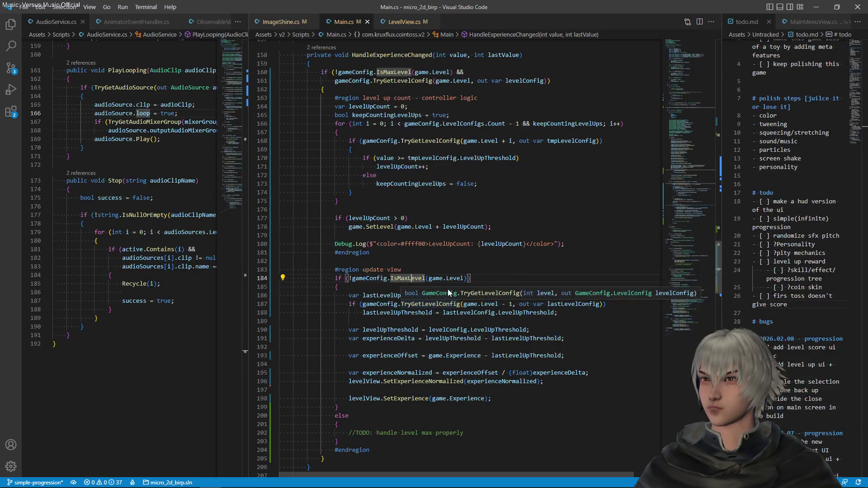
scroll(448, 289, "up", 3)
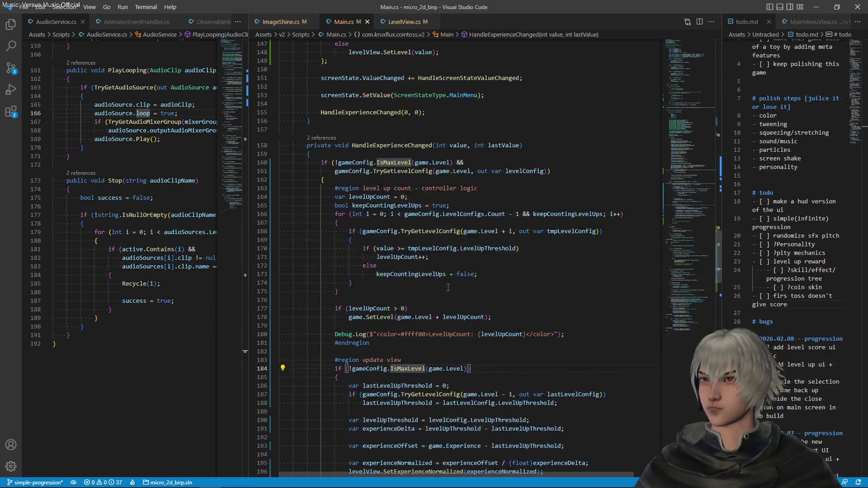
left_click(549, 170)
scroll(498, 203, "down", 3)
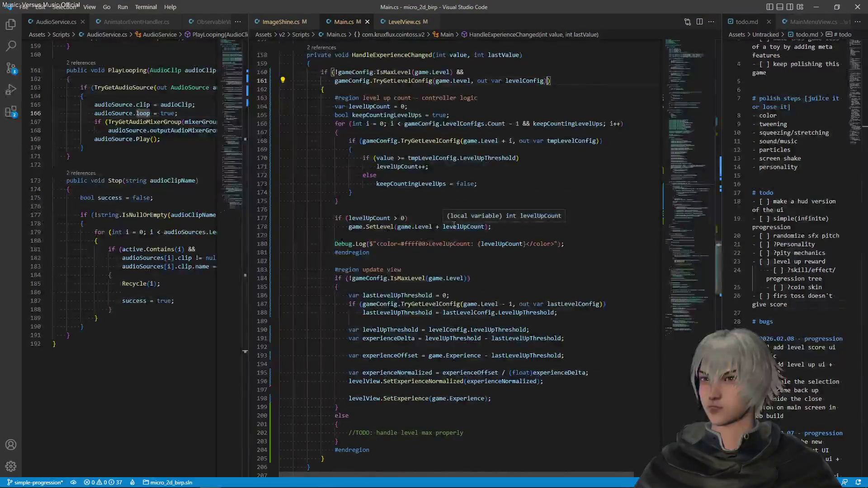
scroll(454, 225, "down", 2)
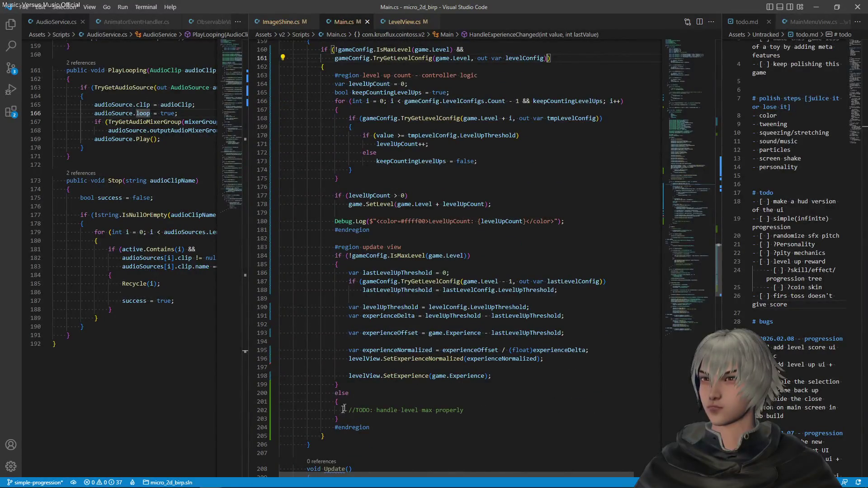
- Cut the #region update view block from the level-up if block and paste it, outdented, below its closing brace
mouse_move(382, 431)
left_mouse_down()
mouse_move(386, 222)
mouse_move(387, 229)
left_mouse_up()
key("ctrl+c")
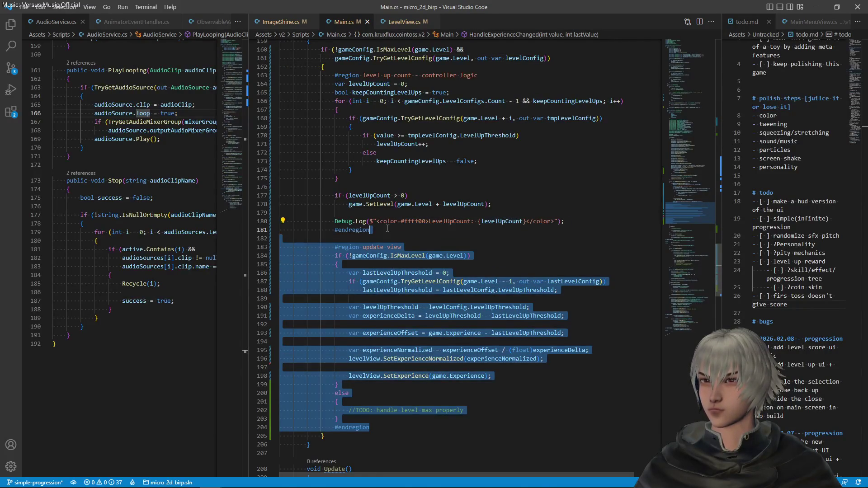
key("BackSpace")
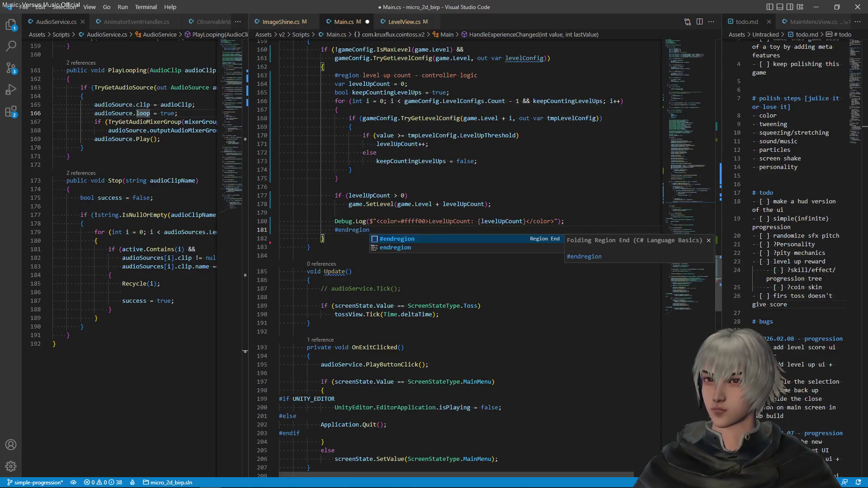
left_click(343, 245)
key("ctrl+v")
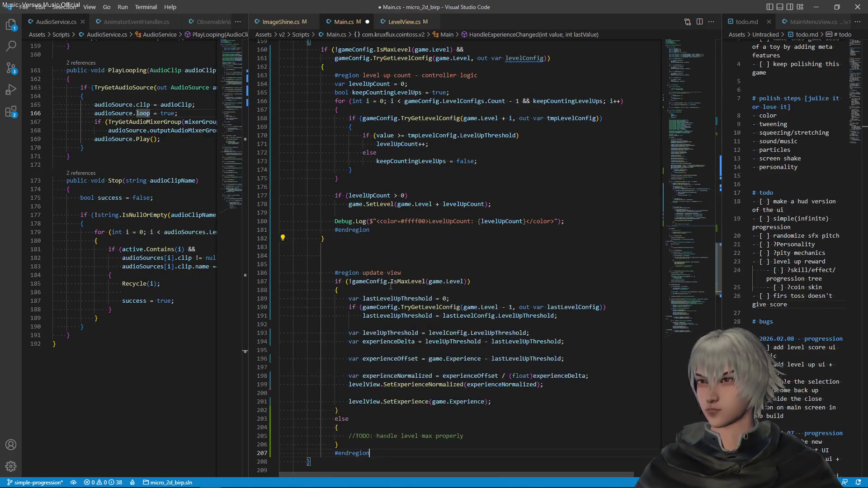
left_click(356, 256)
scroll(362, 271, "up", 3)
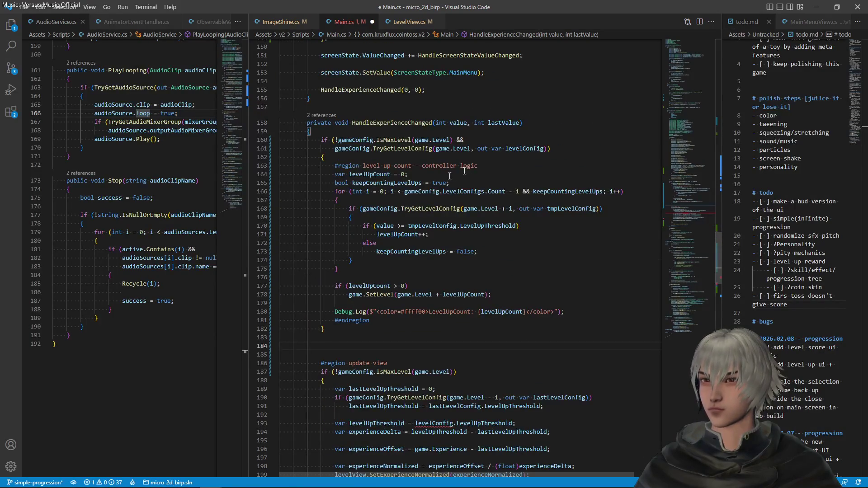
left_click(494, 165)
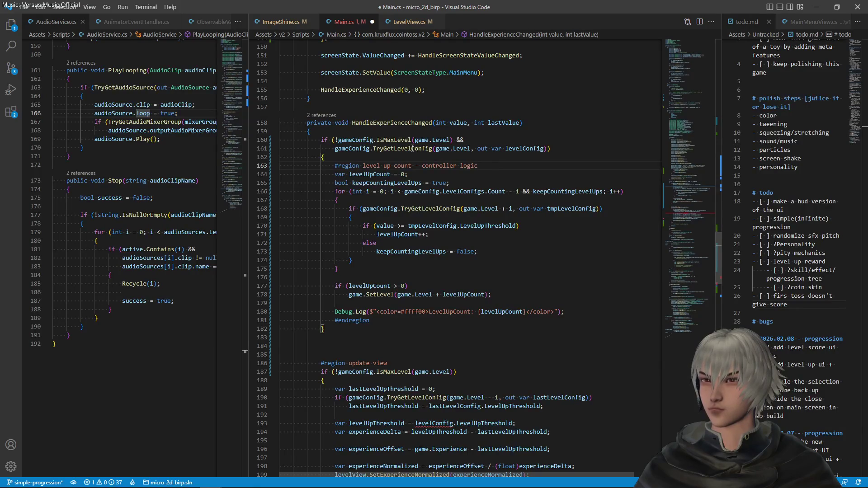
- Add the '&& gameConfig.TryGetLevelConfig(...)' check to the update-view if condition and save Main.cs
scroll(428, 245, "down", 1)
left_click_drag(546, 126, 455, 117)
key("ctrl+c")
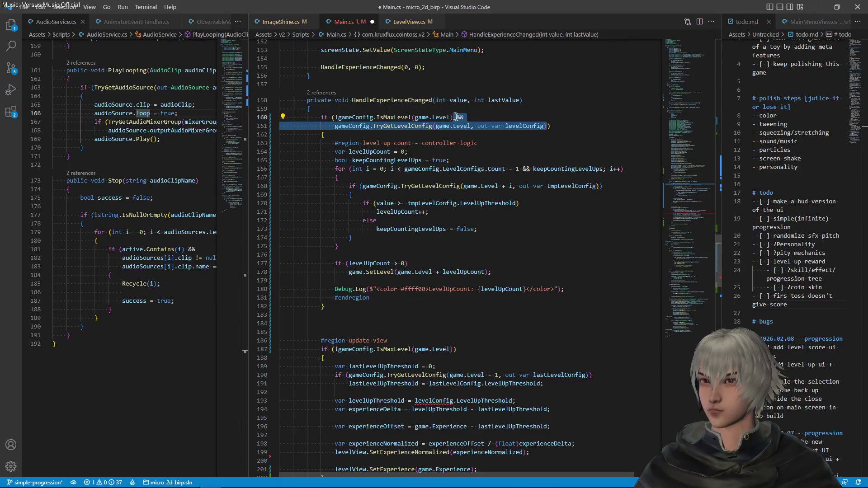
left_click(454, 349)
key("ctrl+v")
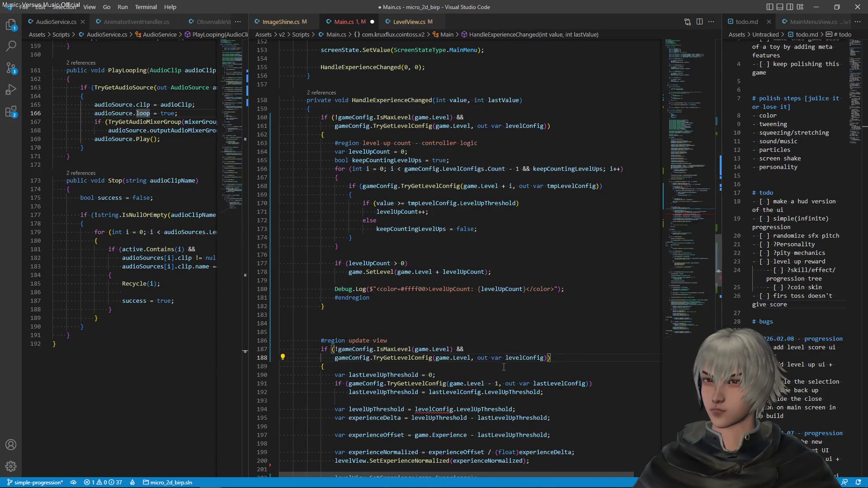
key("ctrl+s")
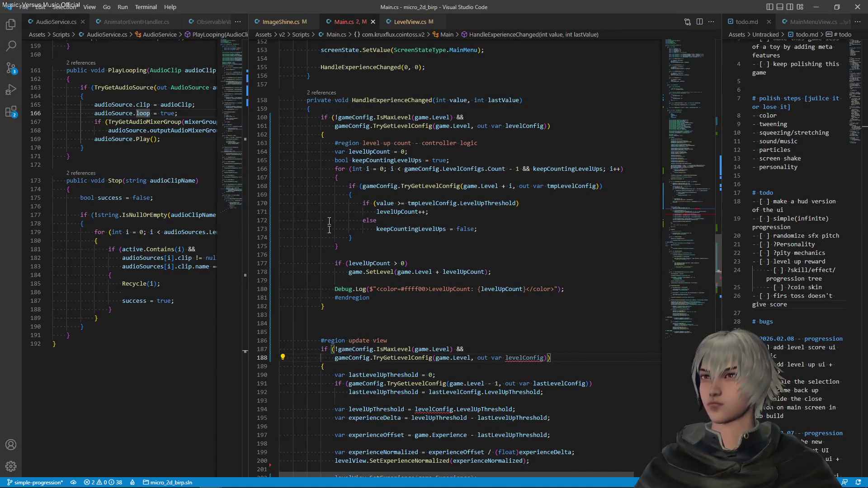
left_click_drag(325, 308, 323, 114)
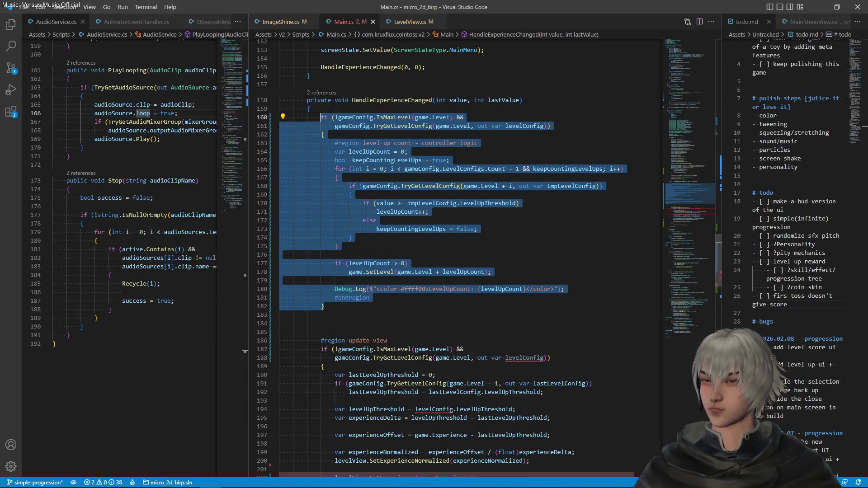
- Wrap the level-up count if-block in braces, reformat the update-view if-else block, and save
type("{")
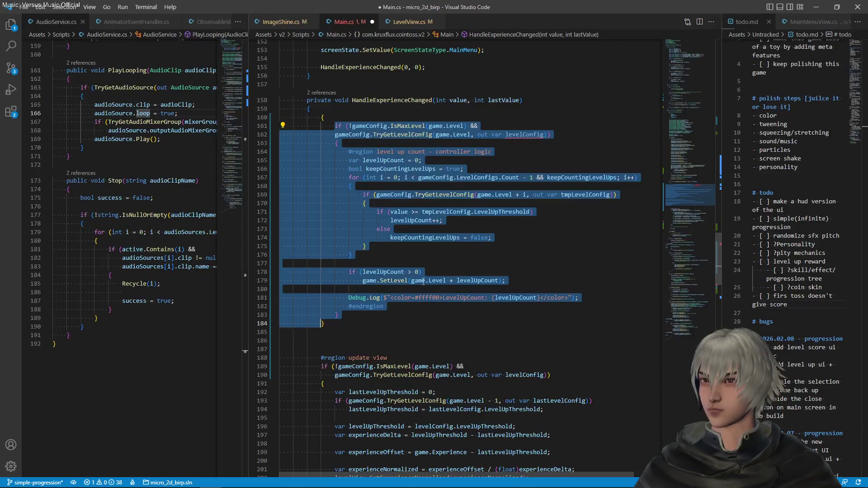
scroll(423, 281, "down", 6)
mouse_move(344, 379)
left_mouse_down()
mouse_move(337, 378)
mouse_move(321, 208)
left_mouse_up()
key("ctrl+k")
key("ctrl+f")
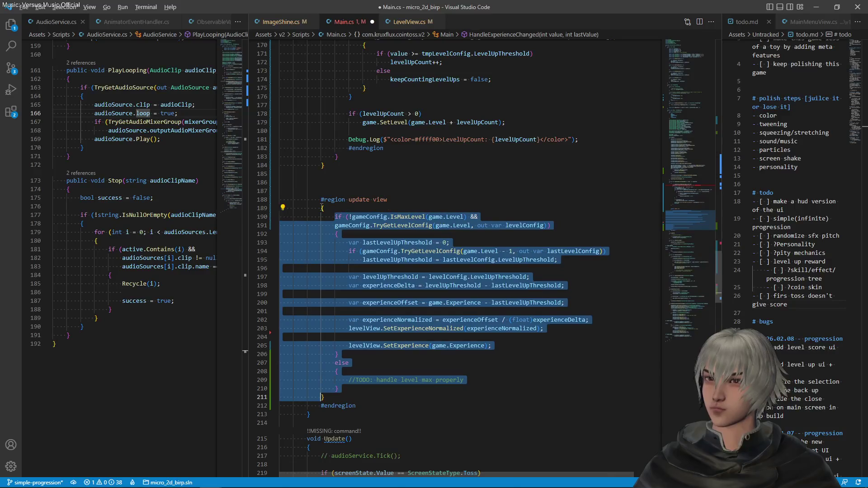
left_click(539, 194)
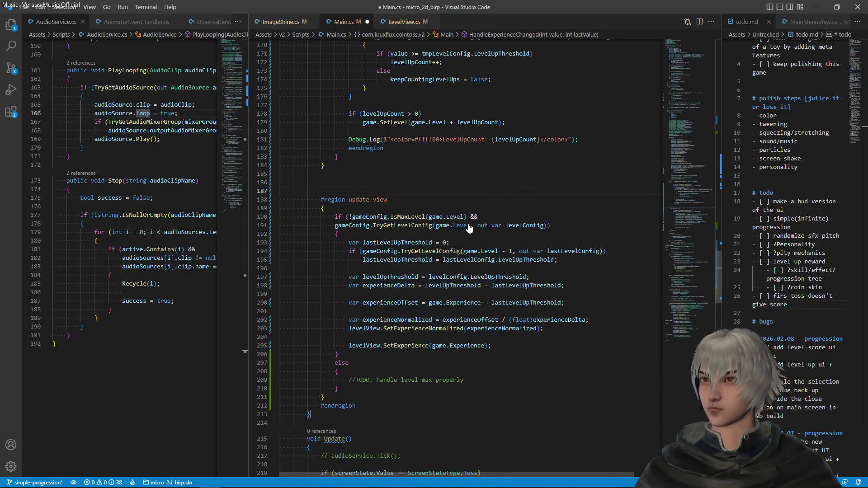
key("ctrl+s")
- Indent the level-config condition line and move #region above the brace and #endregion below the block
scroll(466, 244, "up", 8)
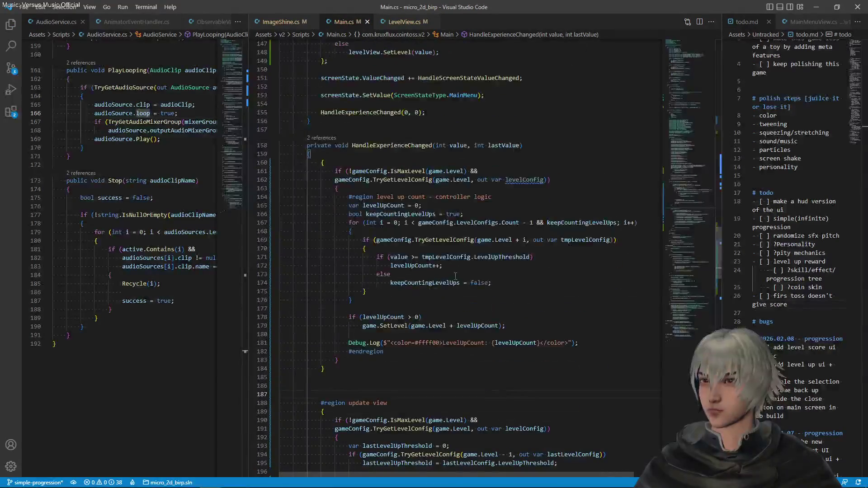
scroll(455, 276, "down", 1)
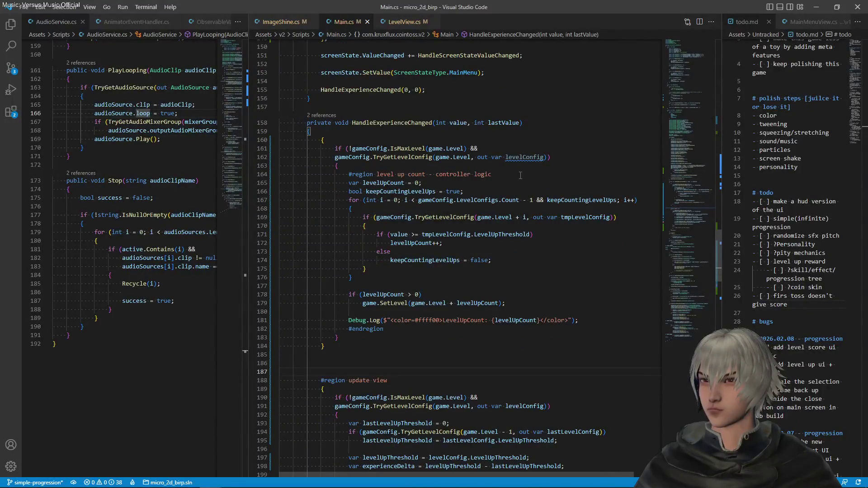
left_click_drag(521, 175, 520, 163)
left_click(337, 157)
key("Tab")
left_click_drag(512, 176, 505, 169)
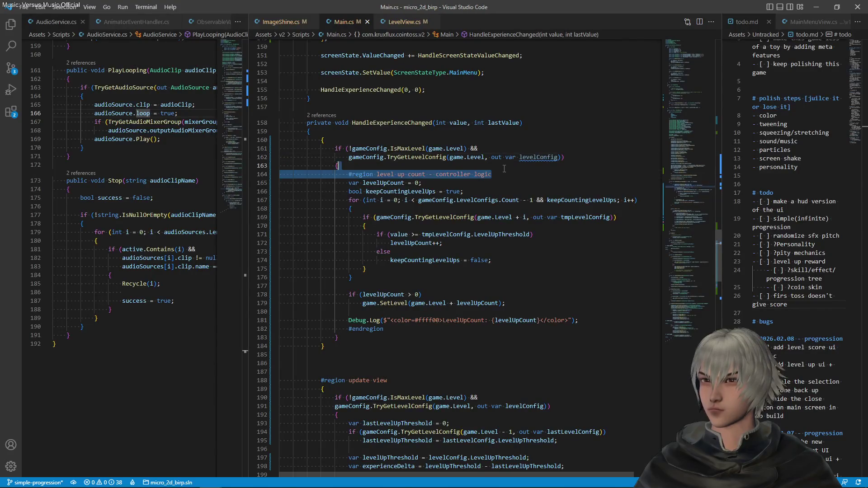
left_click_drag(407, 174, 349, 131)
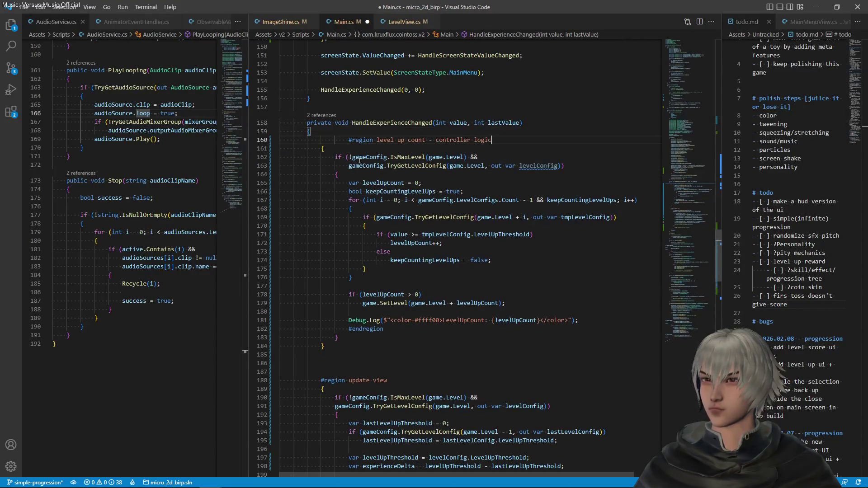
left_click(619, 314)
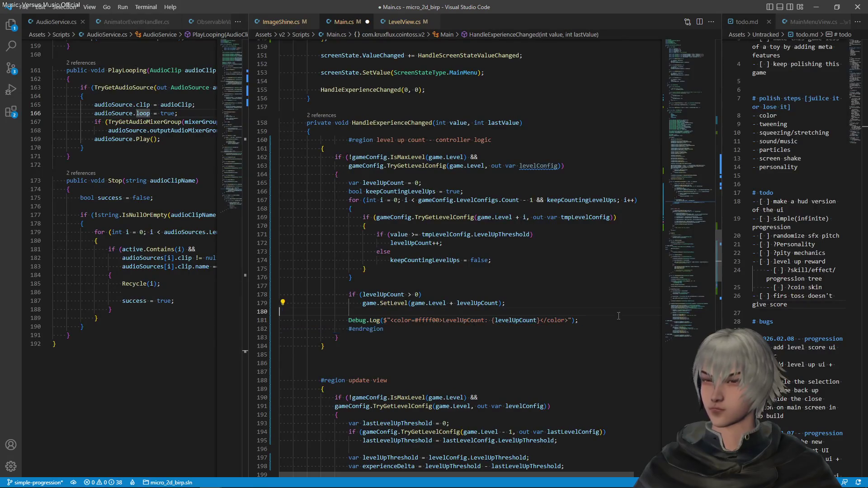
left_click_drag(484, 329, 569, 320)
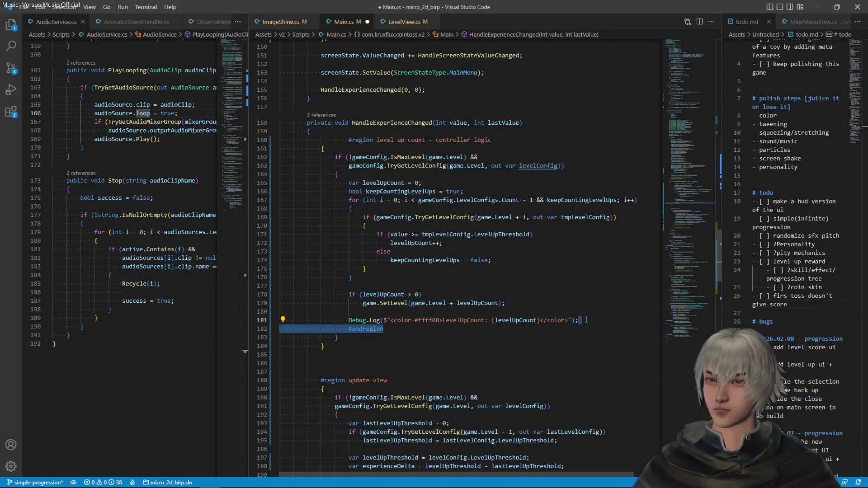
key("BackSpace")
key("ctrl+v")
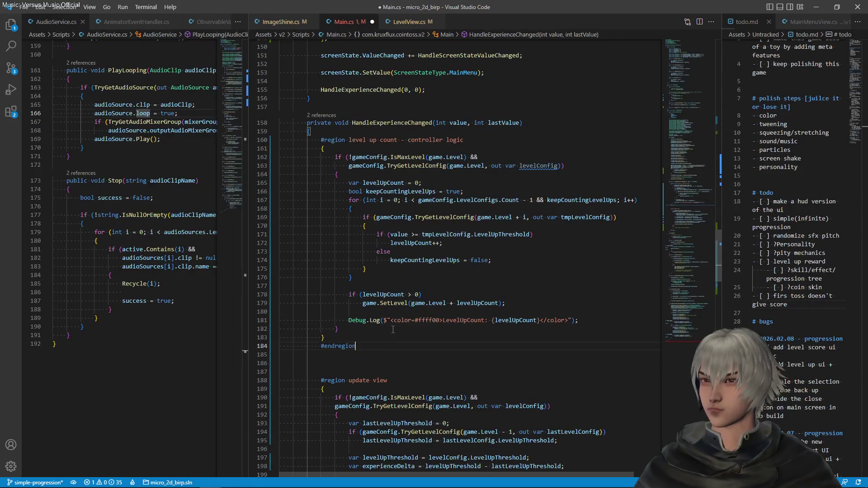
scroll(374, 365, "down", 2)
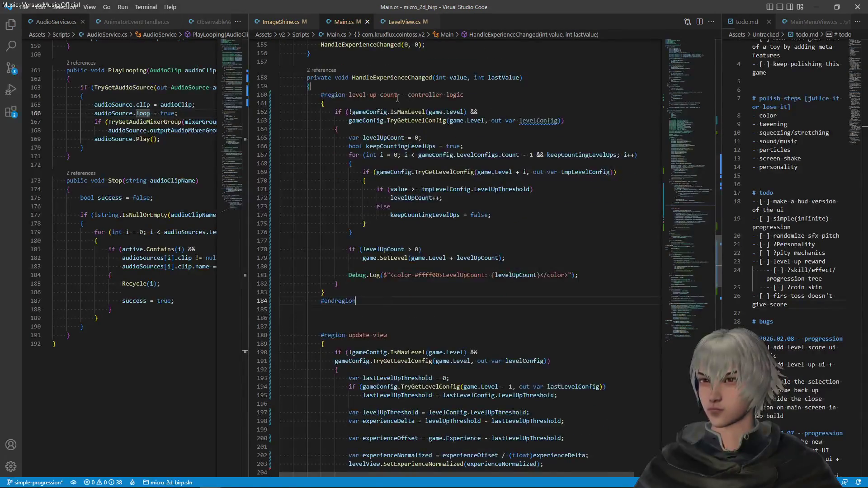
- Delete the '&& TryGetLevelConfig' clause so the level-up count only checks for max level
left_click(385, 119)
left_click(405, 104)
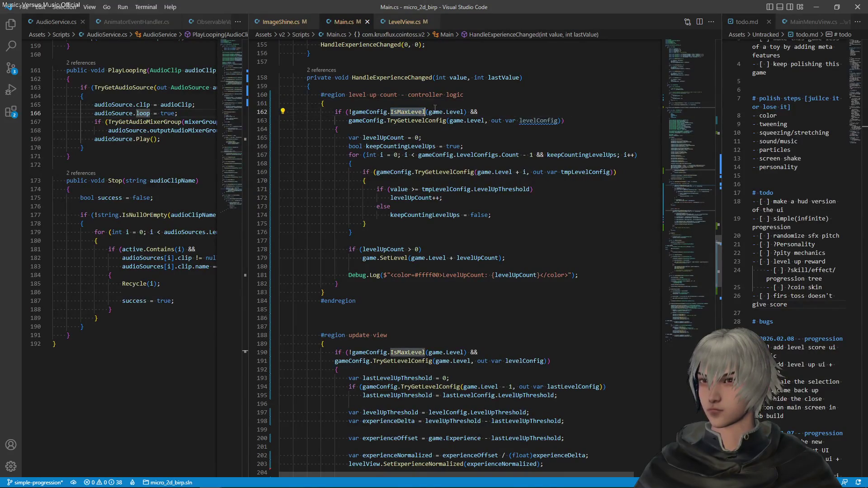
key("ctrl+Left")
key("ctrl+Left")
key("ctrl+Left")
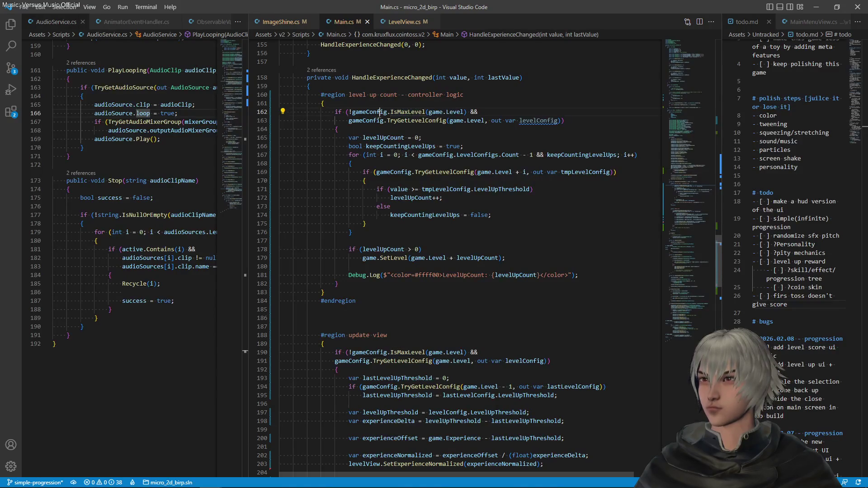
left_click(413, 121)
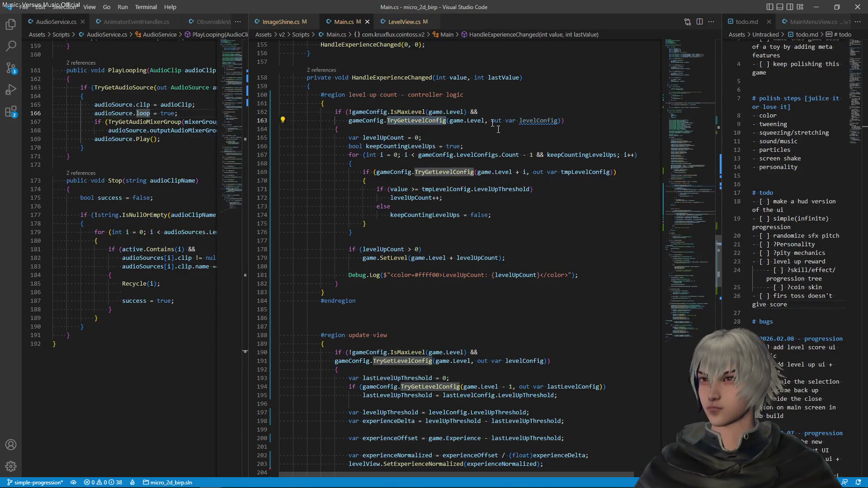
left_click(544, 121)
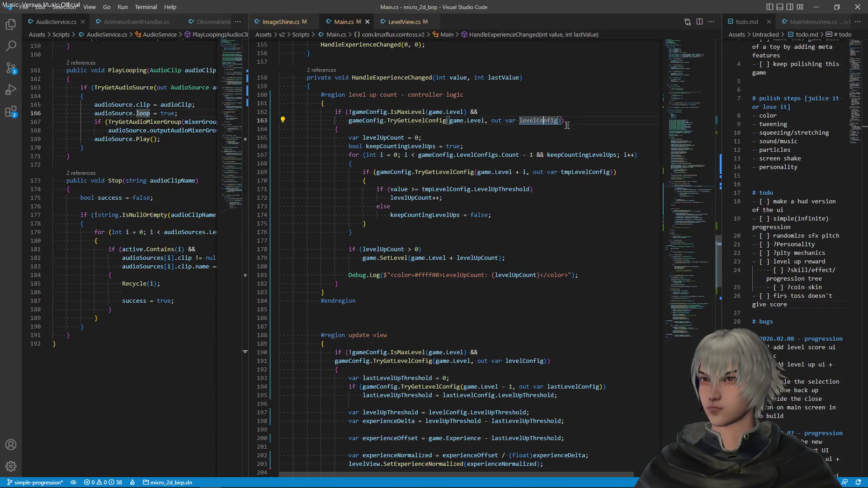
double_click(535, 120)
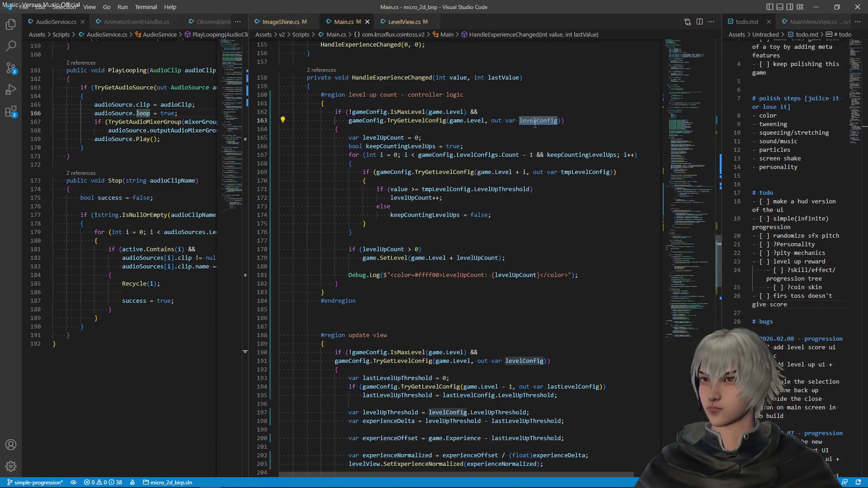
left_click(560, 121)
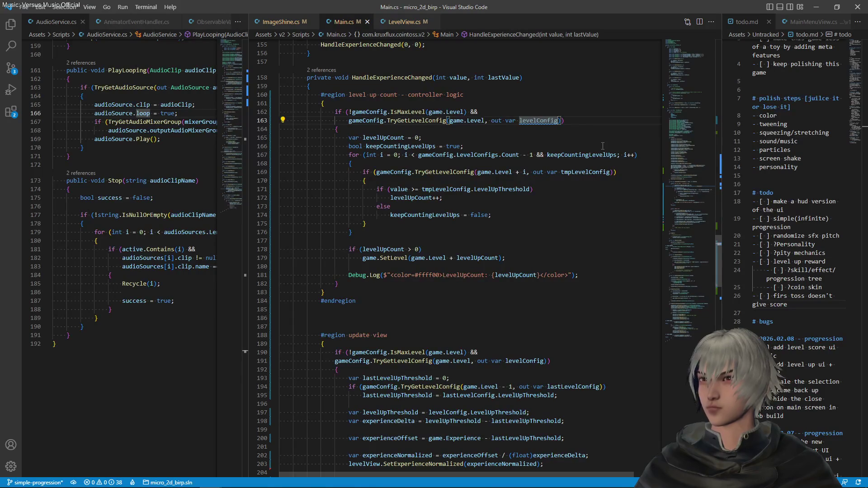
key("shift+Up")
key("BackSpace")
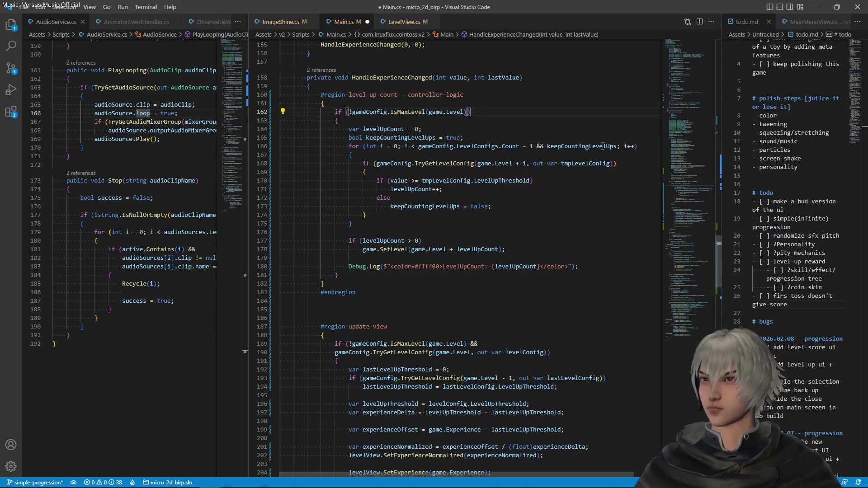
- Indent the update-view condition's second line and remove the extra blank line between regions
scroll(514, 198, "down", 2)
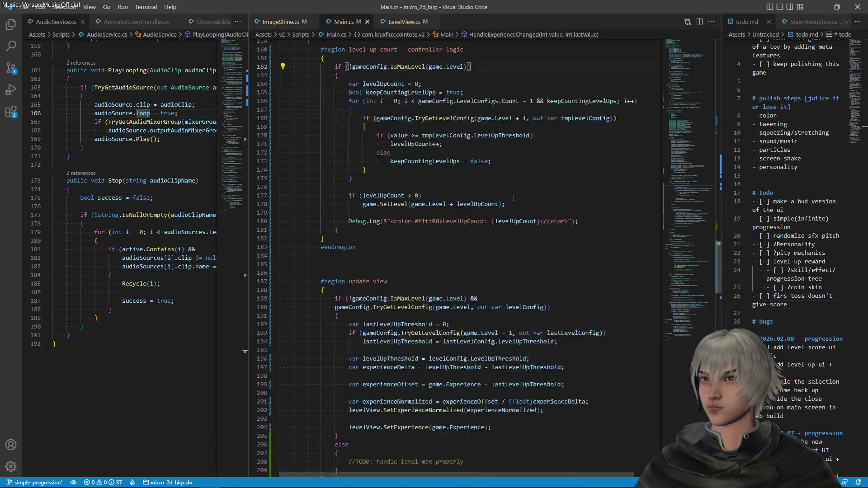
left_click(335, 308)
key("Tab")
left_click(537, 307)
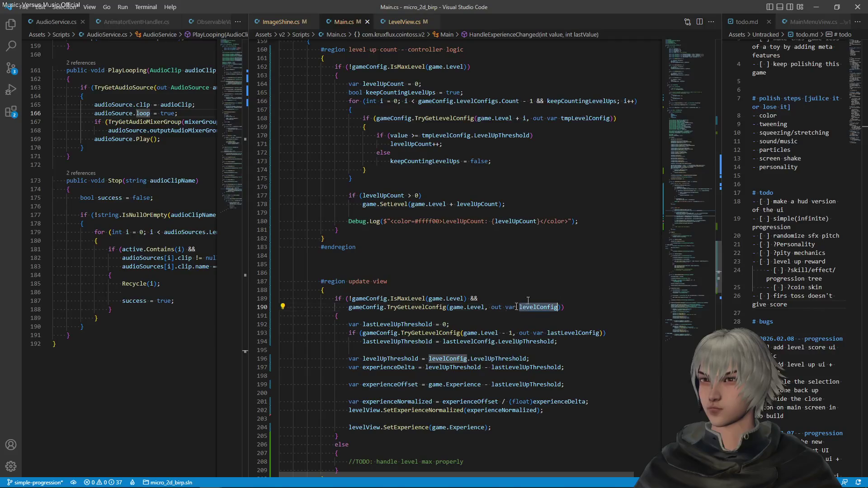
scroll(506, 351, "down", 3)
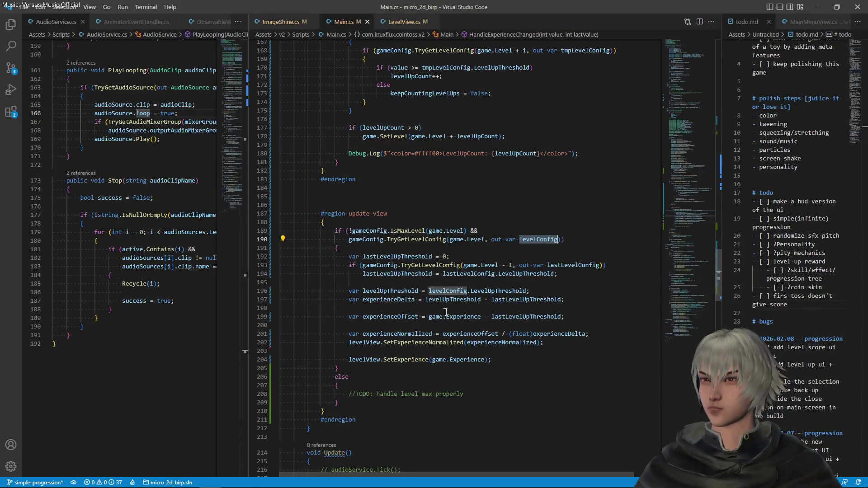
left_click(572, 286)
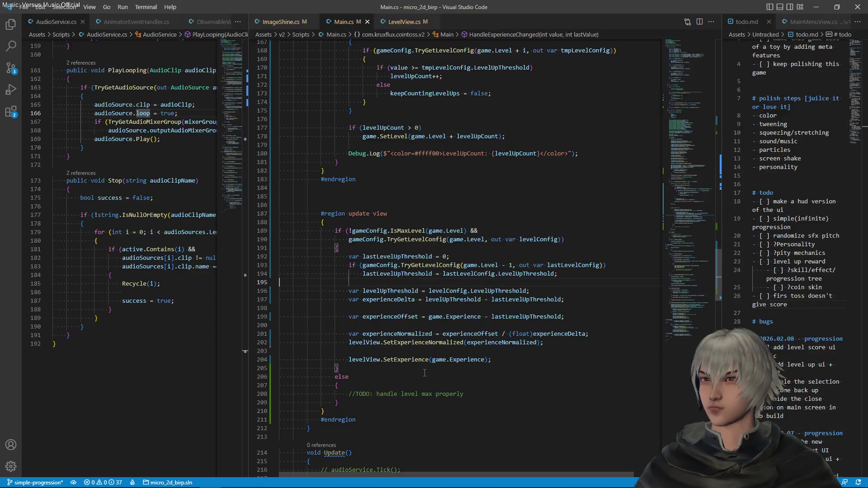
scroll(424, 371, "up", 3)
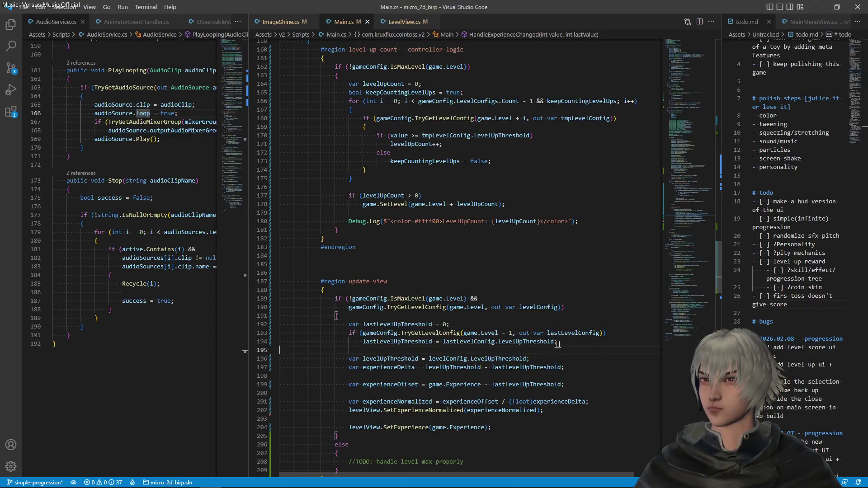
scroll(574, 345, "up", 3)
left_click(339, 338)
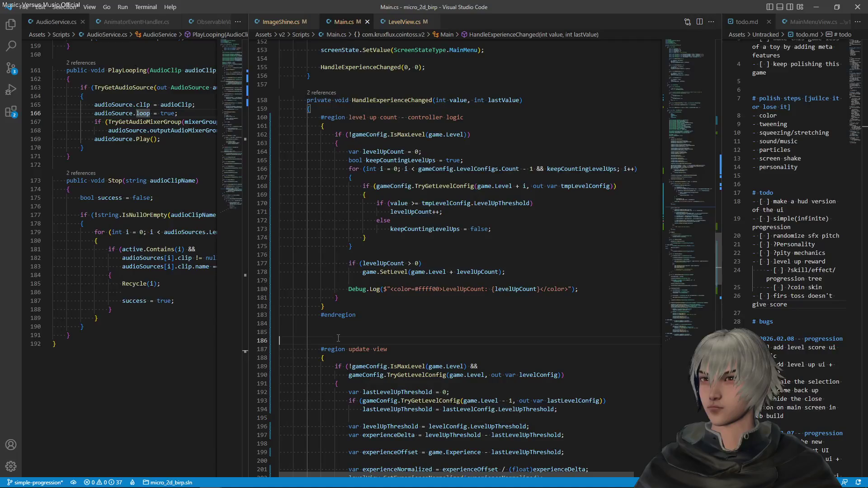
key("BackSpace")
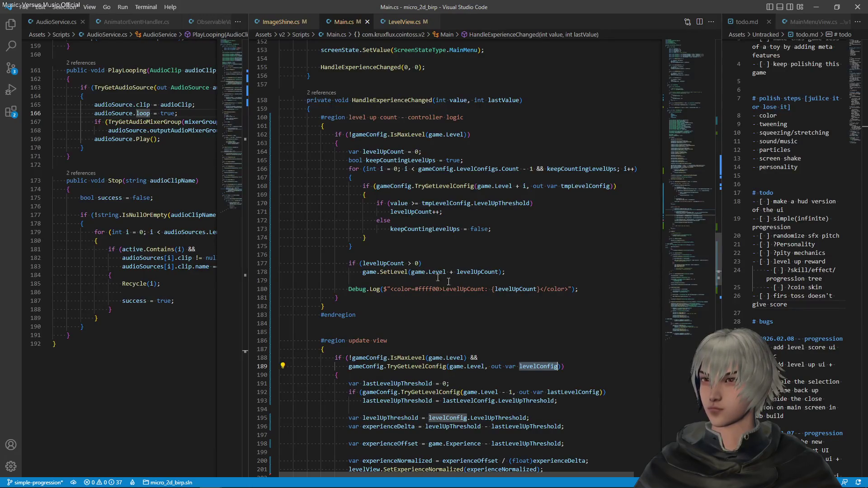
- Review the SetLevel call and the max-level else branch, then return to Unity to test
scroll(485, 339, "down", 4)
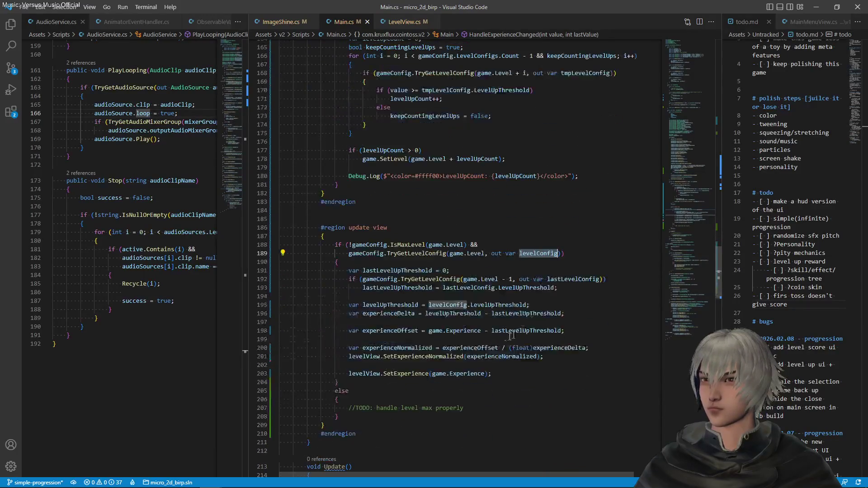
left_click(407, 159)
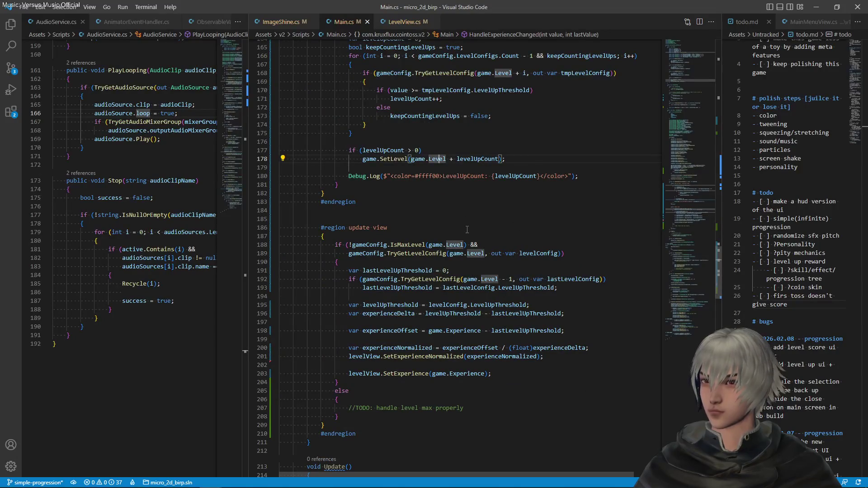
left_click(483, 402)
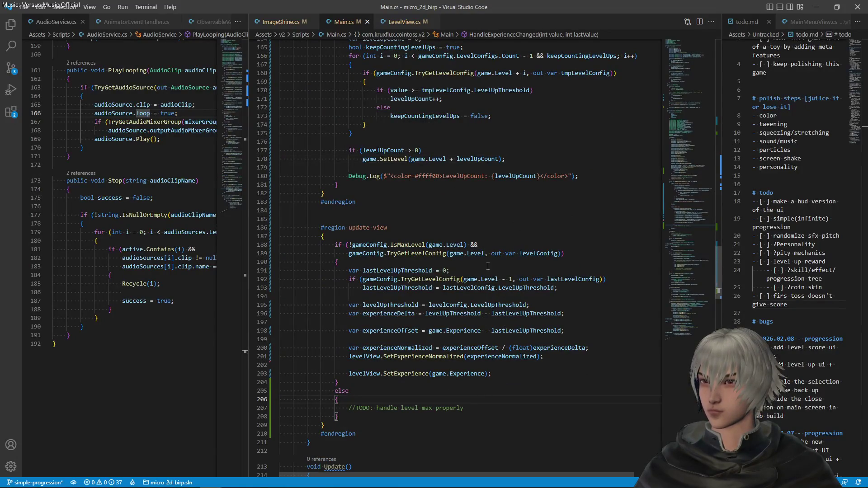
scroll(482, 246, "up", 5)
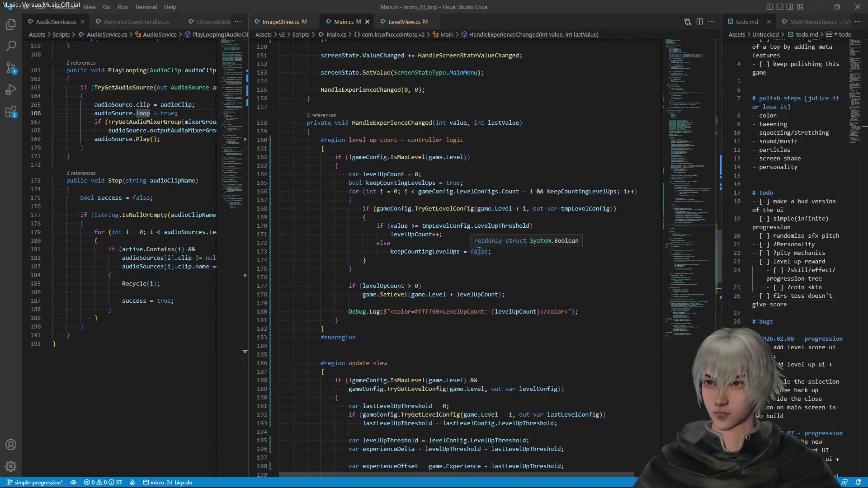
key("alt+Tab")
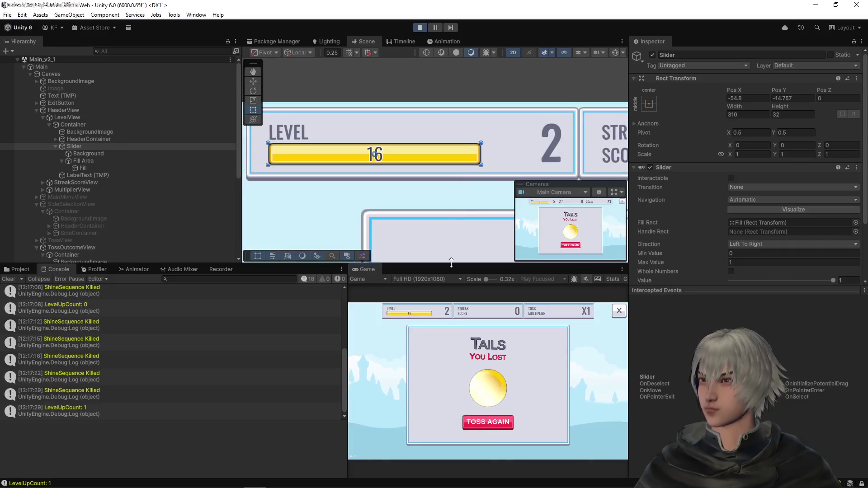
- Restart Play mode with the recompiled code and start the coin-toss game from the title screen
left_click(421, 28)
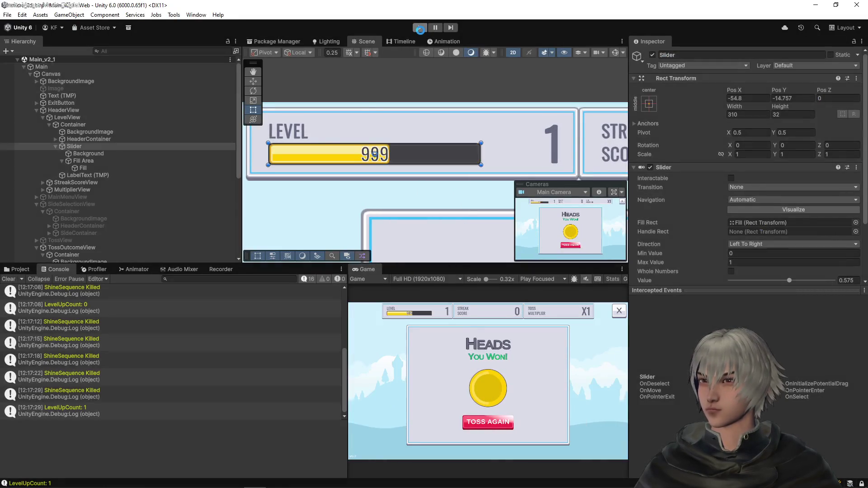
left_click(420, 28)
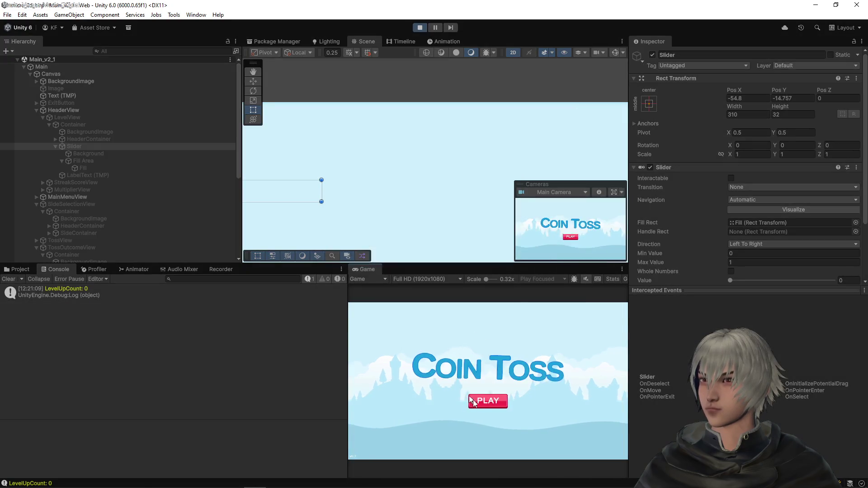
left_click(485, 401)
left_click(521, 423)
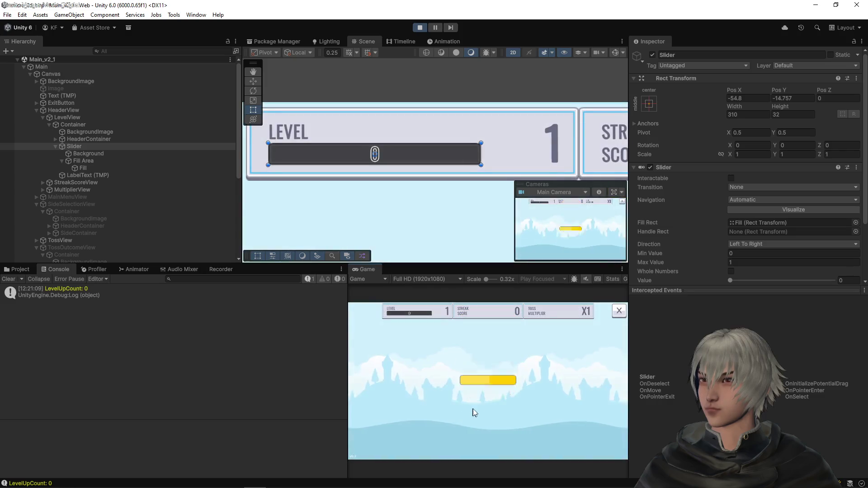
- Play repeated heads rounds until ten wins fill the level bar and the level rises to 2
left_click(471, 420)
left_click(454, 419)
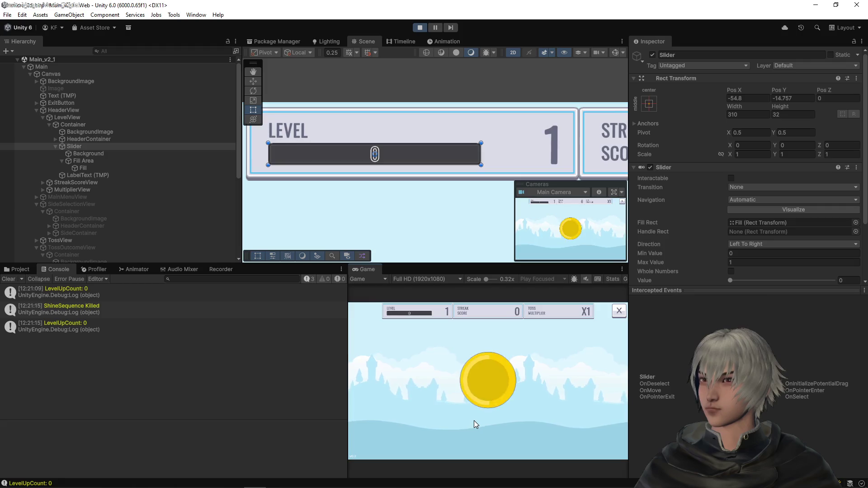
left_click(474, 420)
left_click(469, 414)
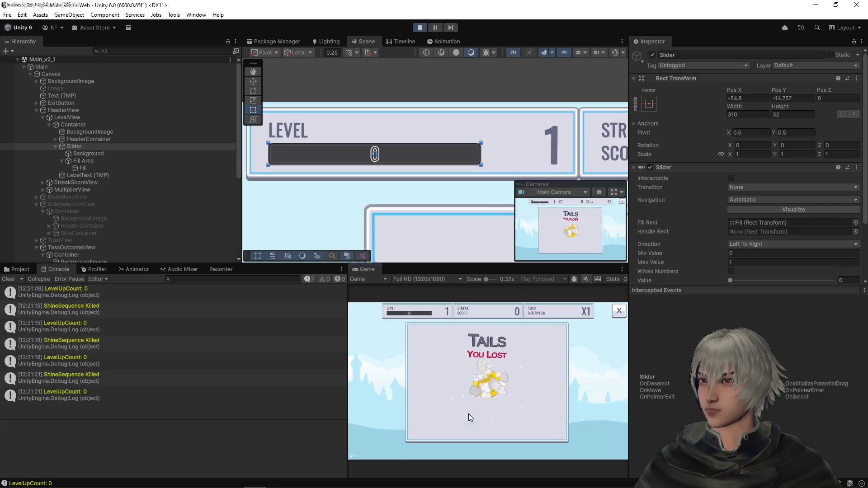
left_click(479, 424)
left_click(457, 417)
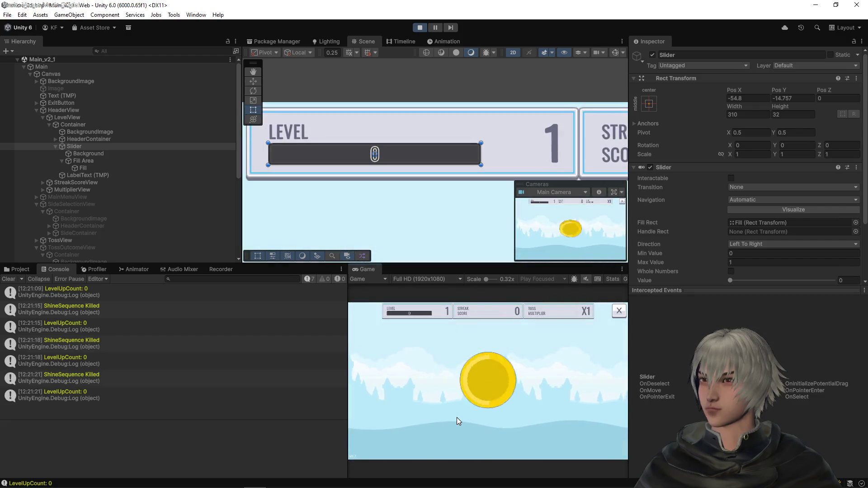
left_click(480, 427)
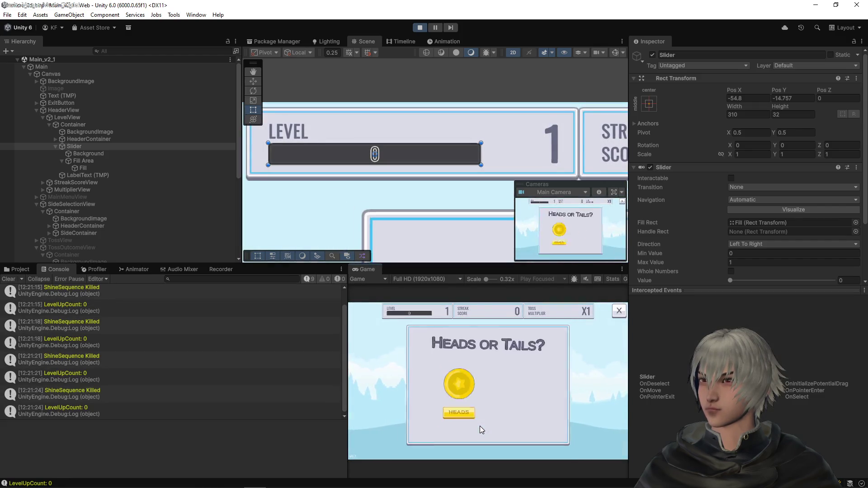
left_click(456, 423)
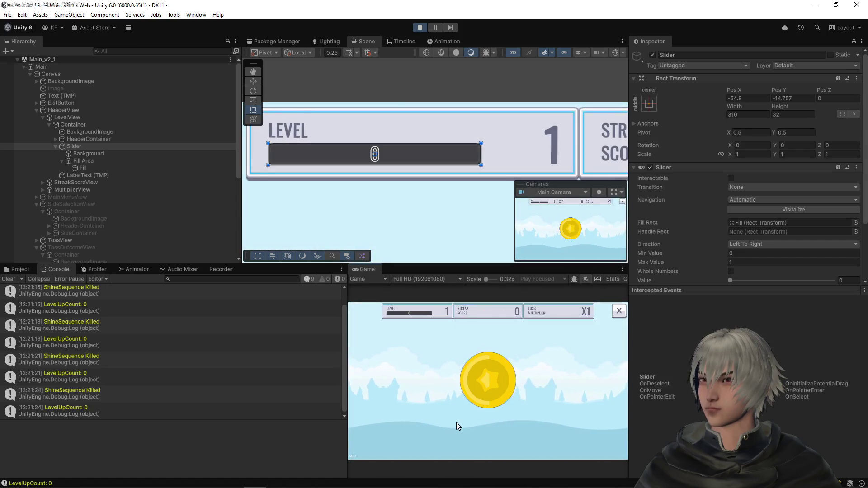
left_click(462, 423)
left_click(463, 420)
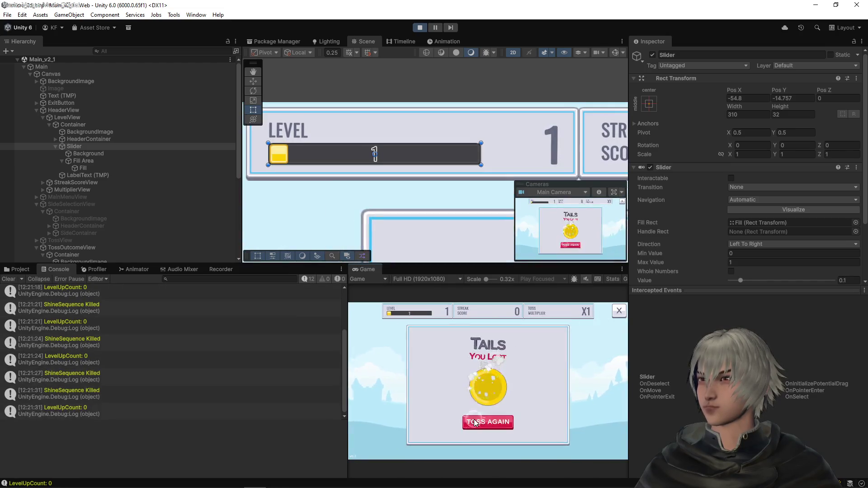
left_click(474, 420)
left_click(475, 422)
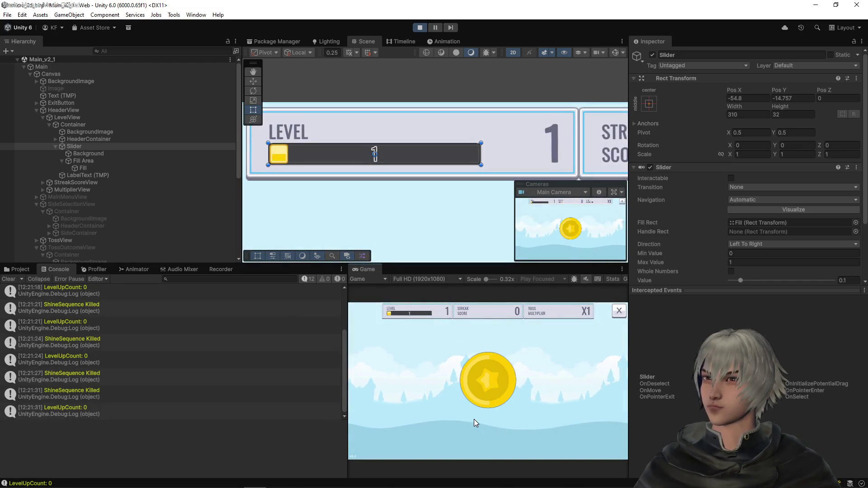
left_click(474, 419)
left_click(474, 420)
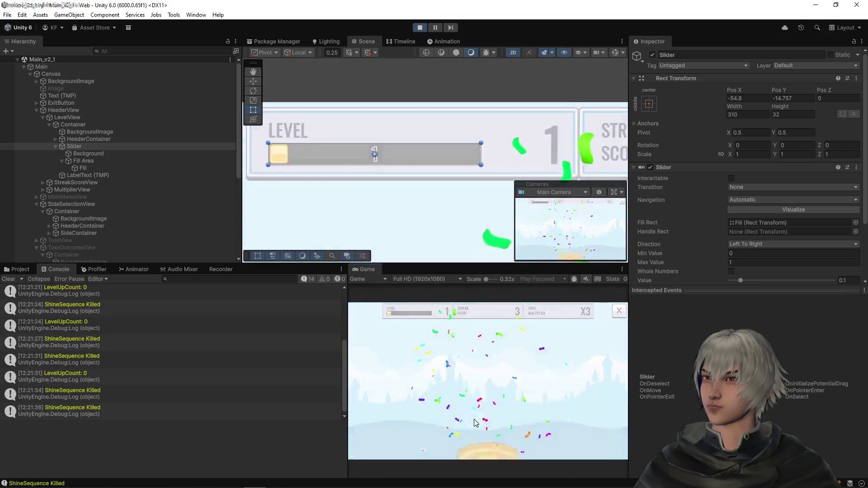
left_click(475, 419)
left_click(474, 419)
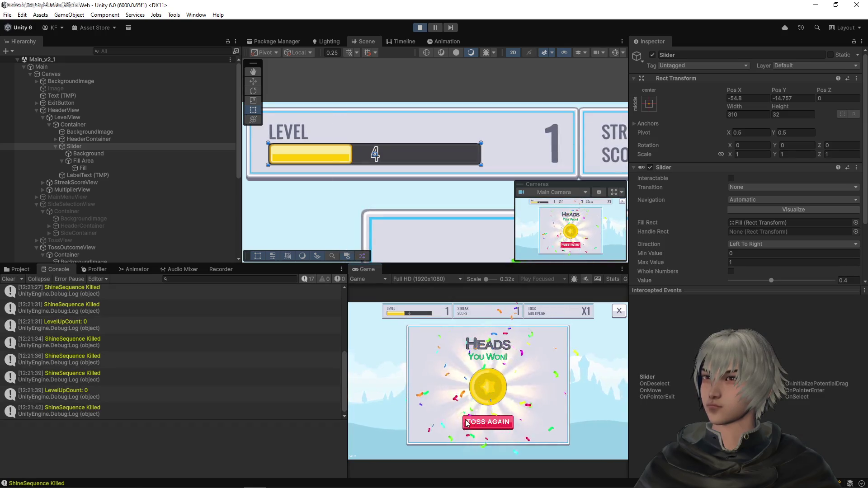
left_click(477, 423)
left_click(476, 420)
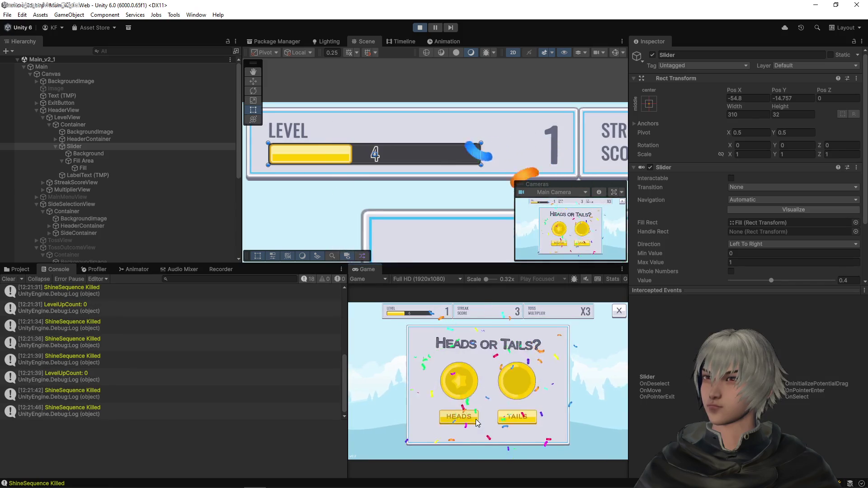
left_click(476, 419)
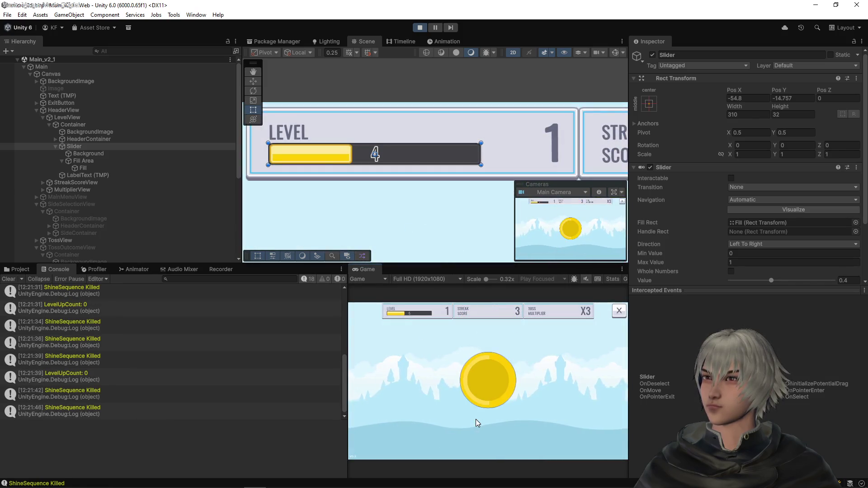
left_click(475, 422)
left_click(476, 419)
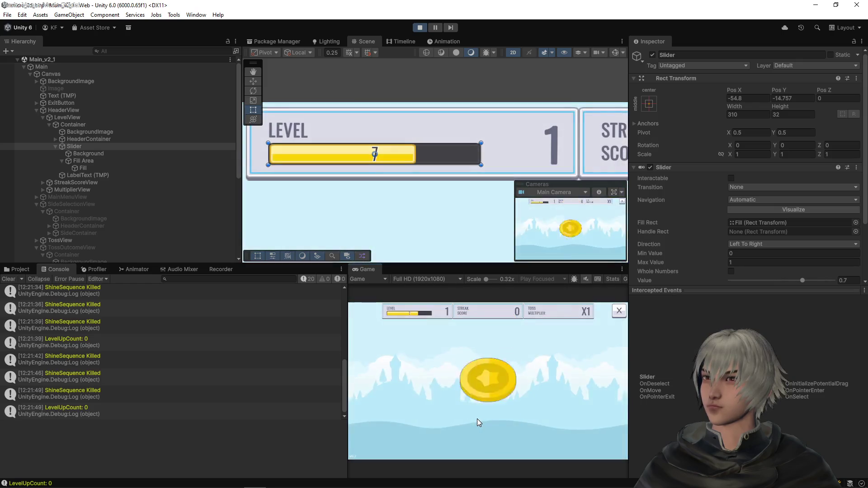
left_click(472, 420)
left_click(469, 417)
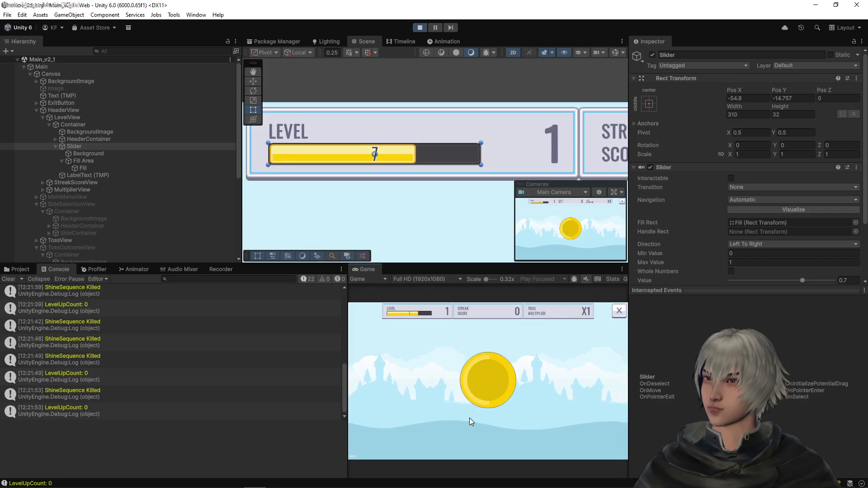
left_click(469, 418)
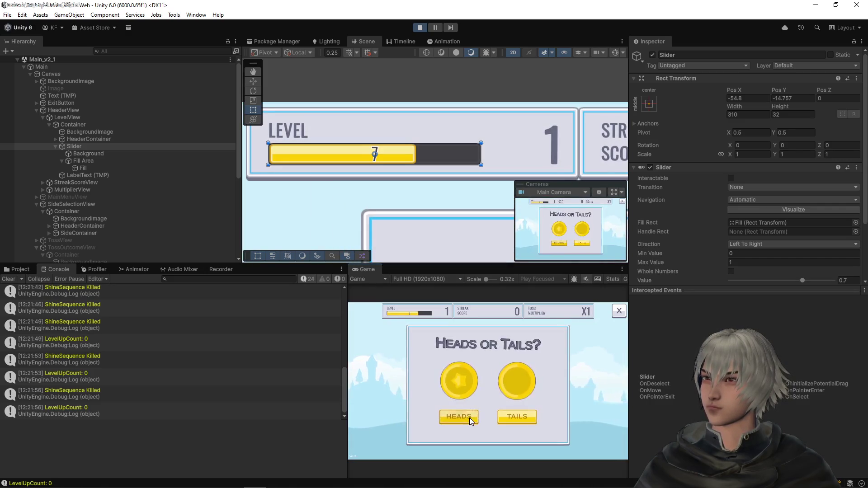
left_click(469, 418)
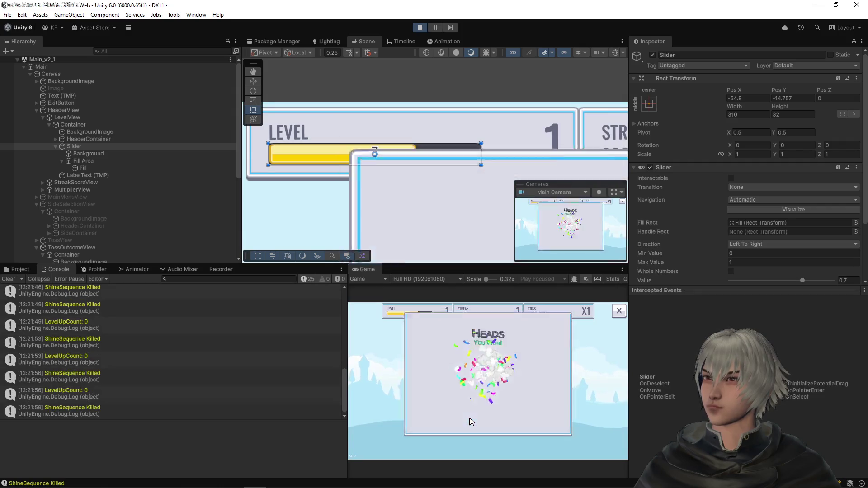
left_click(469, 418)
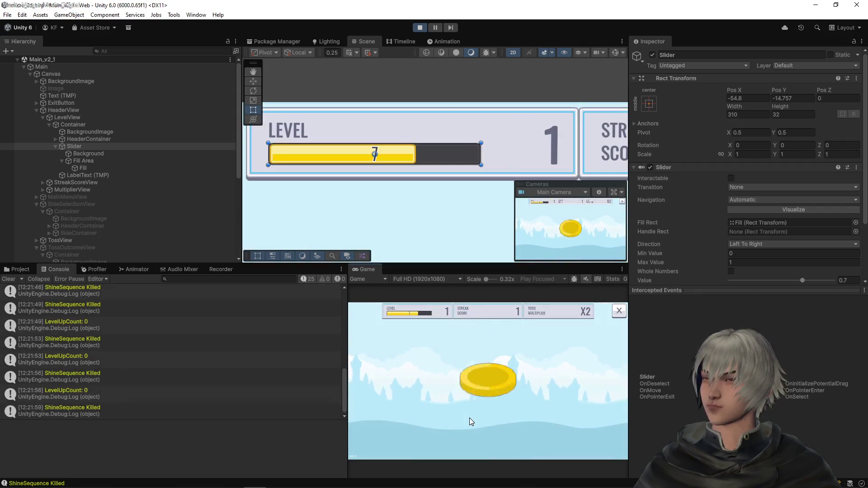
left_click(469, 418)
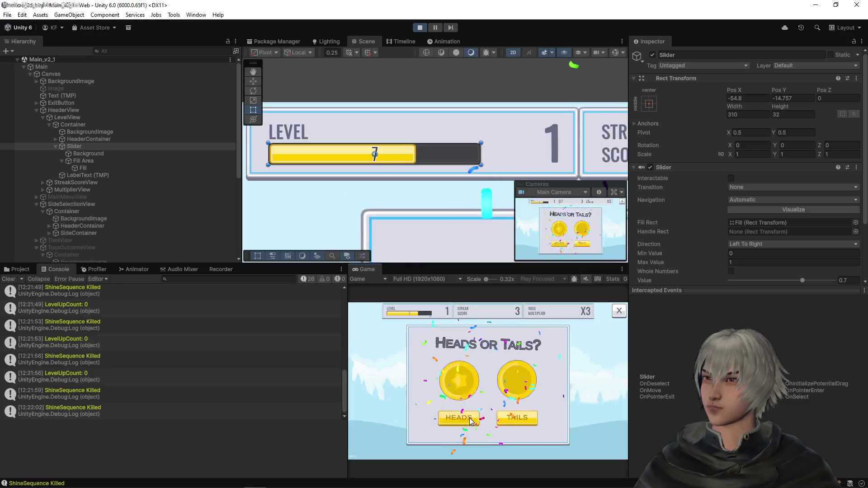
left_click(469, 418)
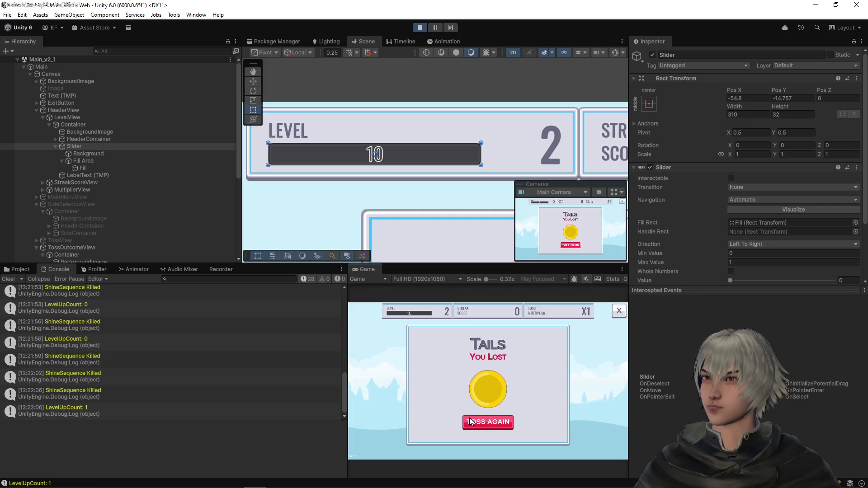
left_click(467, 425)
- Keep playing toss rounds at level 2 until the progress bar reads 19 with a streak of 3
left_click(470, 420)
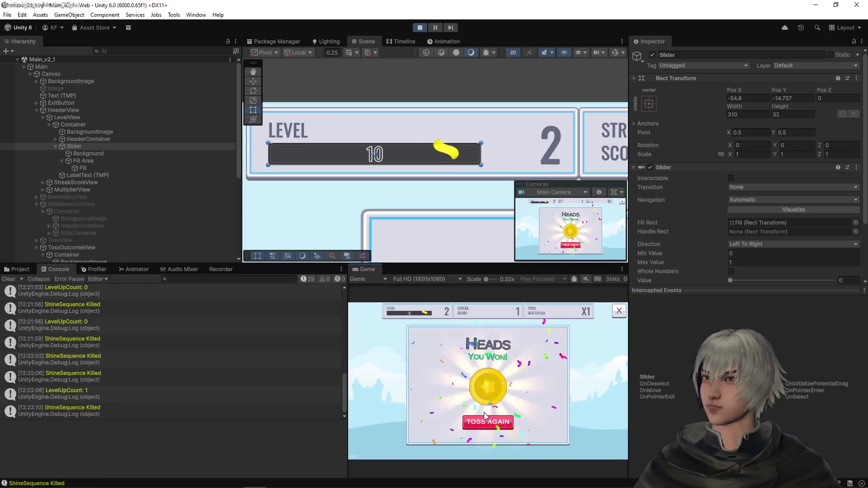
left_click(468, 424)
left_click(465, 419)
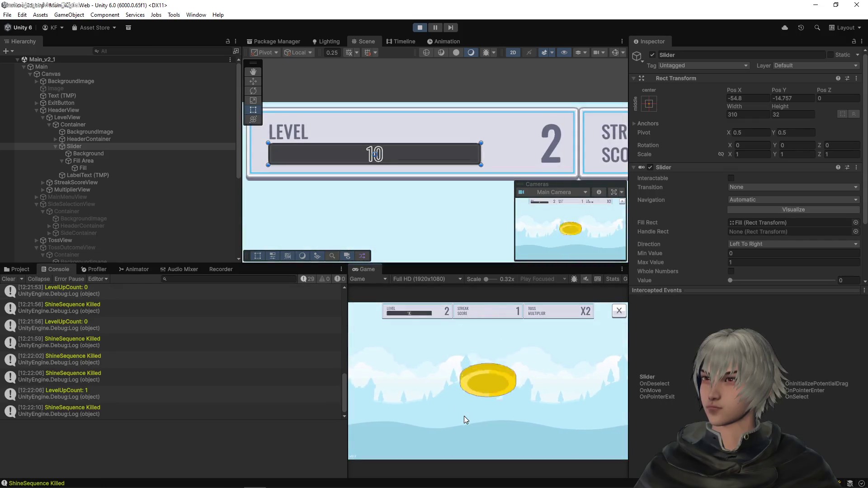
left_click(478, 428)
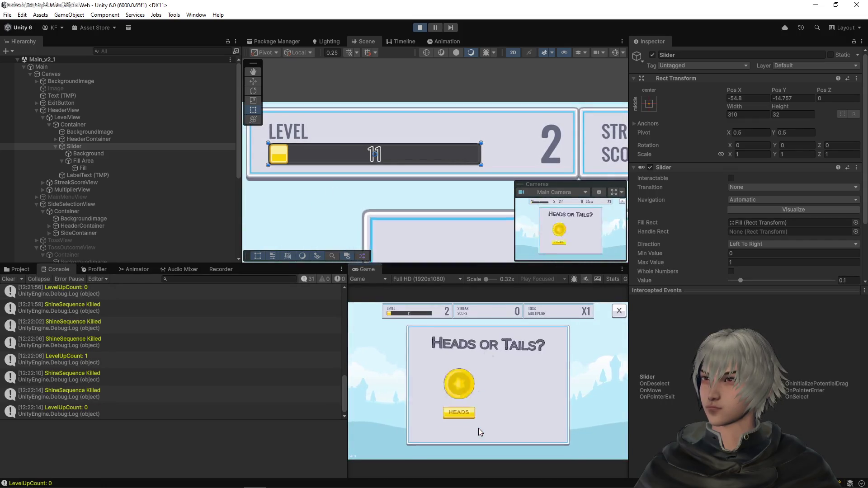
left_click(473, 422)
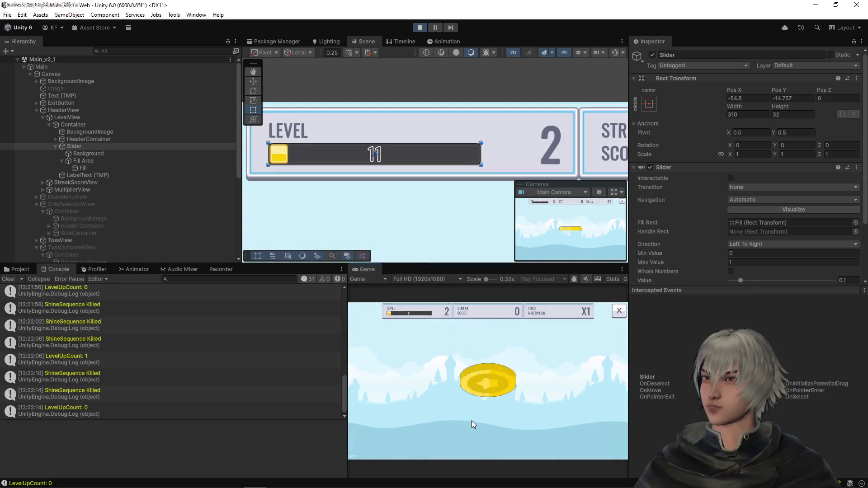
left_click(471, 418)
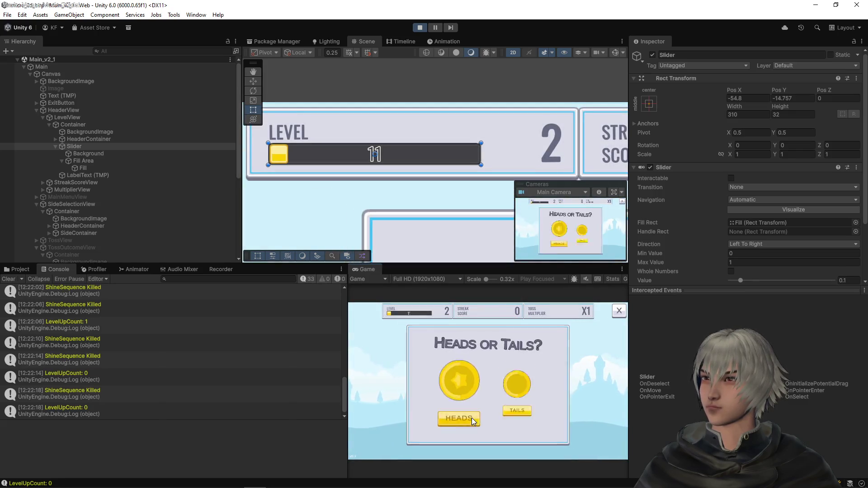
left_click(471, 418)
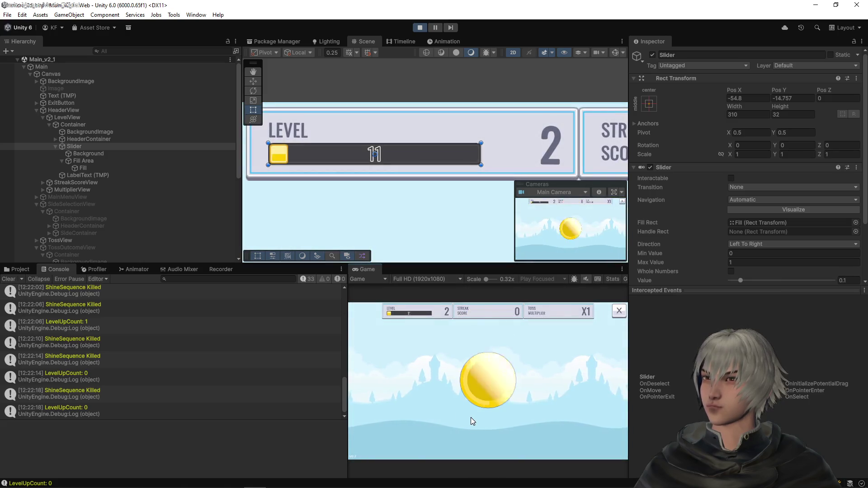
left_click(470, 417)
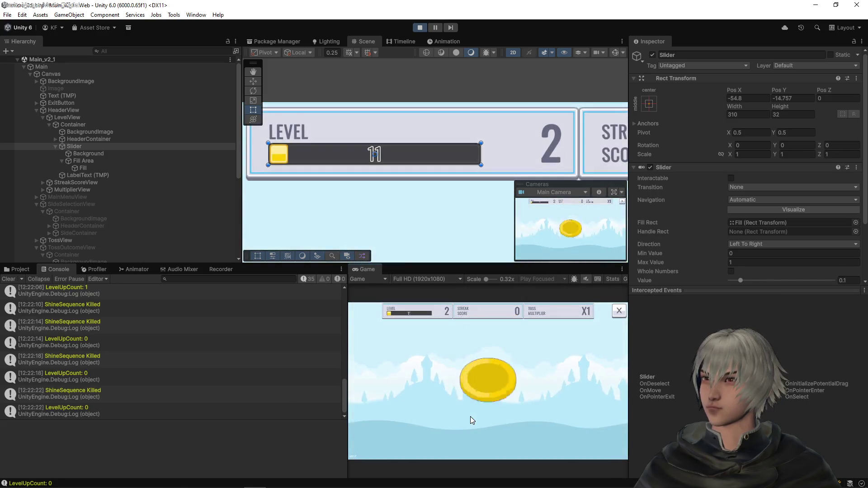
left_click(470, 417)
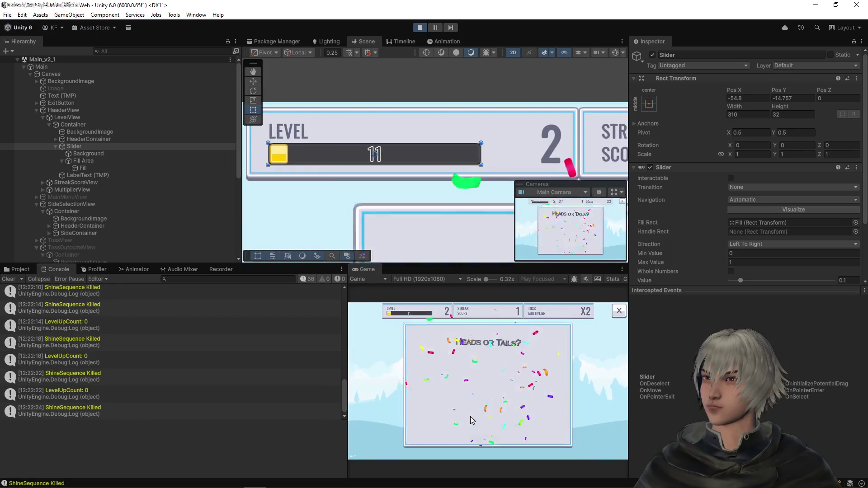
left_click(470, 417)
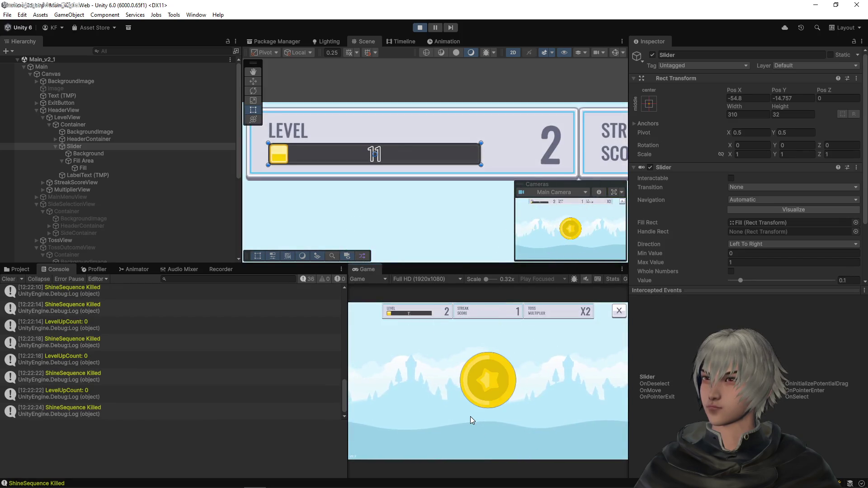
left_click(472, 419)
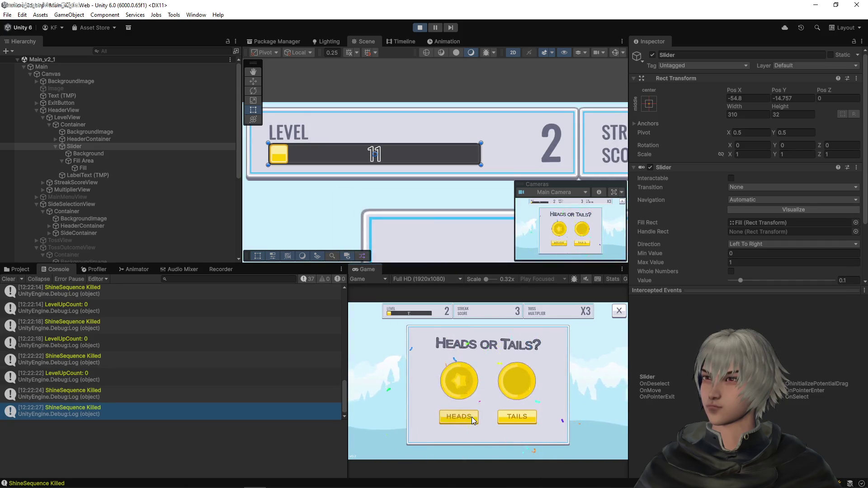
left_click(472, 419)
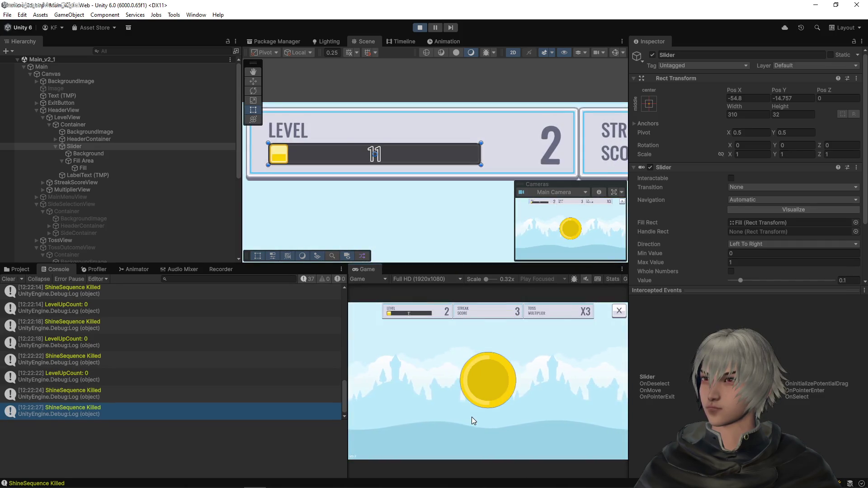
left_click(485, 421)
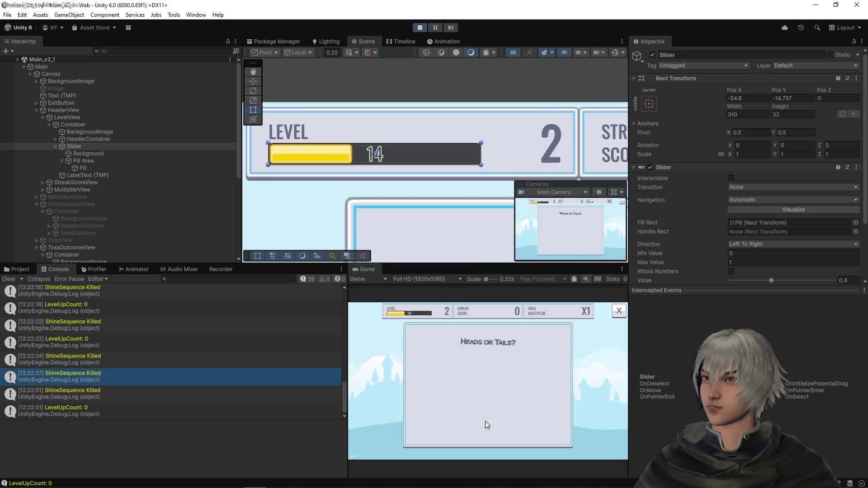
left_click(474, 417)
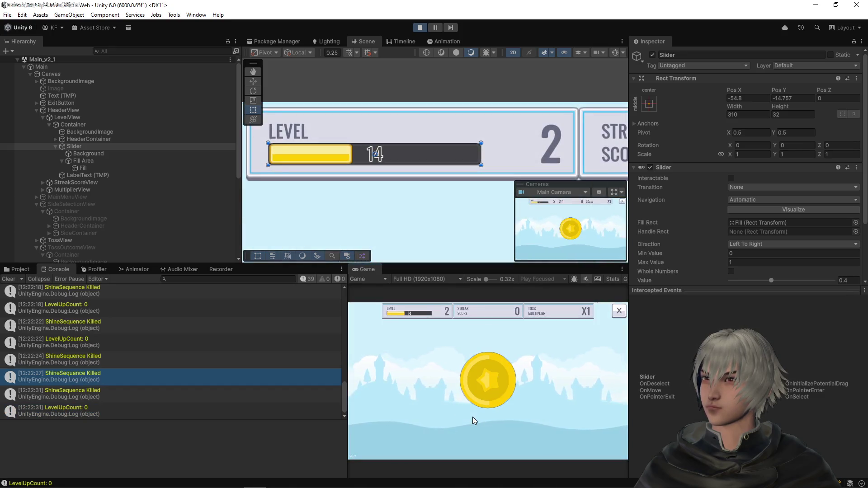
left_click(473, 419)
left_click(473, 420)
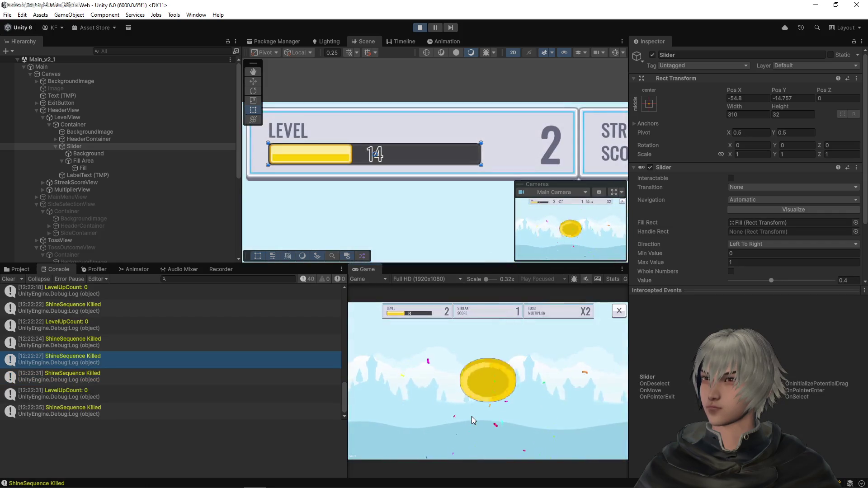
left_click(473, 420)
left_click(472, 419)
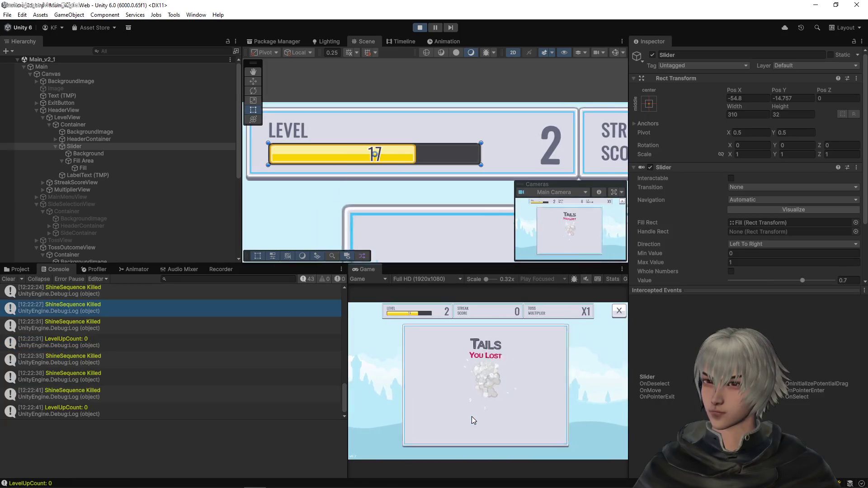
left_click(471, 417)
left_click(472, 417)
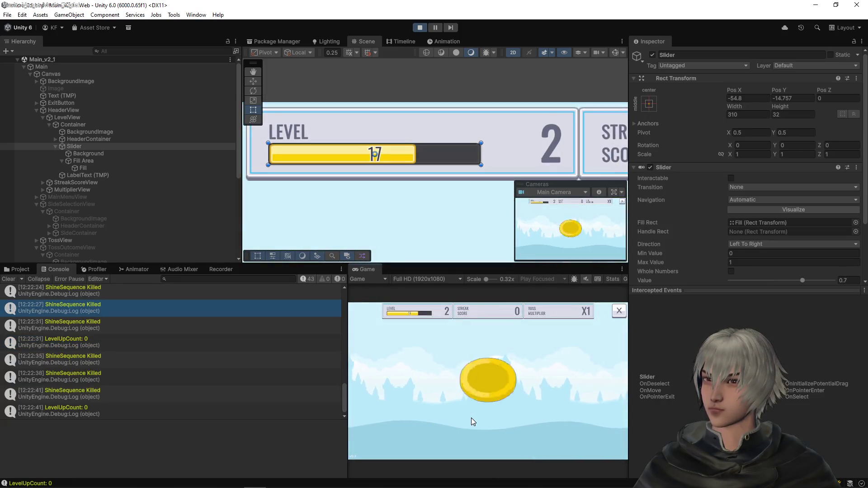
left_click(472, 422)
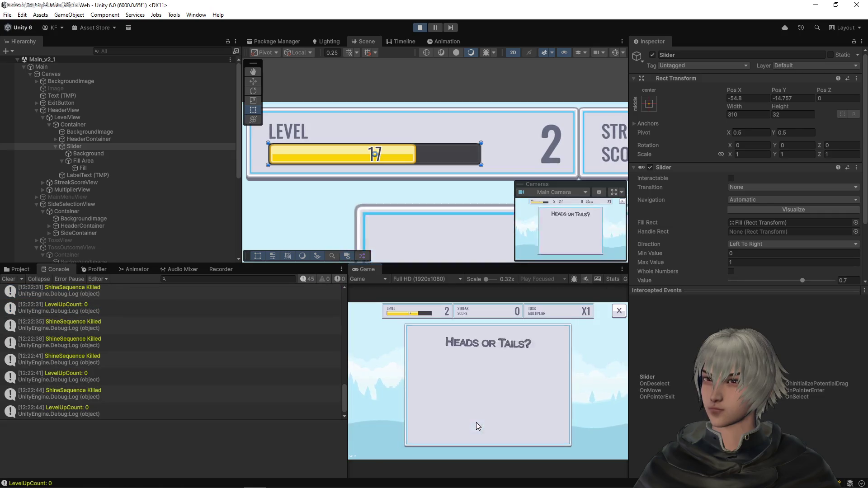
left_click(474, 422)
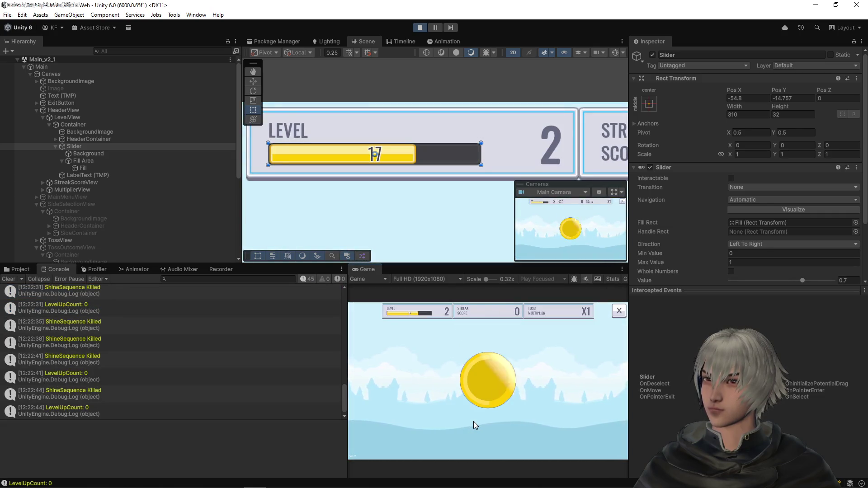
left_click(474, 421)
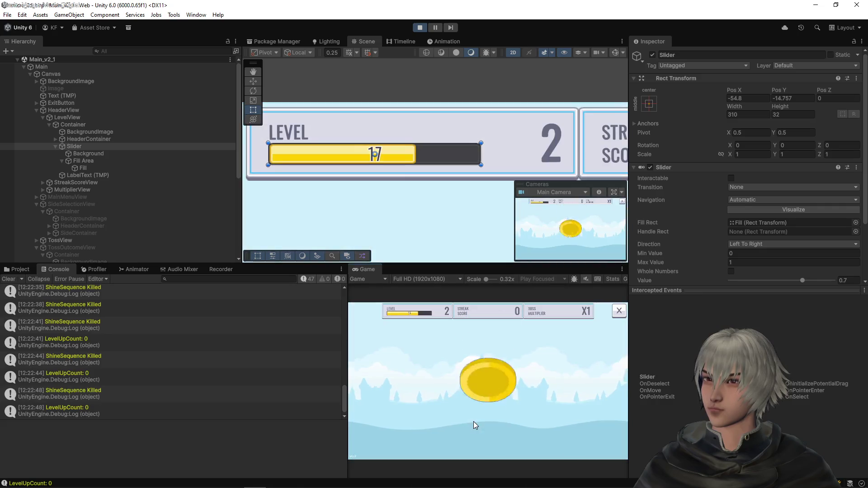
left_click(474, 422)
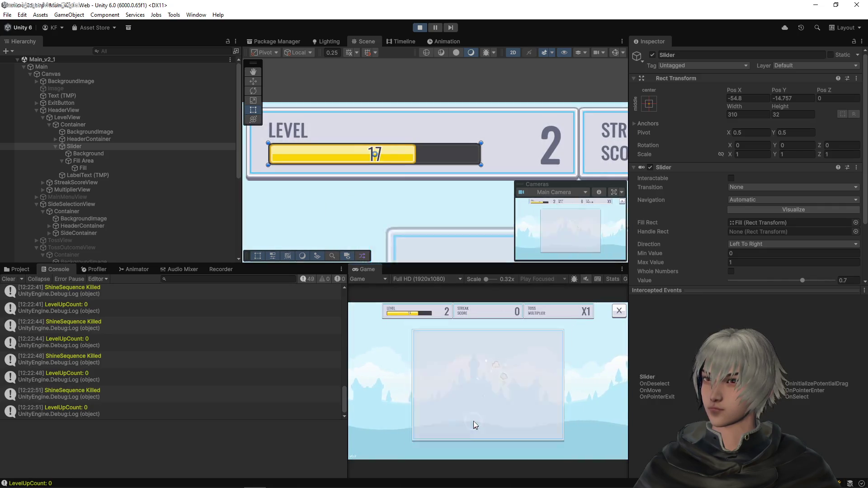
left_click(474, 422)
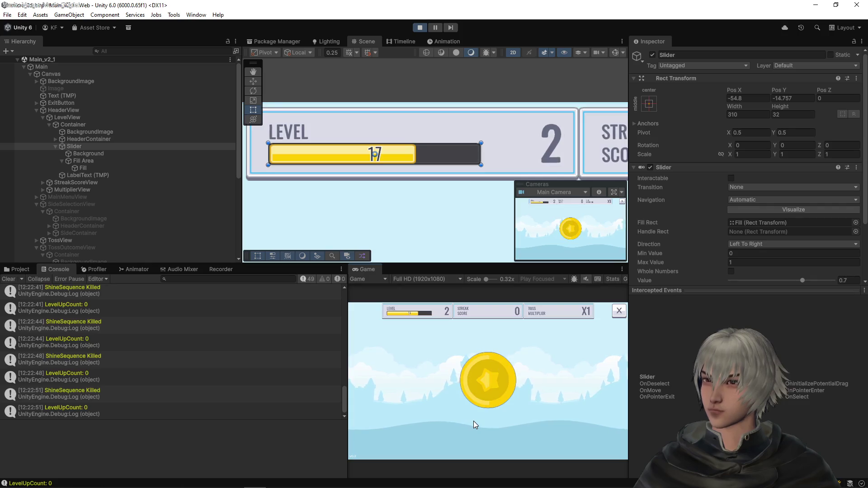
left_click(474, 422)
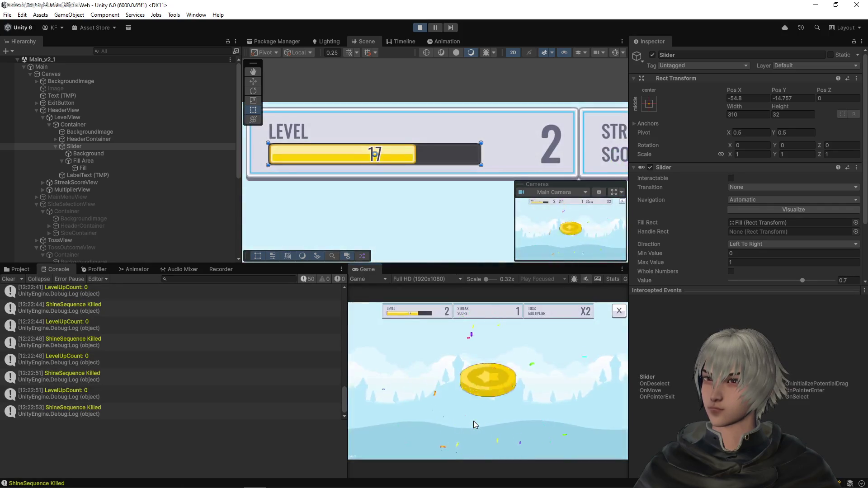
left_click(474, 421)
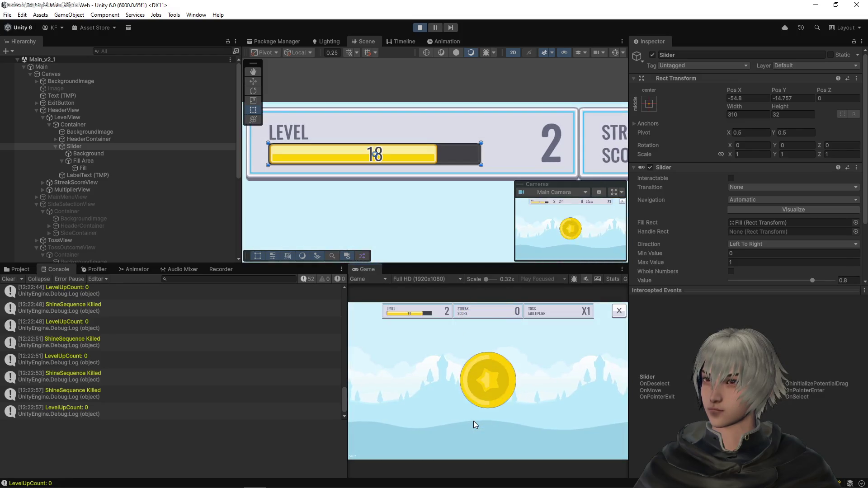
left_click(473, 422)
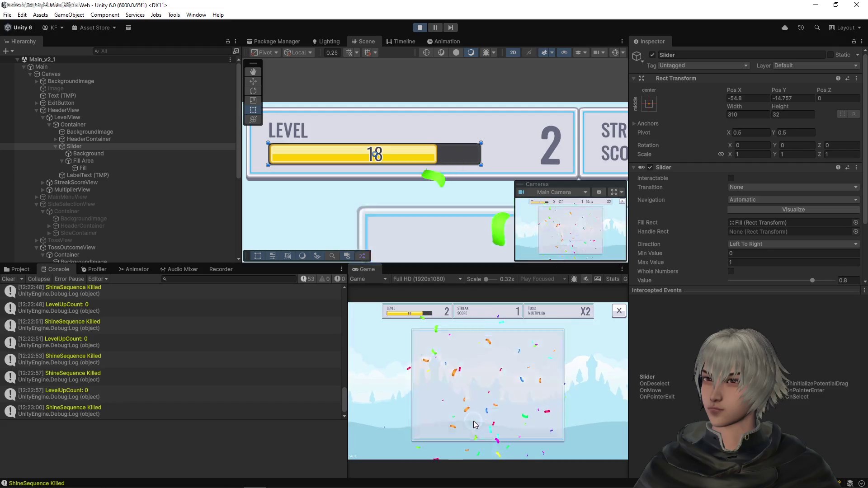
left_click(474, 422)
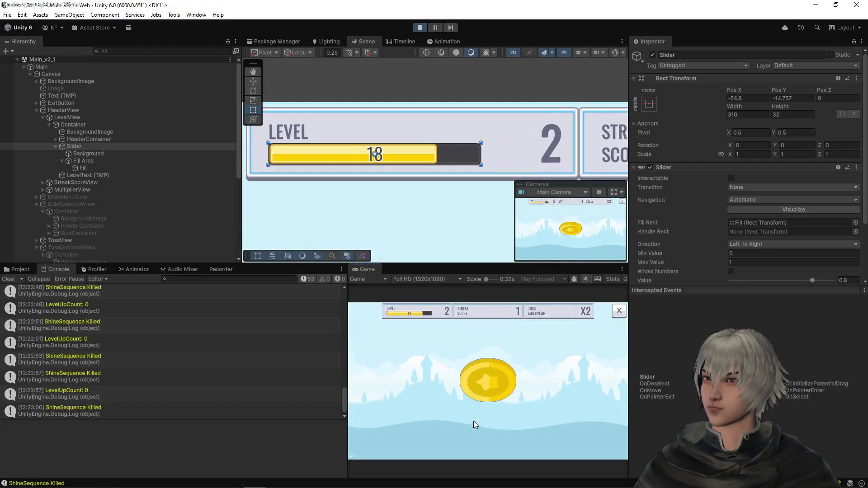
left_click(473, 421)
left_click(474, 421)
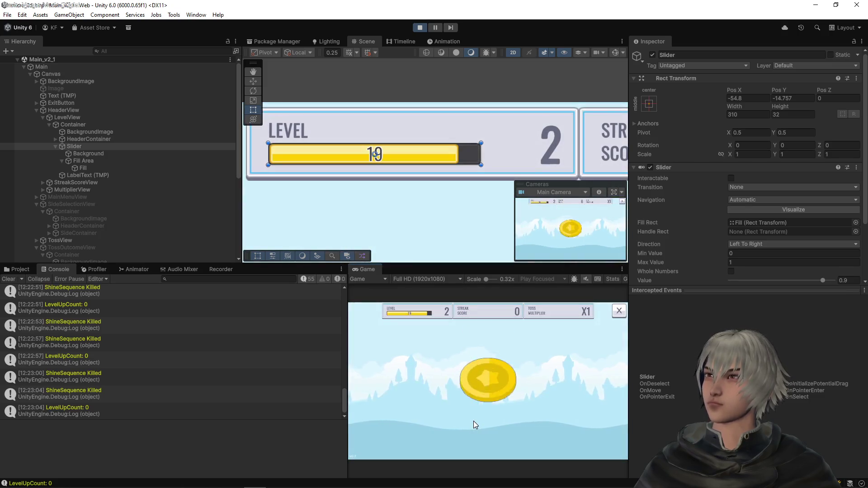
left_click(474, 427)
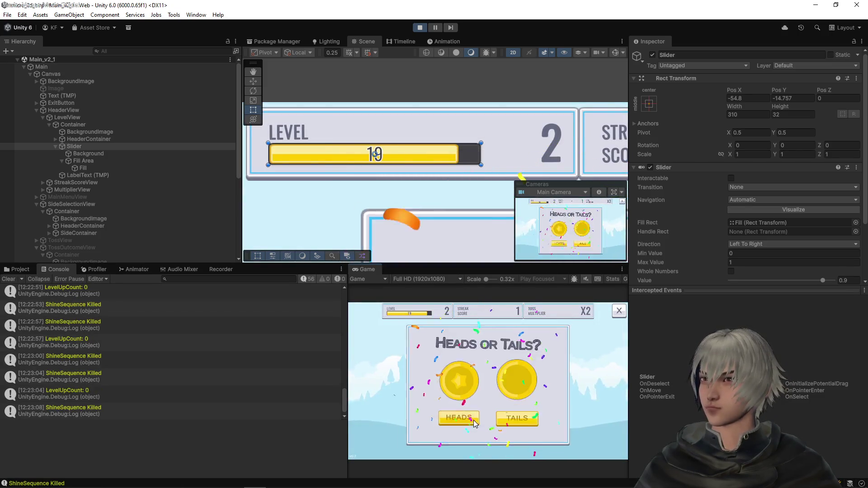
left_click(473, 416)
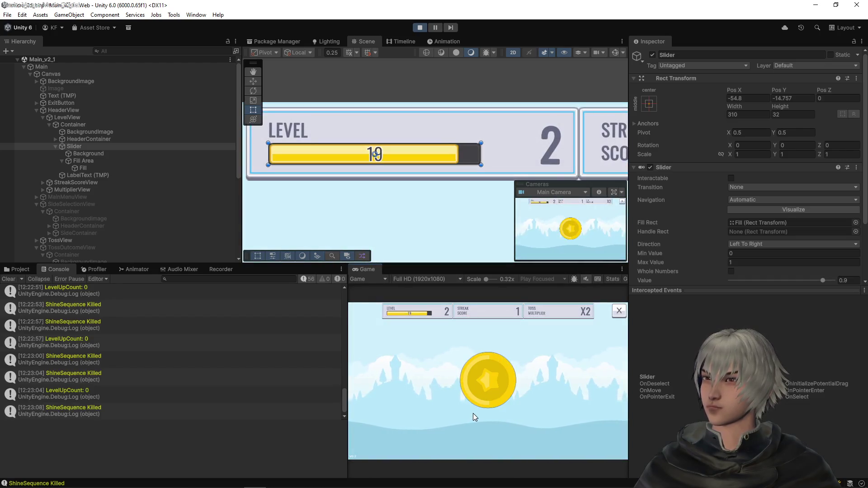
left_click(475, 415)
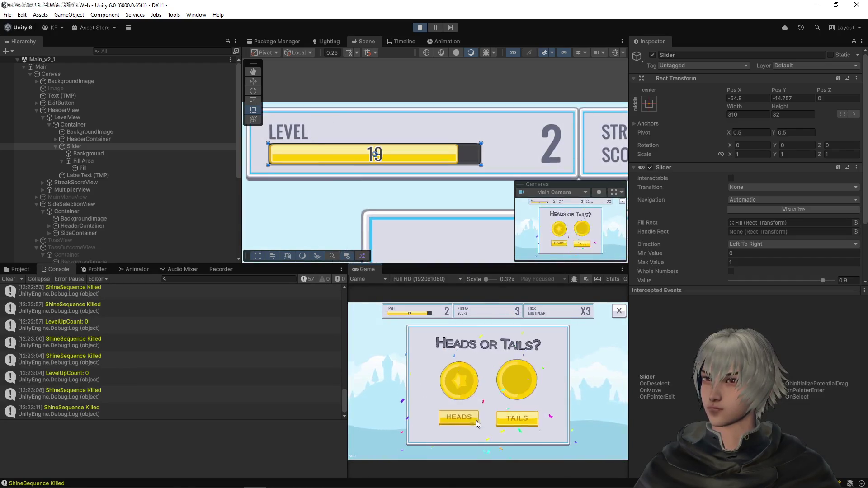
- Keep tossing and calling heads until the level bar climbs to MAX
left_click(476, 421)
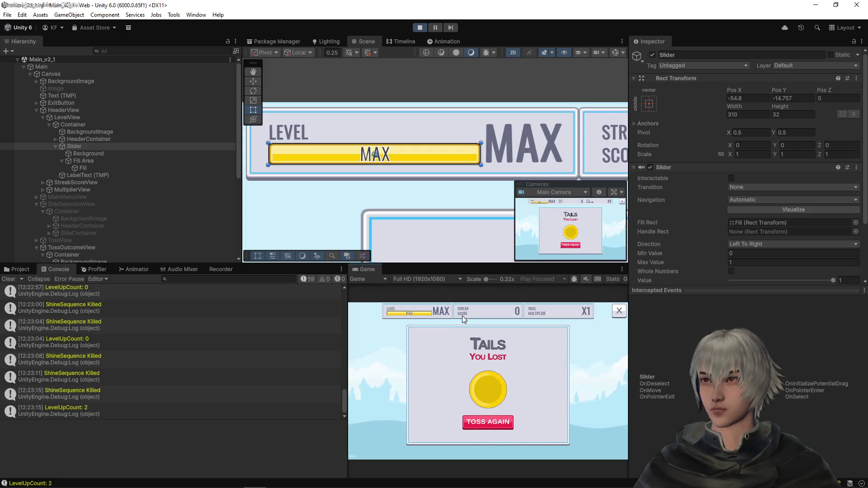
left_click(481, 428)
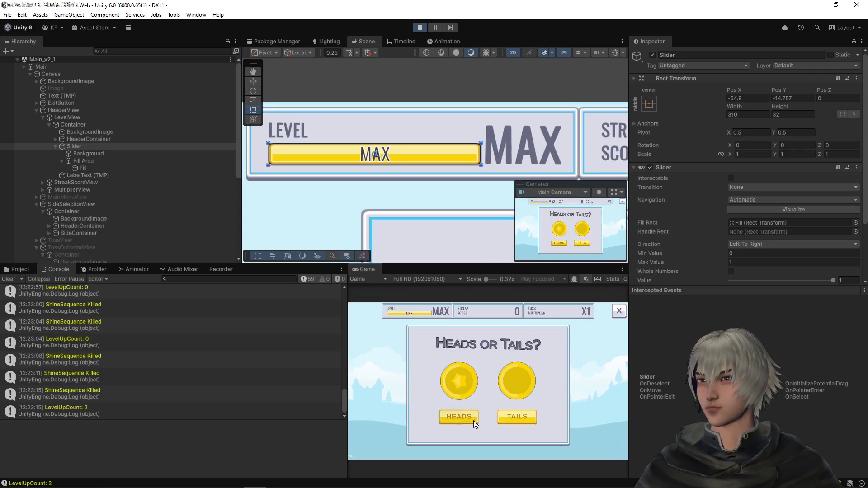
left_click(473, 420)
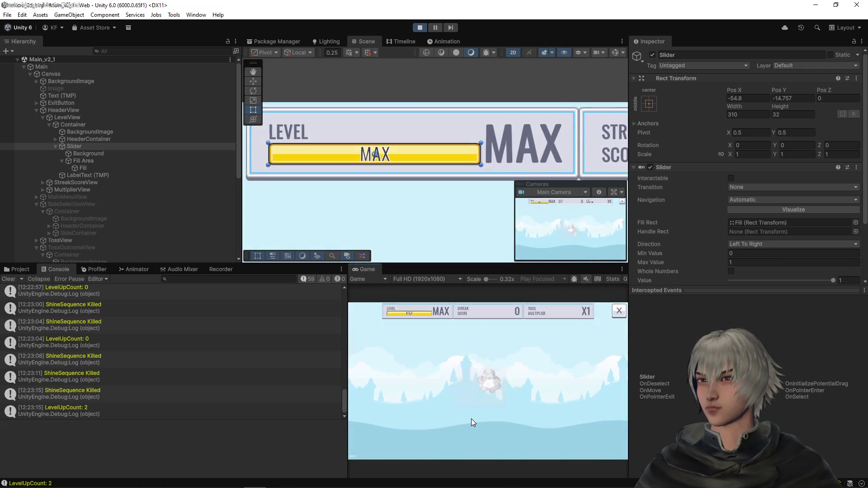
left_click(472, 420)
left_click(471, 417)
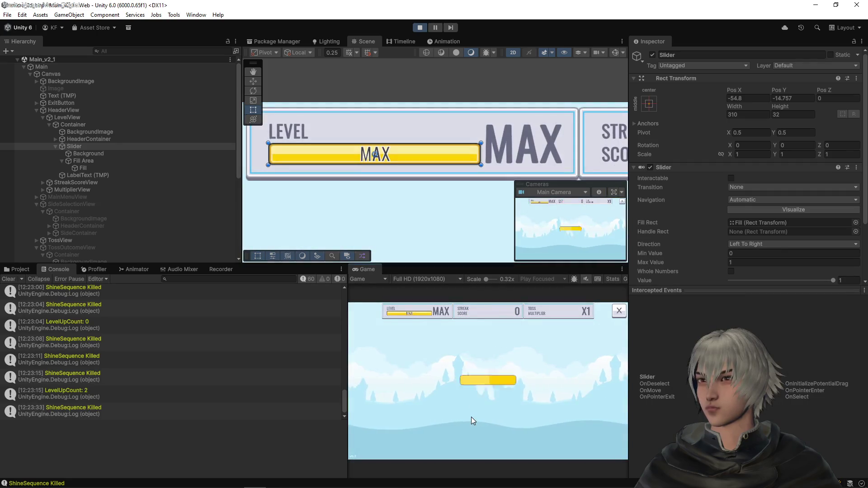
left_click(477, 422)
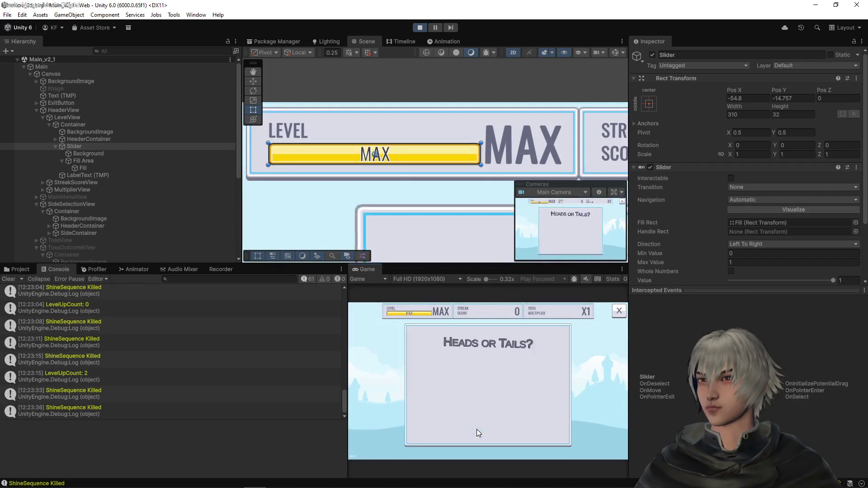
left_click(472, 421)
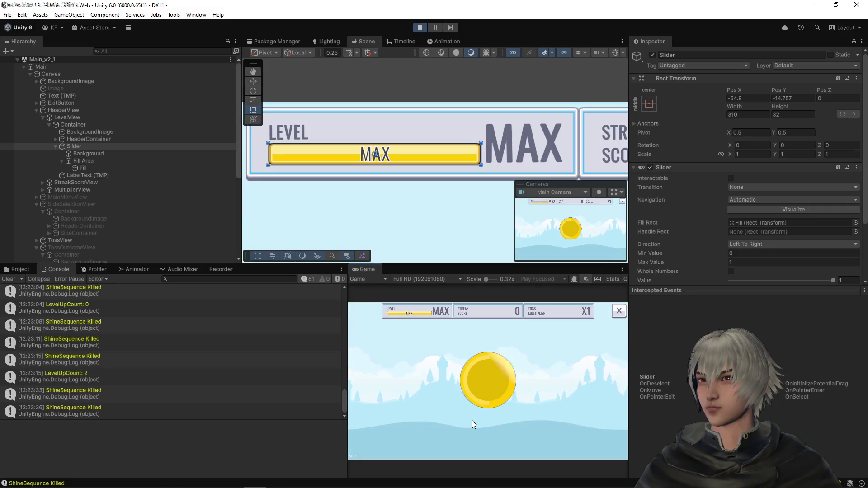
left_click(472, 421)
- Play several more rounds at max level, then stop Play mode
left_click(471, 420)
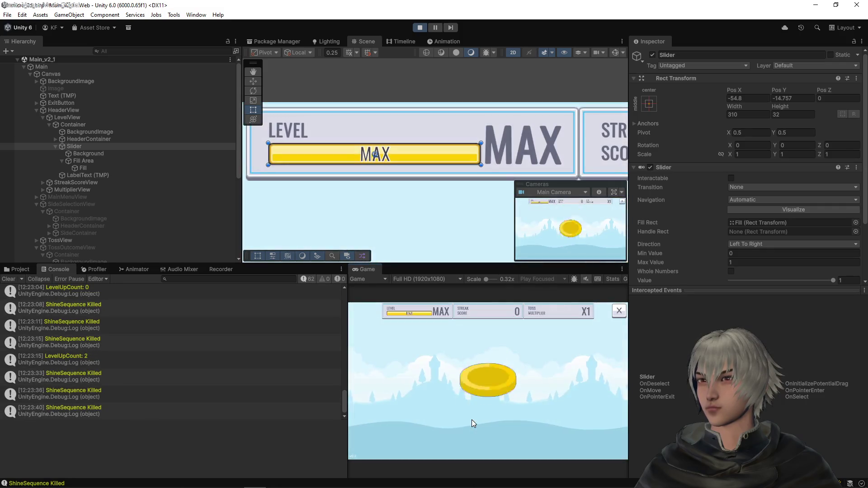
left_click(471, 420)
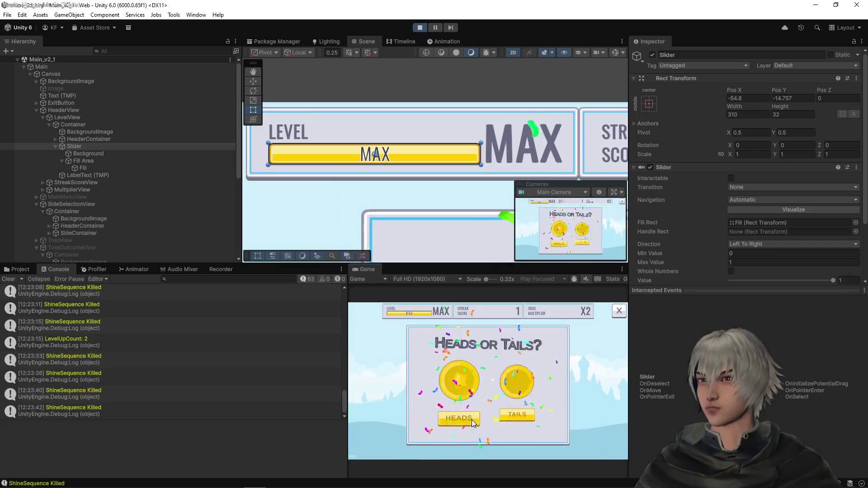
left_click(471, 420)
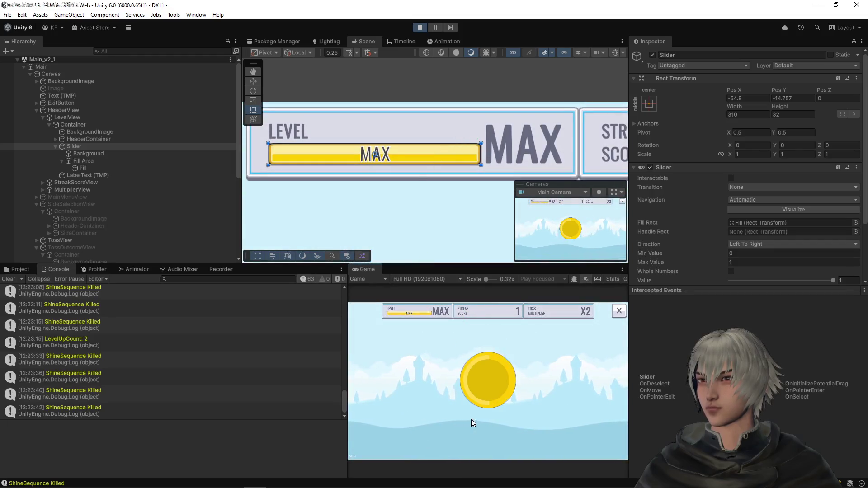
left_click(471, 421)
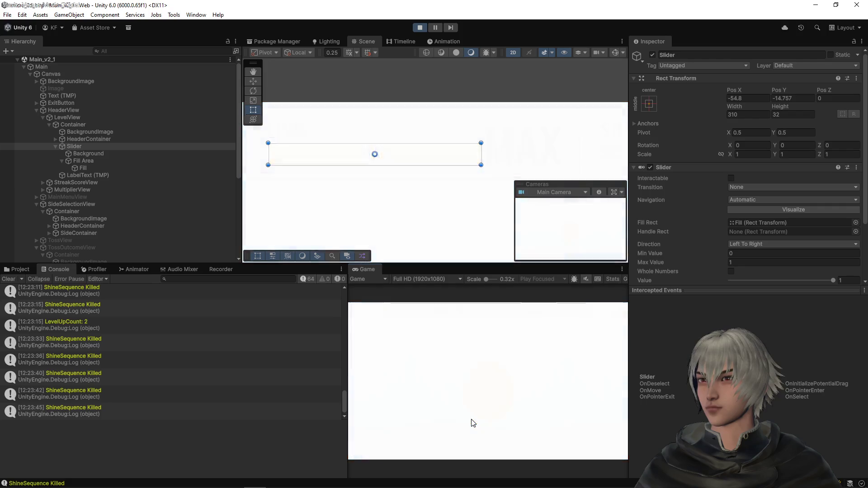
left_click(472, 420)
left_click(471, 420)
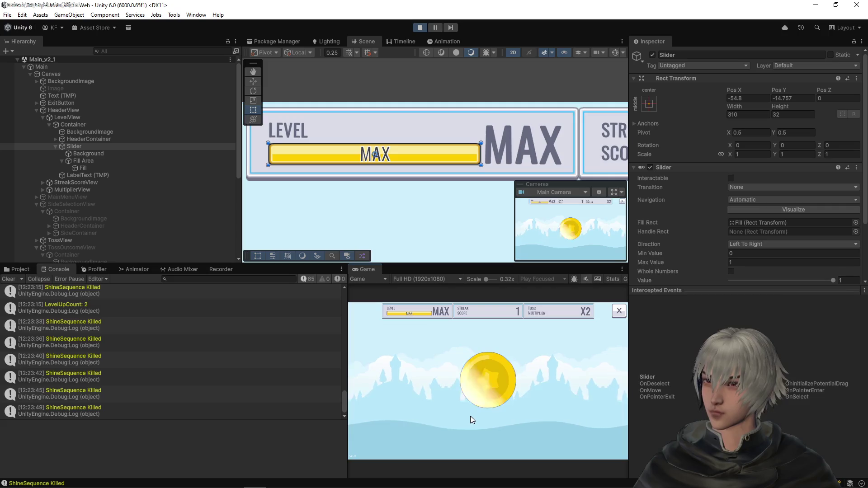
left_click(471, 418)
left_click(471, 418)
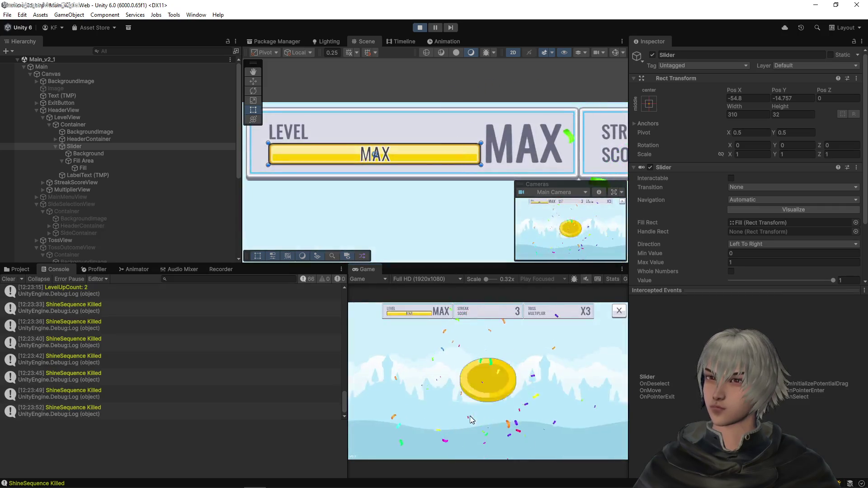
left_click(422, 27)
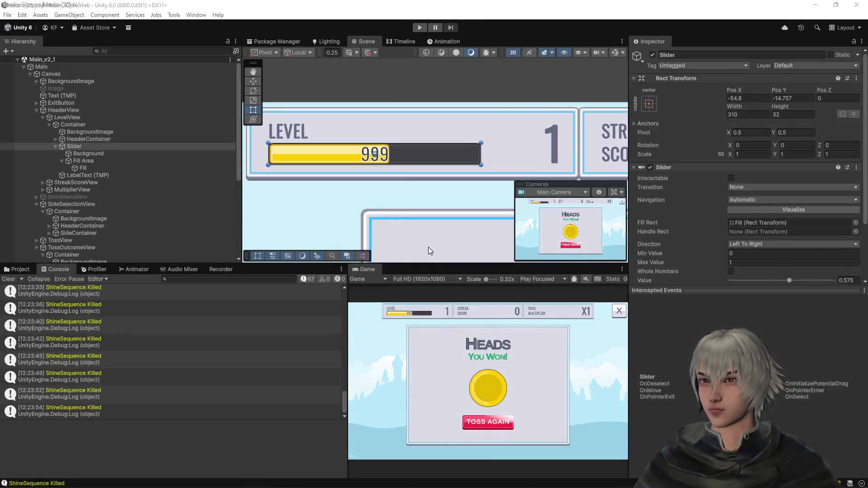
key("alt+Tab")
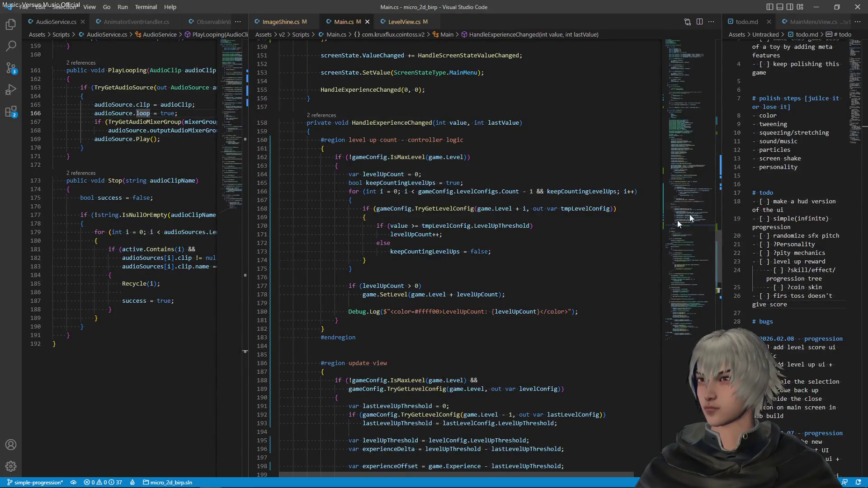
- Widen the todo.md pane and prefix the first-toss score item on line 26 with 'bug:'
mouse_move(720, 190)
left_mouse_down()
mouse_move(554, 195)
mouse_move(565, 195)
left_mouse_up()
left_click(741, 235)
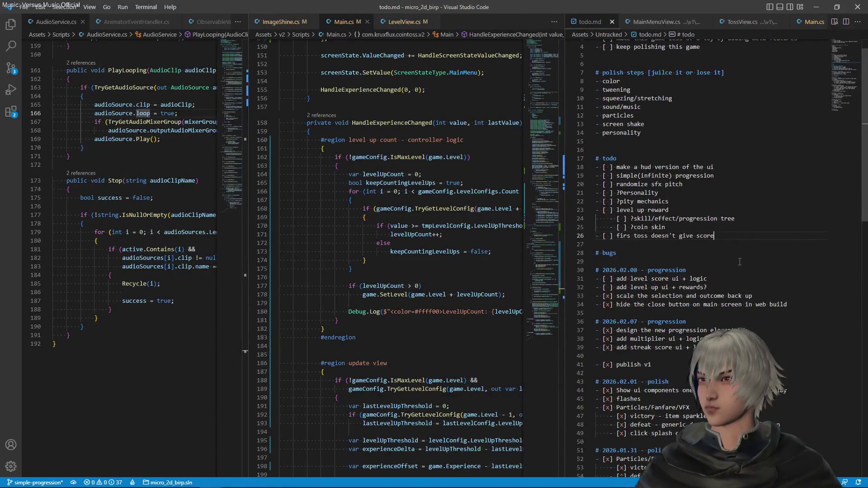
key("Return")
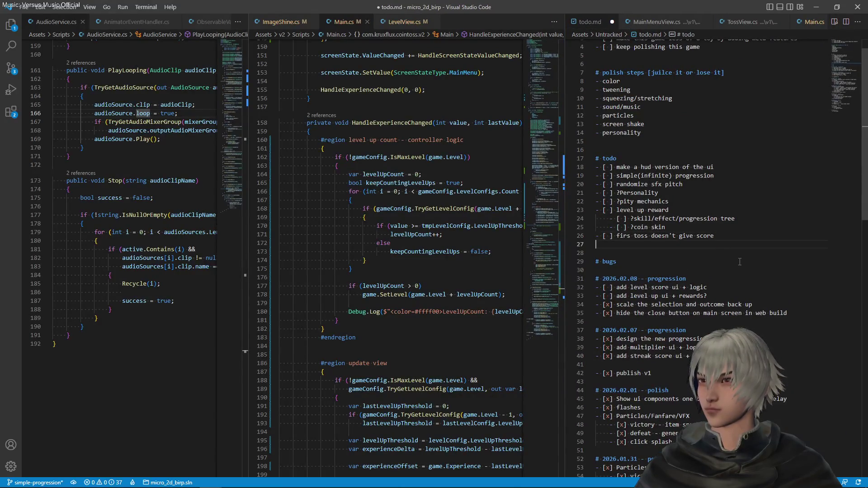
key("Up")
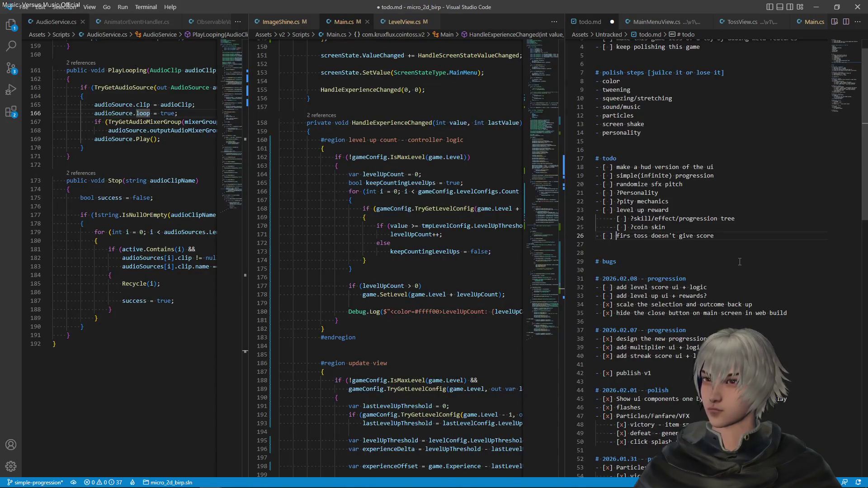
type("bug:")
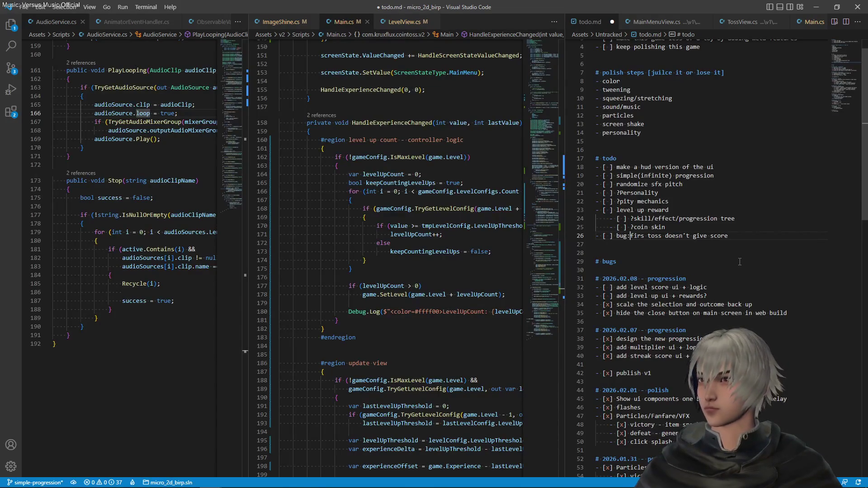
- Check off the level task under the 2026.02.08 progression heading and save
key("Down")
key("Down")
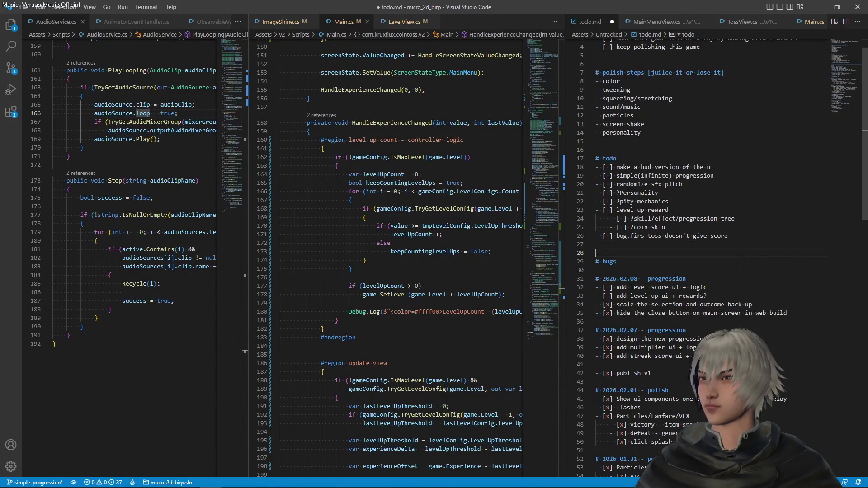
key("Down")
key("Down")
key("Down")
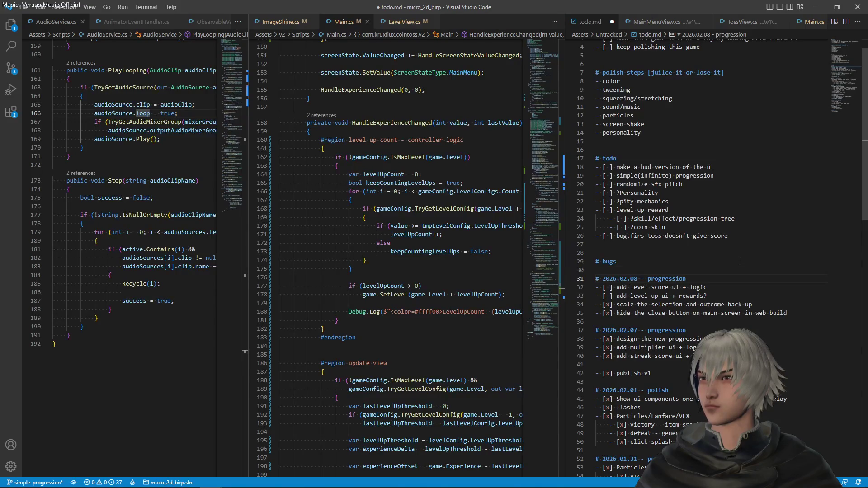
key("Down")
key("Delete")
type("x")
key("ctrl+s")
- Delete the word 'score' so the task reads 'add level ui + logic'
key("Home")
key("Up")
key("Up")
key("Up")
key("Down")
key("Down")
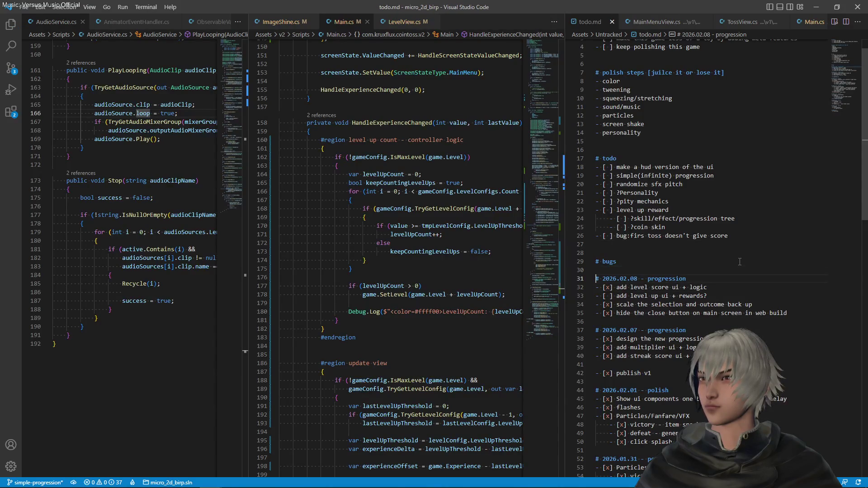
key("Right")
key("Down")
key("Right")
key("Right")
key("Right")
key("ctrl+Left")
key("ctrl+Delete")
key("Up")
key("End")
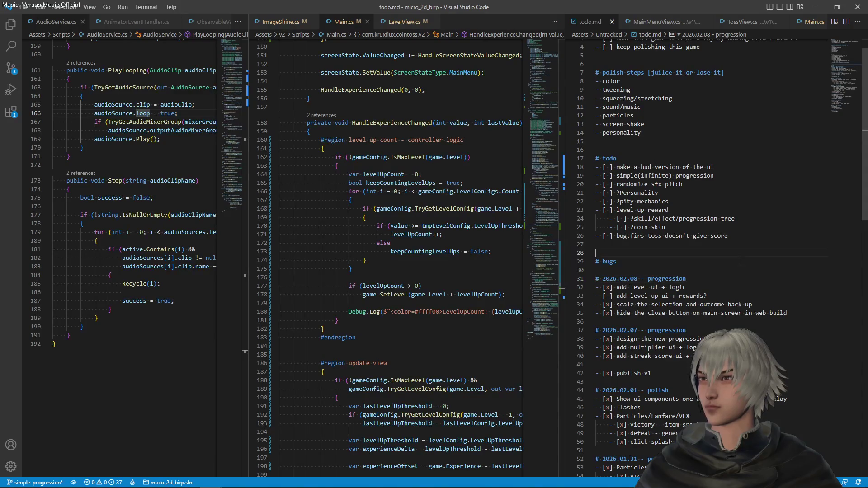
- Move the 'add level ui + logic' line below the rewards item and save
key("shift+Down")
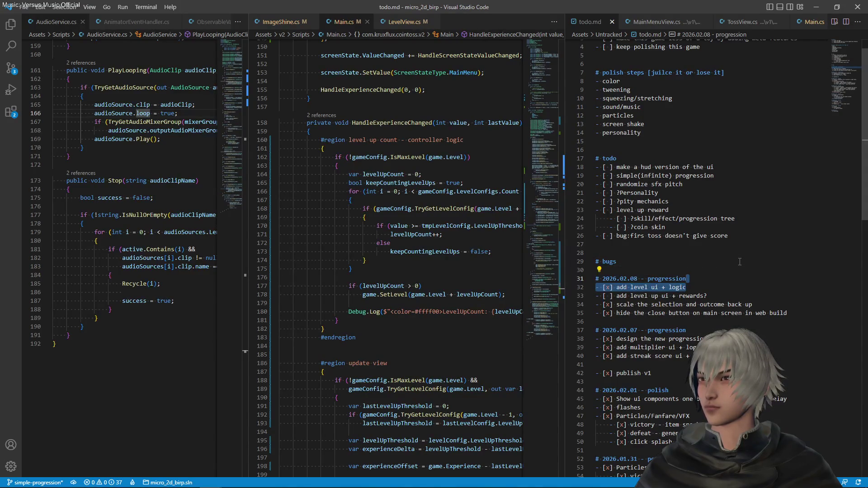
key("BackSpace")
key("Down")
key("ctrl+z")
key("ctrl+s")
- Add a to-do '- [ ] ? game over screen + keep playing button' after line 26
key("Up")
key("Up")
key("Up")
key("Up")
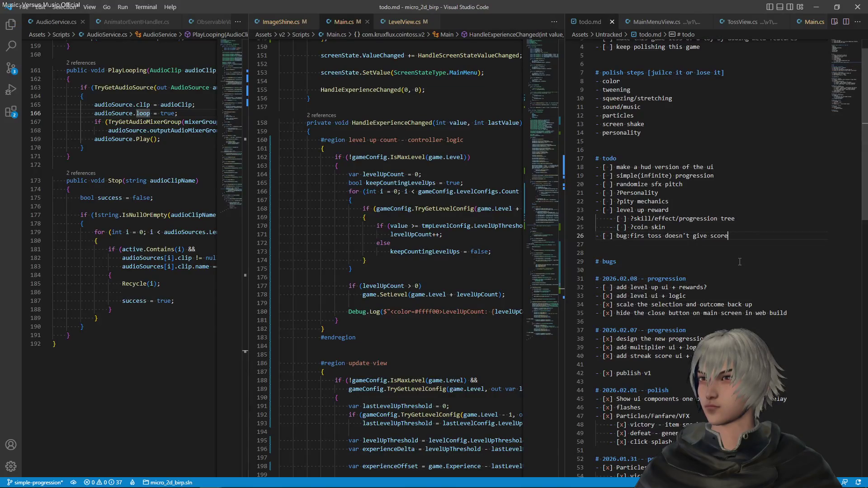
key("Return")
type("- [ ] ? ga")
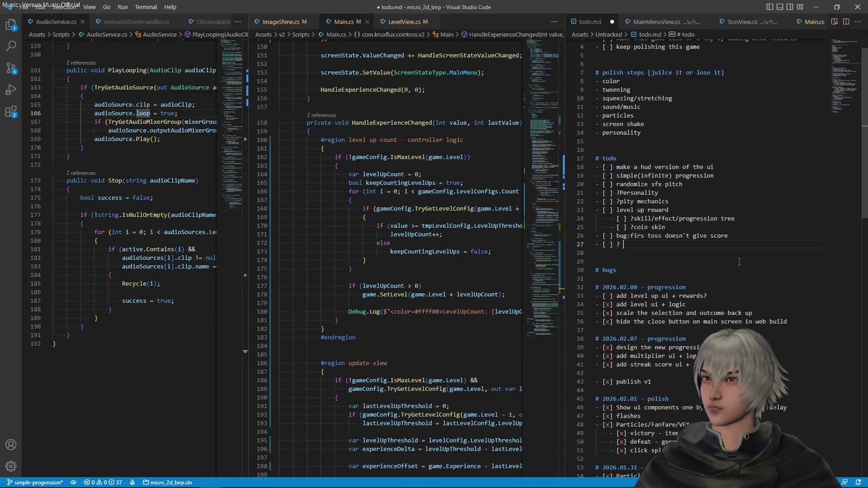
type("me ov")
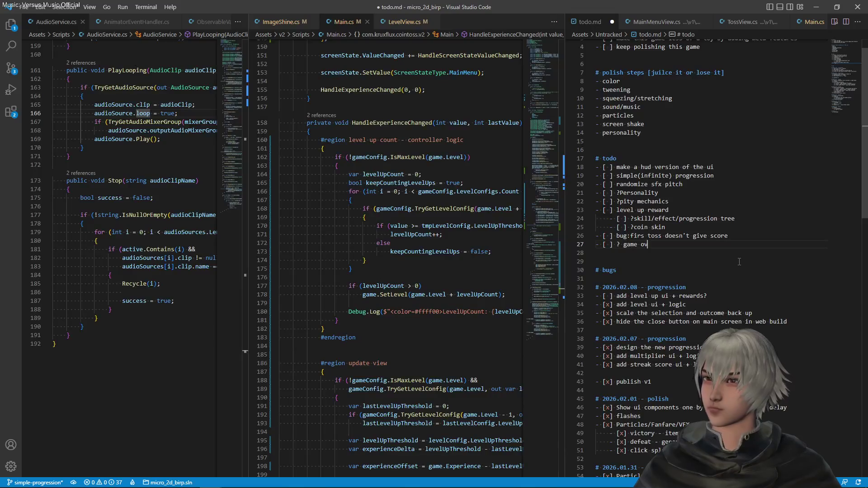
type("er scre")
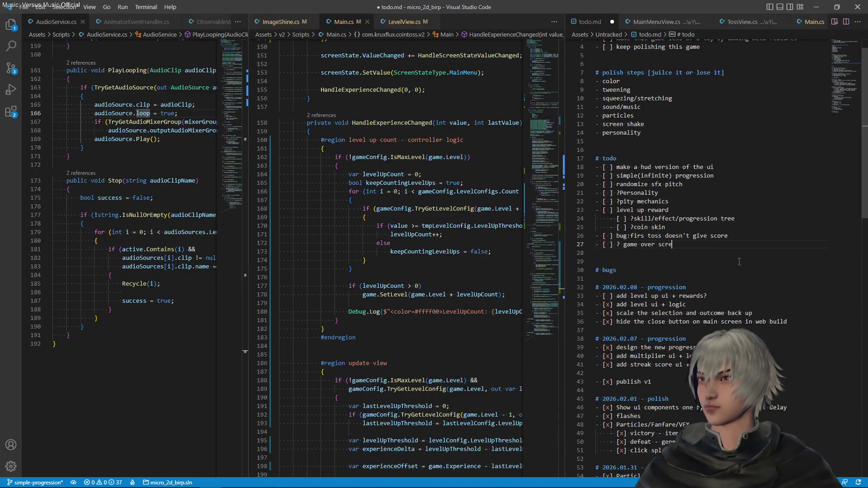
type("en +")
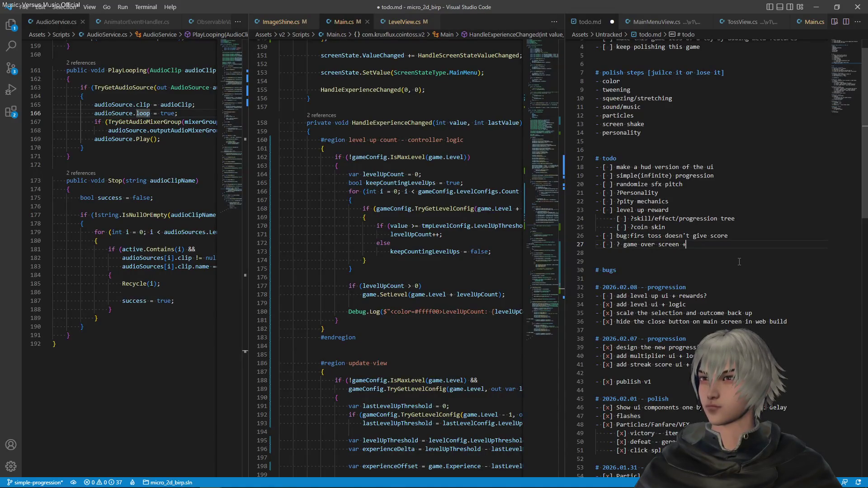
type(" keep playing but")
type("ton")
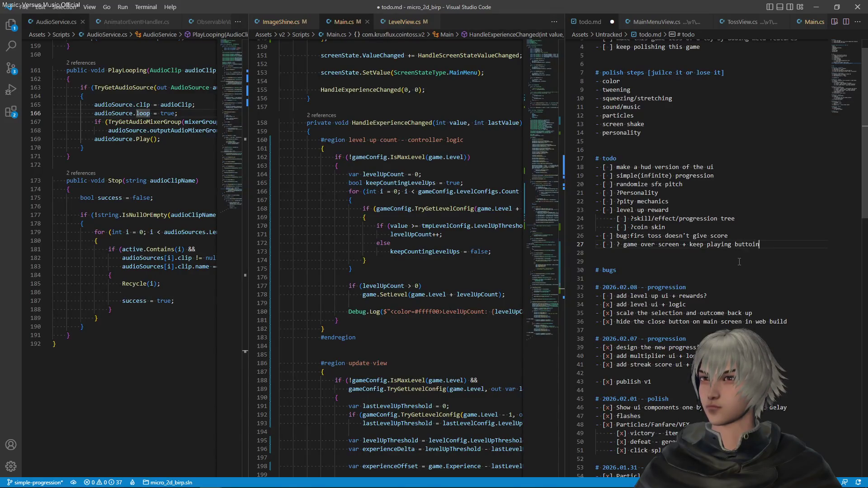
- Save todo.md, then select the 'simple(infinite) progression' text on line 19
key("ctrl+s")
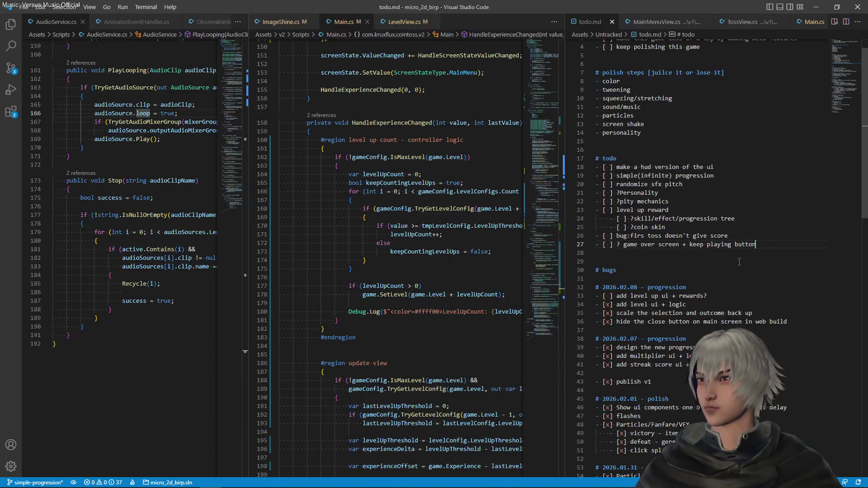
key("Left")
key("Left")
key("Left")
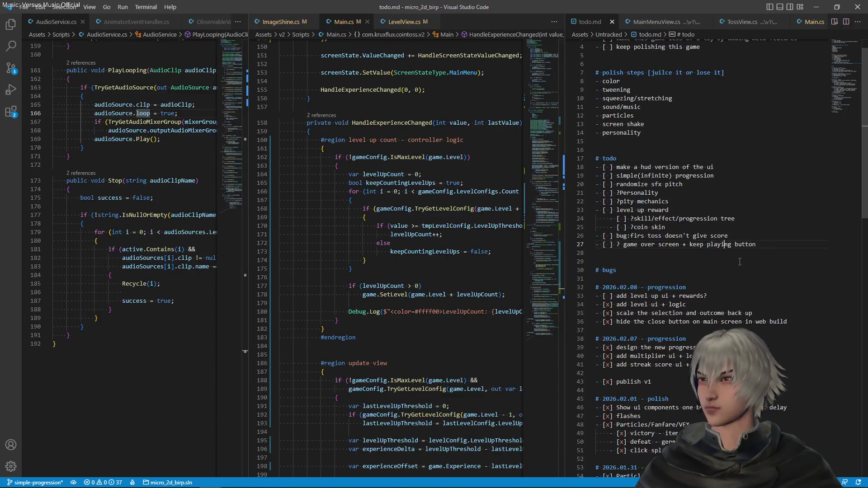
left_click(723, 185)
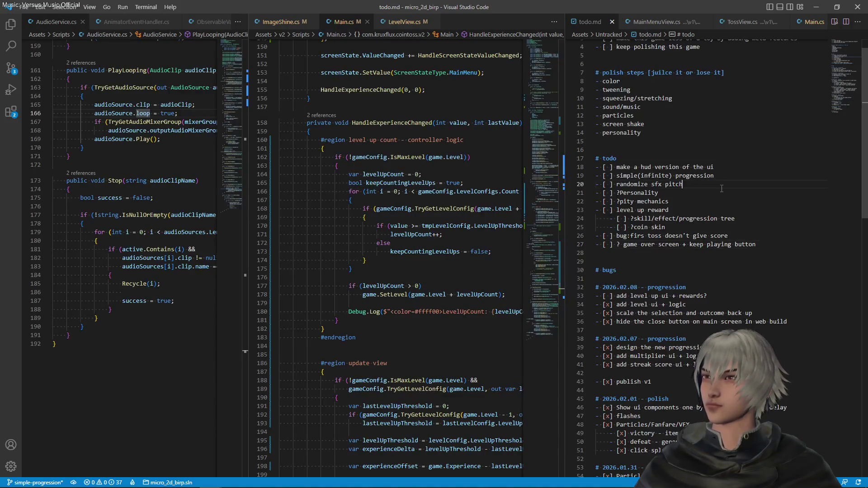
left_click(708, 175)
mouse_move(617, 175)
left_mouse_down()
mouse_move(658, 167)
mouse_move(716, 175)
left_mouse_up()
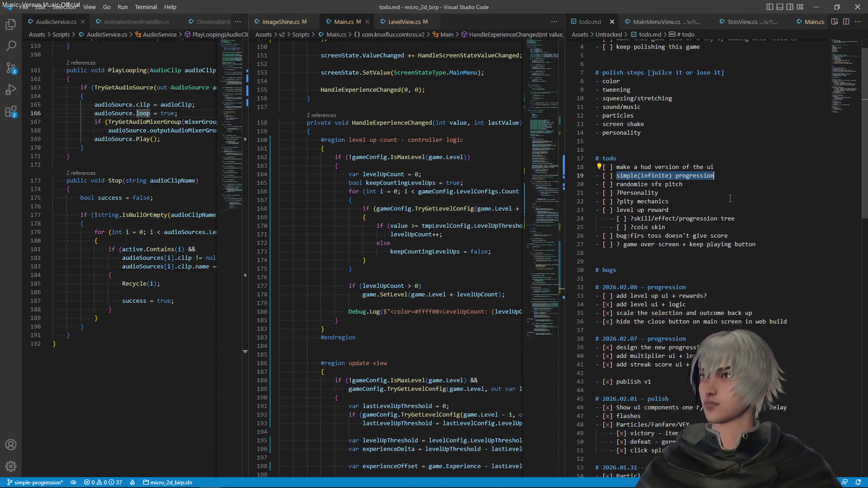
- Move the 'make a hud version of the ui' line into the 2026.02.08 progression section
key("Up")
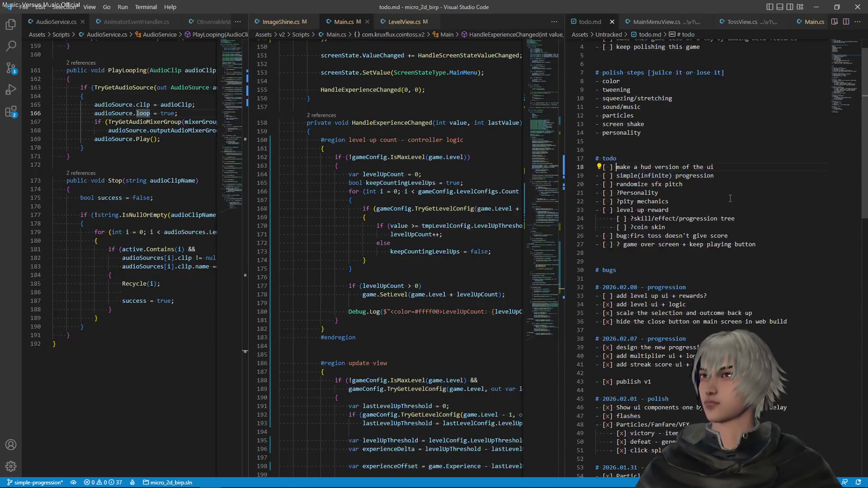
scroll(731, 198, "up", 1)
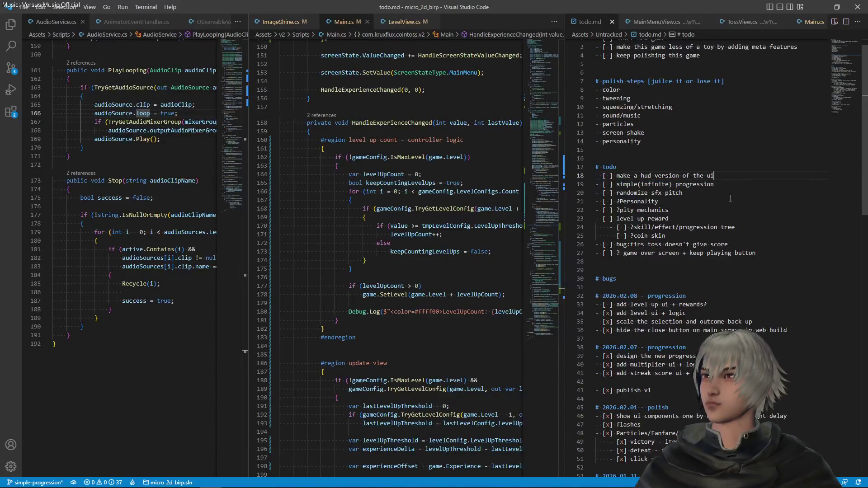
key("shift+Up")
key("ctrl+c")
key("BackSpace")
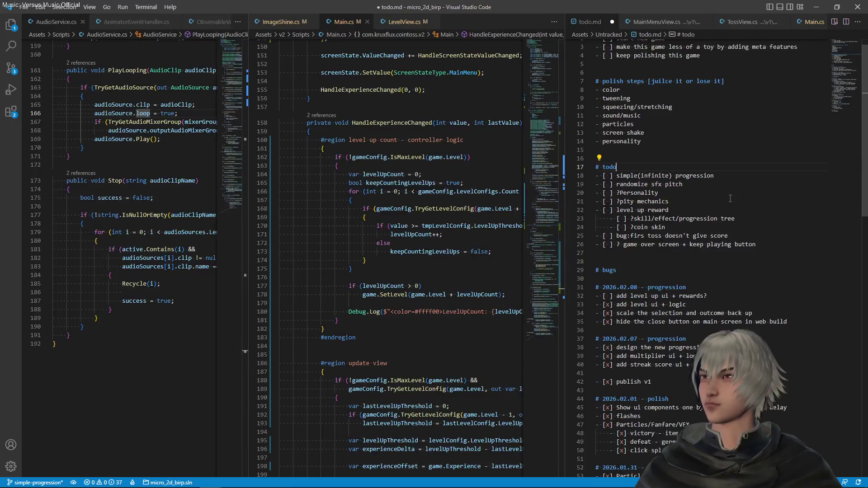
key("Down")
key("Down")
key("Down")
key("Down")
key("Down")
key("Down")
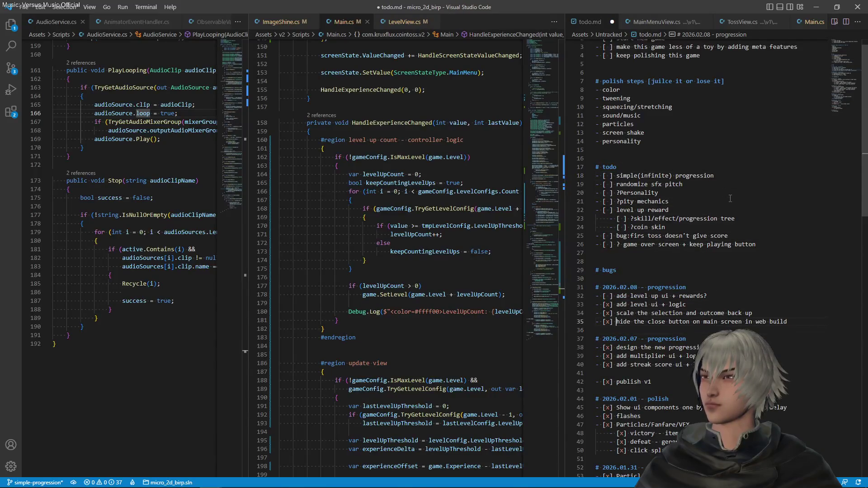
key("Down")
key("Down")
key("End")
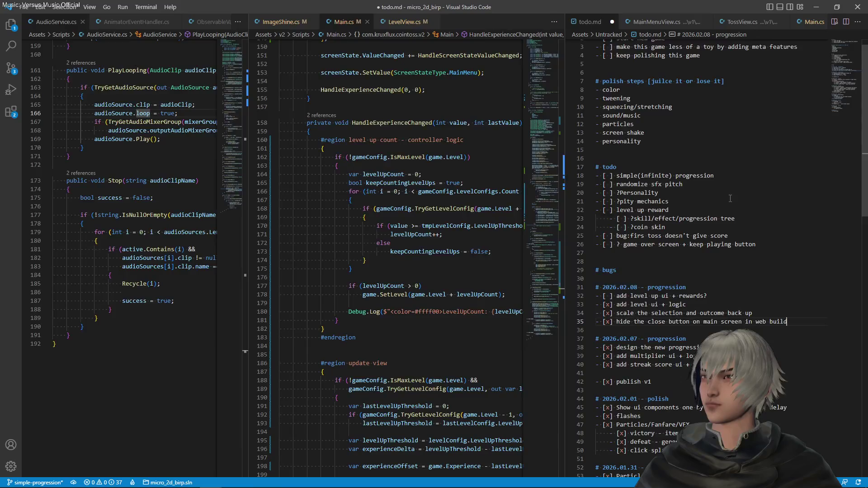
key("Return")
key("Return")
key("ctrl+v")
key("Up")
key("Up")
key("End")
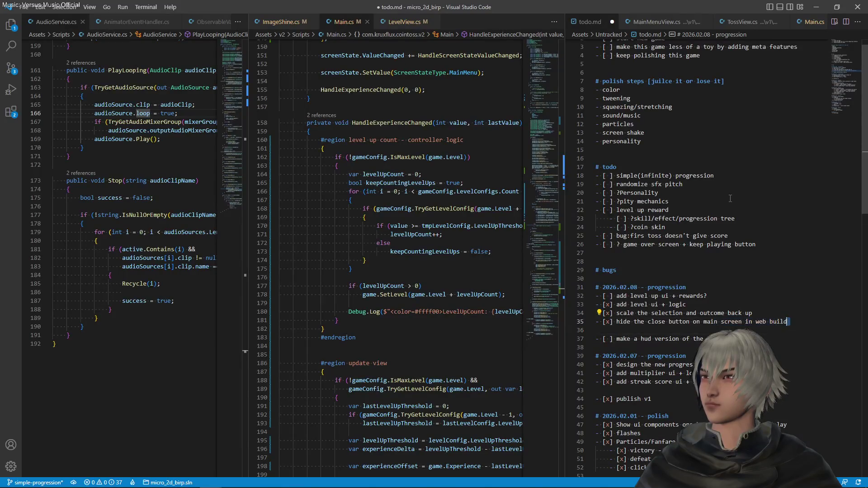
key("Delete")
key("Down")
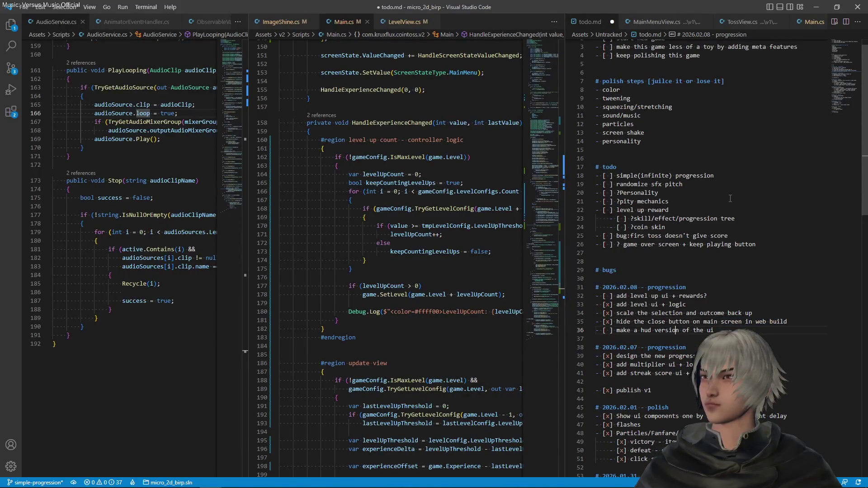
- Check the hud item, place it above the scaling item, indent the scaling item beneath it, and save
type("z")
key("BackSpace")
type("x")
key("shift+Home")
key("BackSpace")
key("BackSpace")
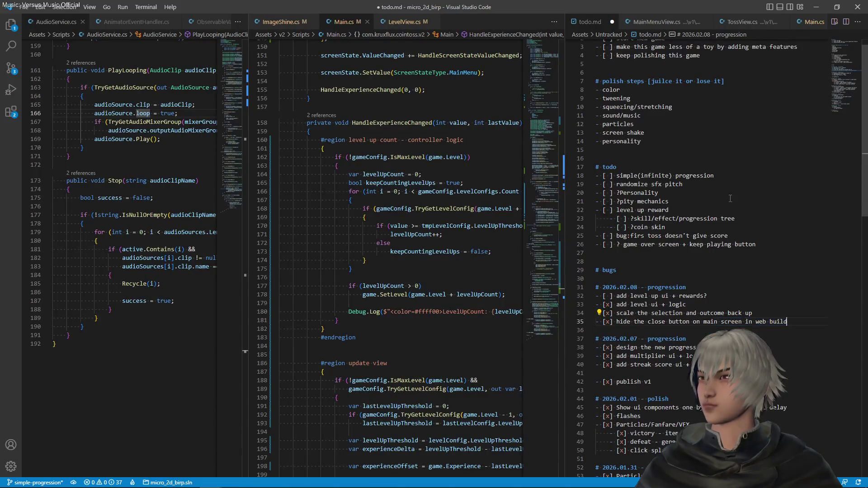
key("ctrl+z")
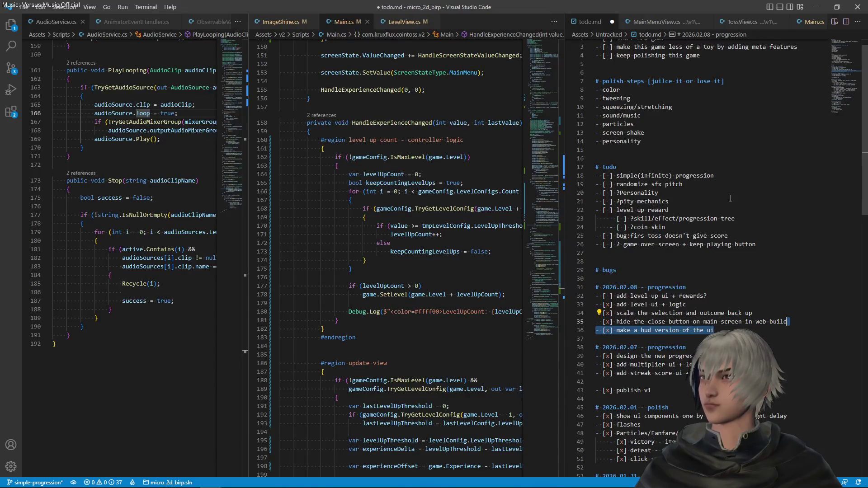
key("Down")
key("alt+Up")
key("alt+Up")
key("Down")
key("Tab")
key("ctrl+s")
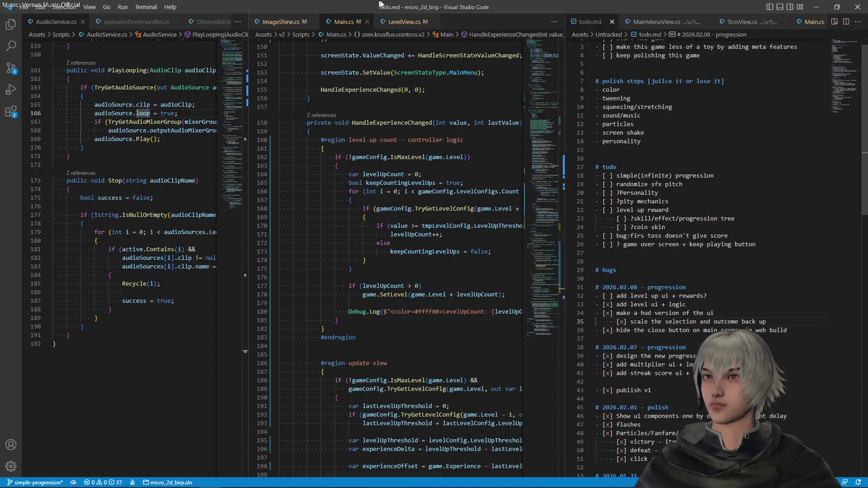
scroll(415, 142, "up", 15)
scroll(416, 142, "up", 20)
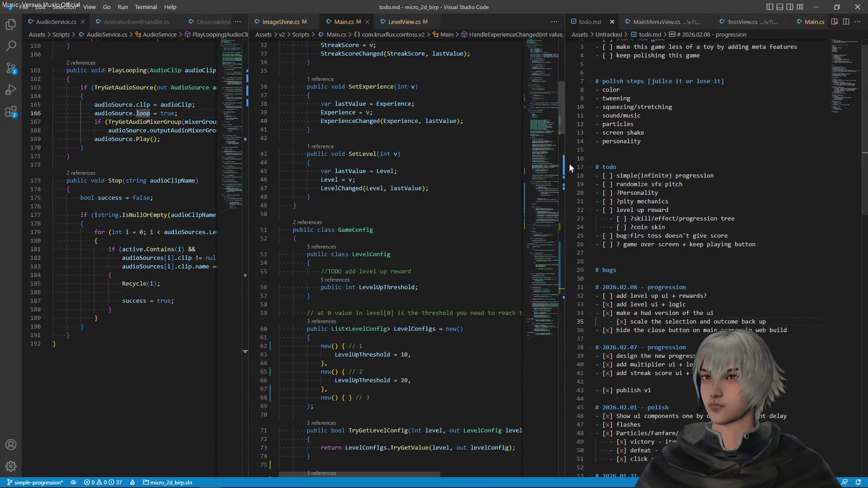
- Copy the threshold-20 level-2 entry in Main.cs's LevelConfigs until seven copies follow level 1
left_click_drag(565, 129, 651, 129)
scroll(361, 203, "down", 5)
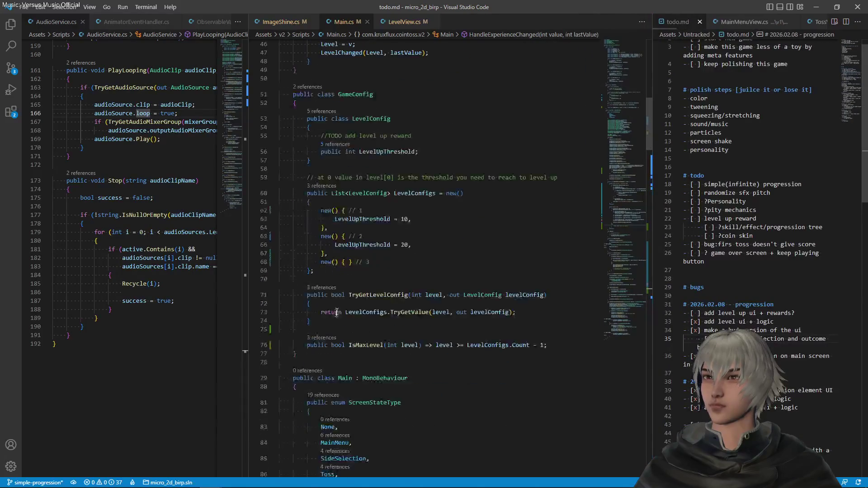
left_click_drag(327, 253, 334, 236)
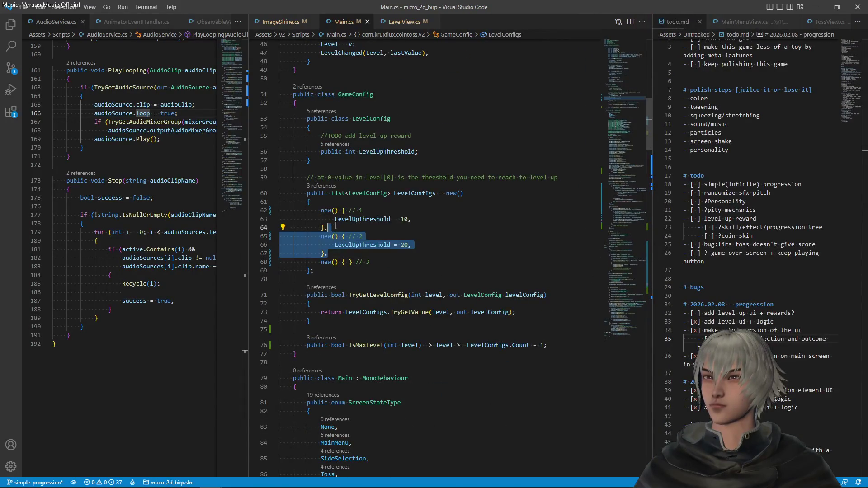
key("shift+alt+Down")
key("Right")
key("ctrl+v")
key("ctrl+v")
key("ctrl+v")
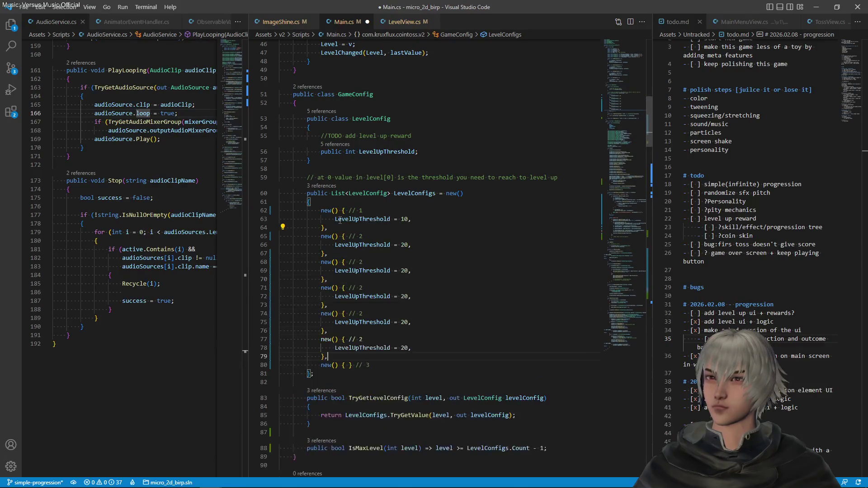
left_click(402, 225)
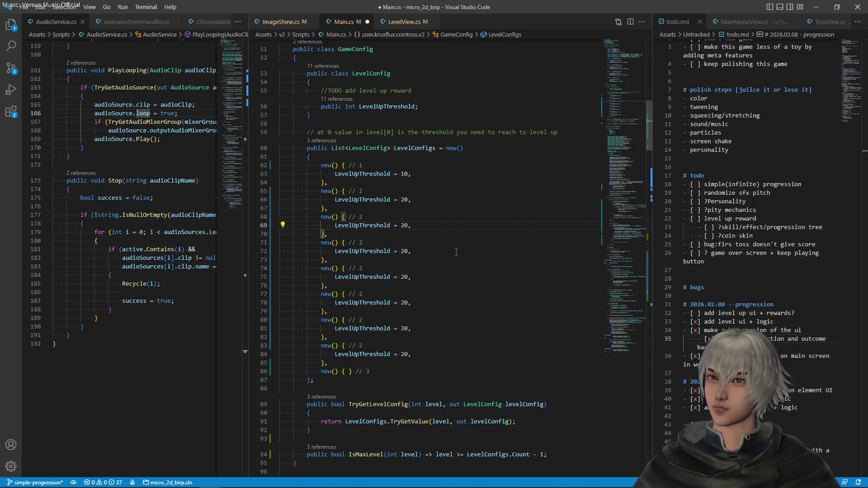
- Change the copied thresholds from 20 to 30, 40, 50 and 60
key("BackSpace")
type("3")
key("Down")
key("Down")
key("Down")
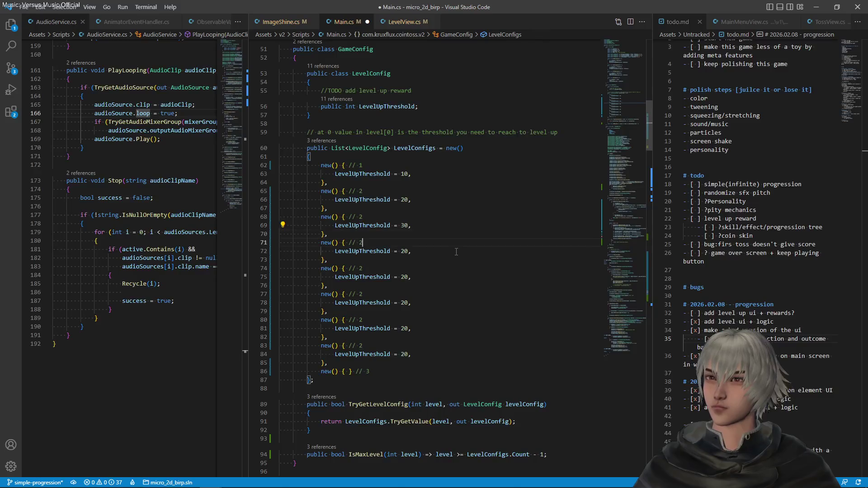
key("BackSpace")
type("4")
key("Down")
key("Down")
key("Down")
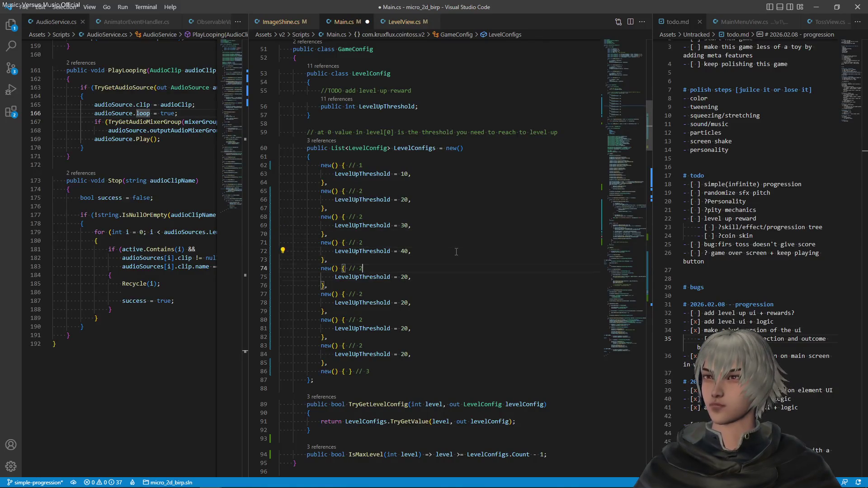
key("BackSpace")
type("5")
key("Down")
key("Down")
key("Down")
key("BackSpace")
type("6")
key("Down")
- Set the seventh and eighth level thresholds to 70 and 80, then save
key("Up")
key("End")
key("ctrl+Left")
key("ctrl+Left")
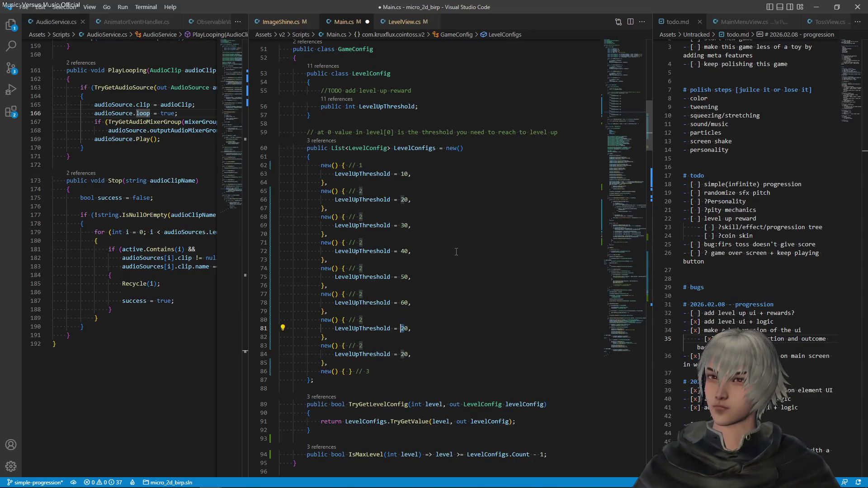
type("70")
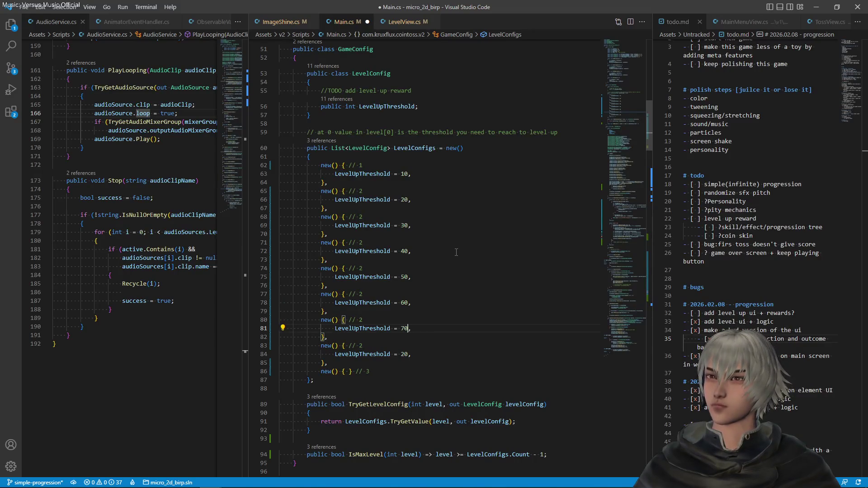
key("shift+Left")
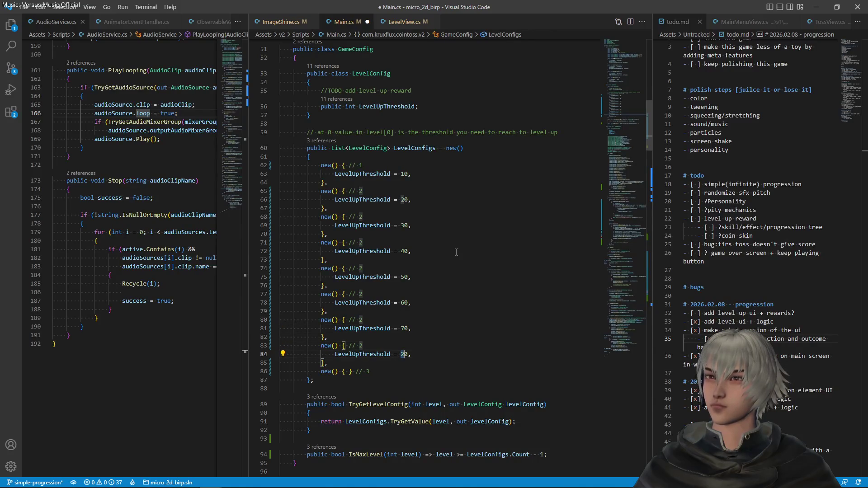
type("8")
key("ctrl+s")
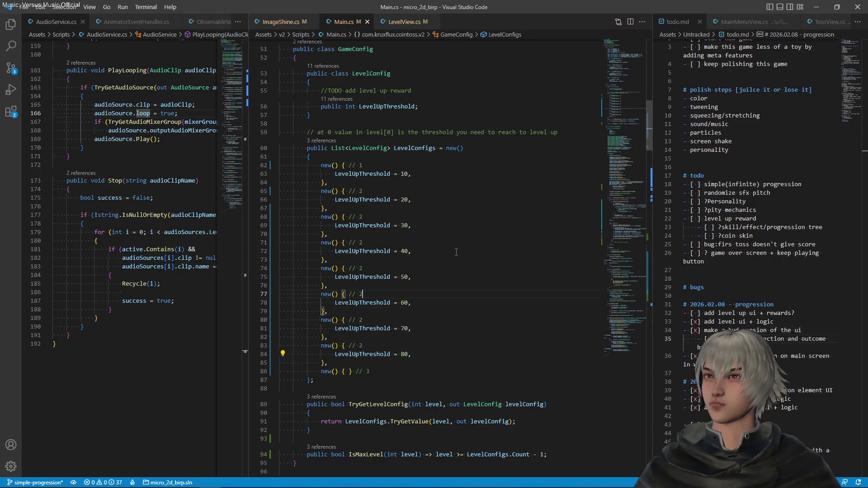
- Renumber the copied entries' level comments starting from // 3, then save
key("shift+Left")
type("3")
key("Down")
key("Down")
key("Down")
key("Down")
key("Down")
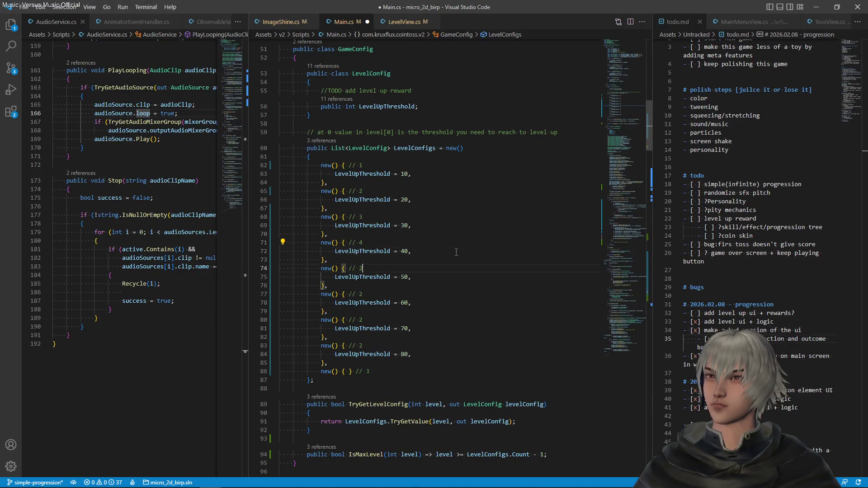
key("Down")
key("Down")
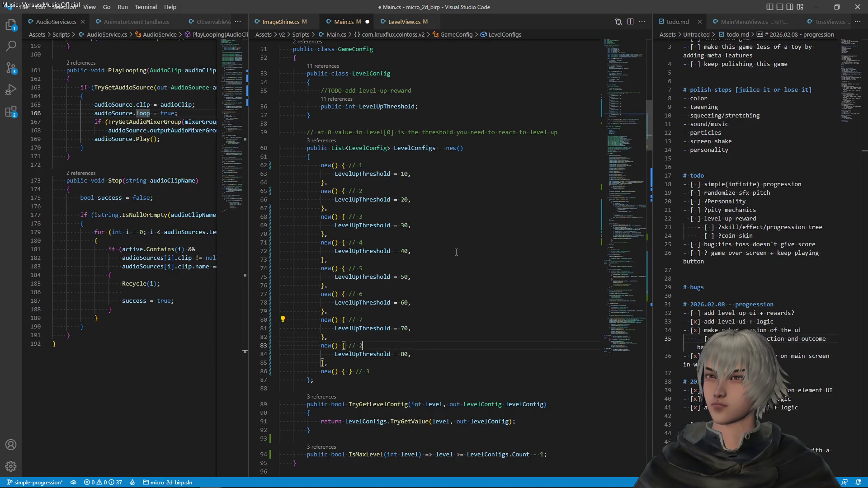
key("Down")
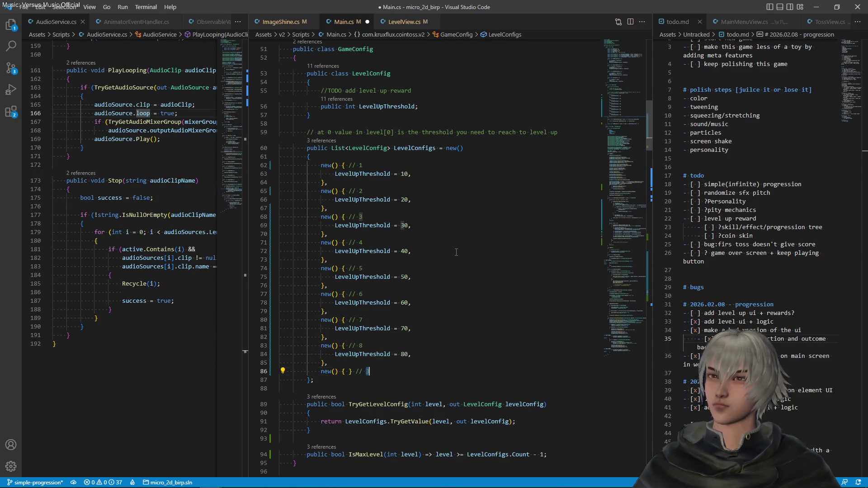
key("ctrl+s")
- Duplicate the level-8 entry as a ninth level with threshold 90 and save
key("Up")
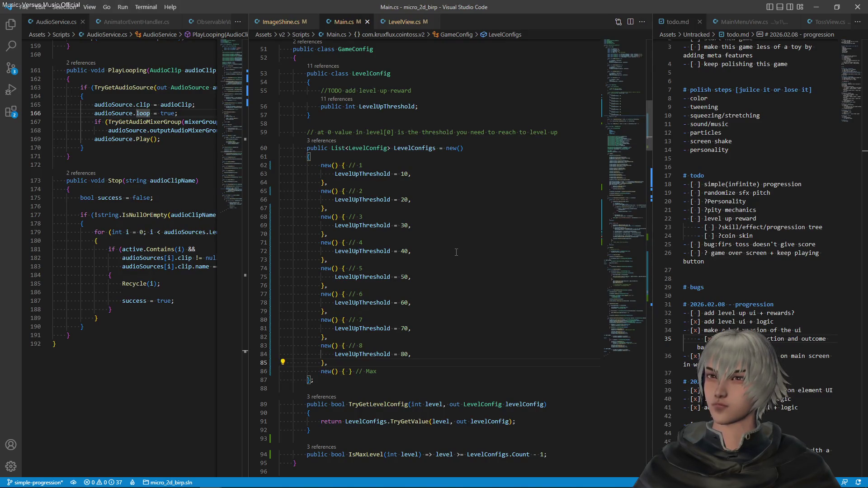
key("shift+Up")
key("shift+Up")
key("shift+Up")
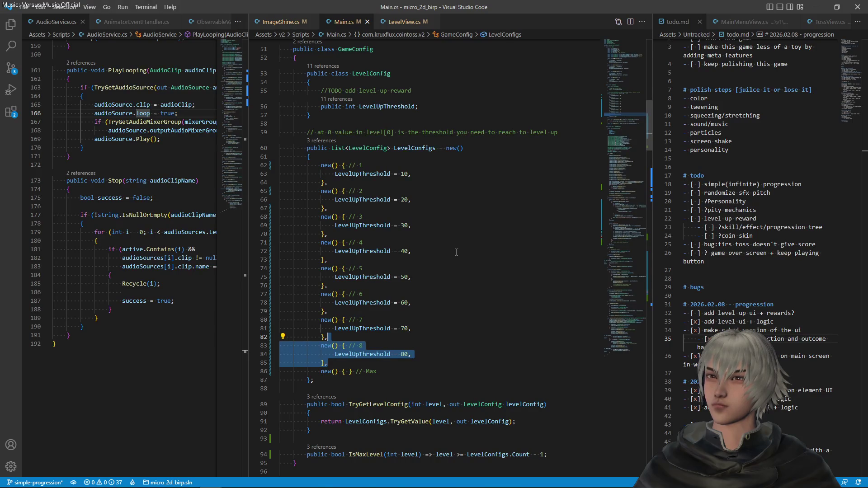
key("ctrl+c")
key("Right")
key("ctrl+v")
key("ctrl+v")
key("Up")
key("Up")
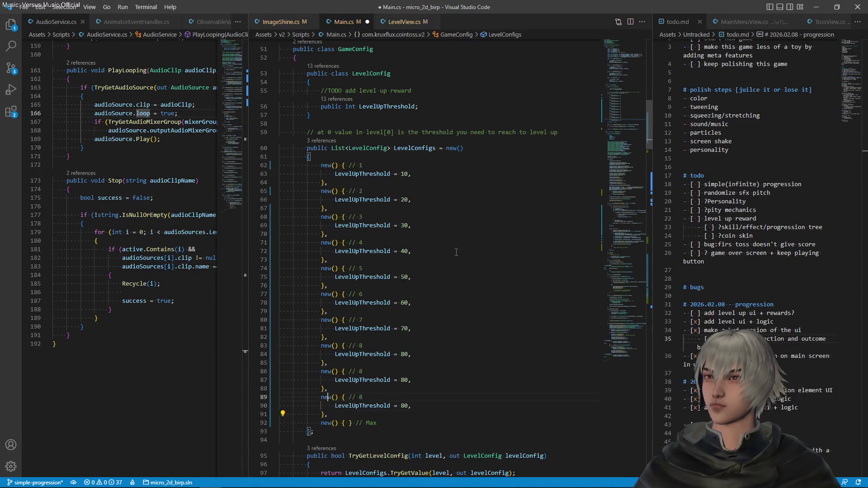
key("Down")
key("Home")
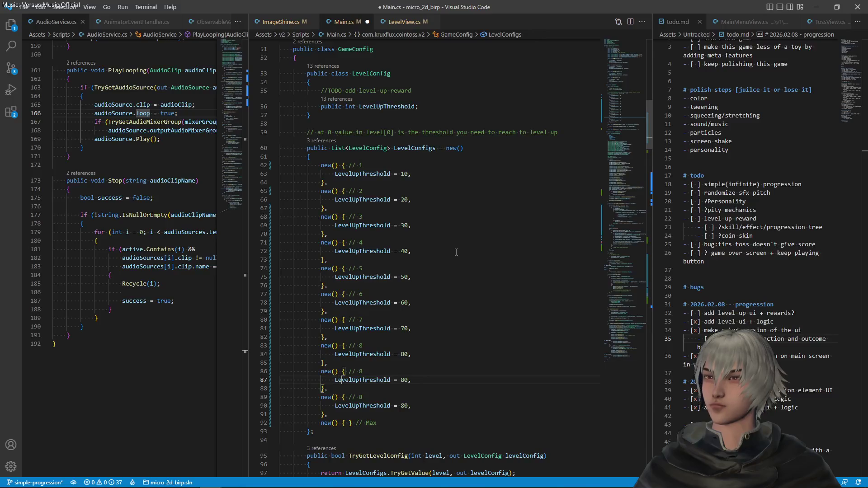
key("Down")
key("Down")
key("Down")
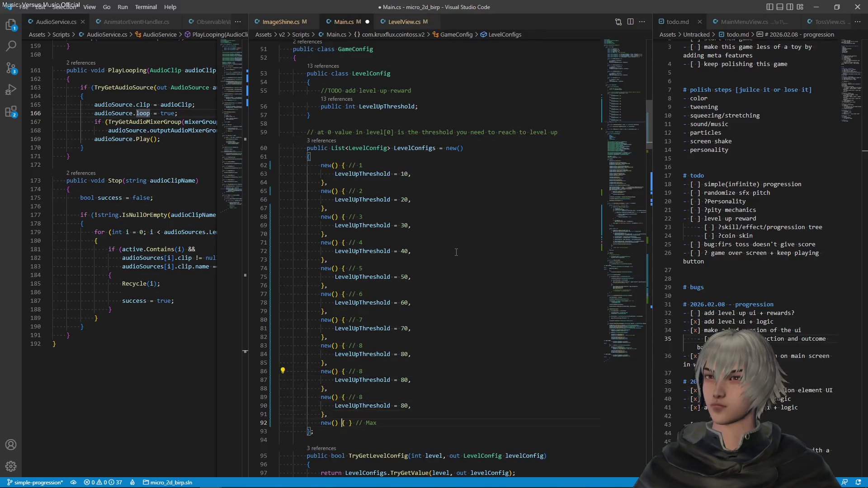
key("shift+Down")
key("End")
key("shift+Up")
key("shift+Up")
key("shift+Up")
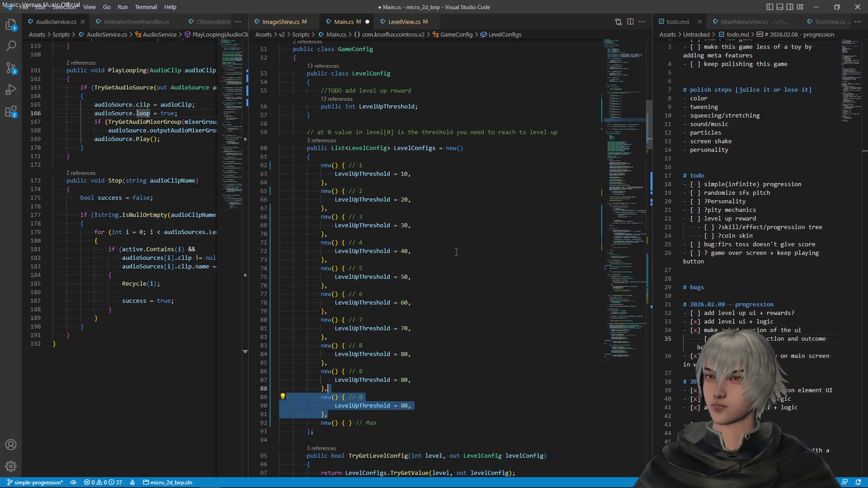
key("BackSpace")
key("Down")
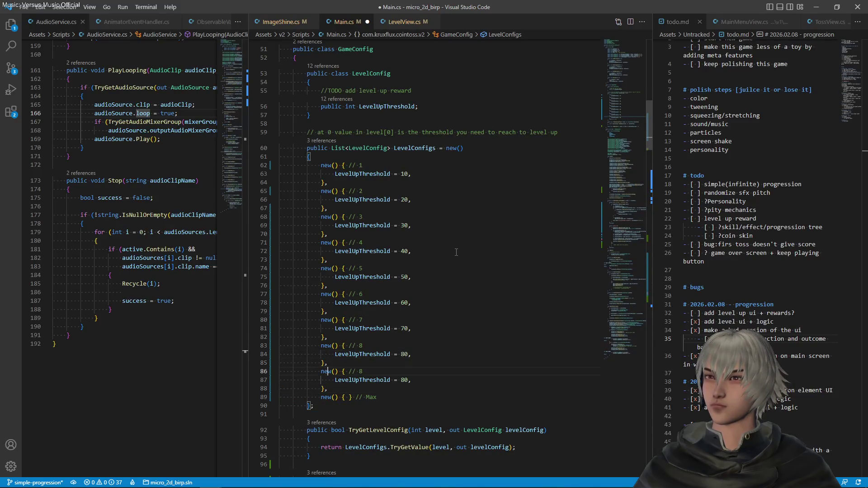
key("End")
key("ctrl+d")
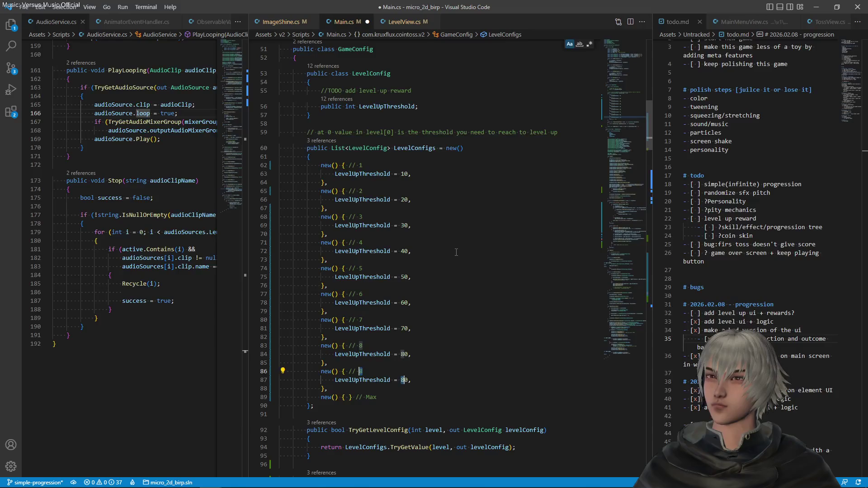
type("9")
key("ctrl+s")
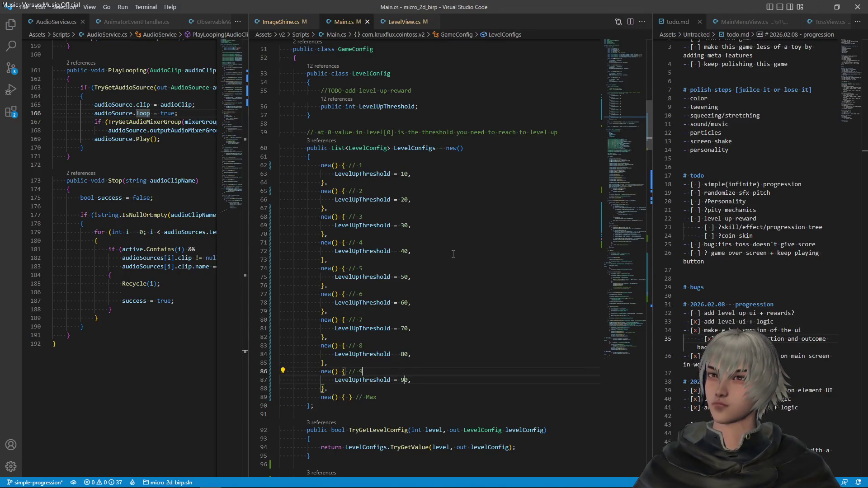
- Review the final Max entry, then switch to Unity so it recompiles
left_click(459, 311)
left_click(389, 396)
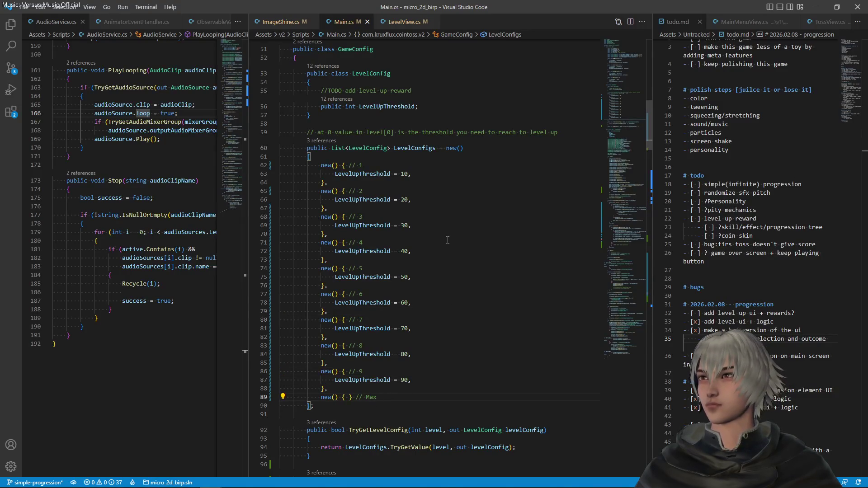
scroll(450, 245, "down", 3)
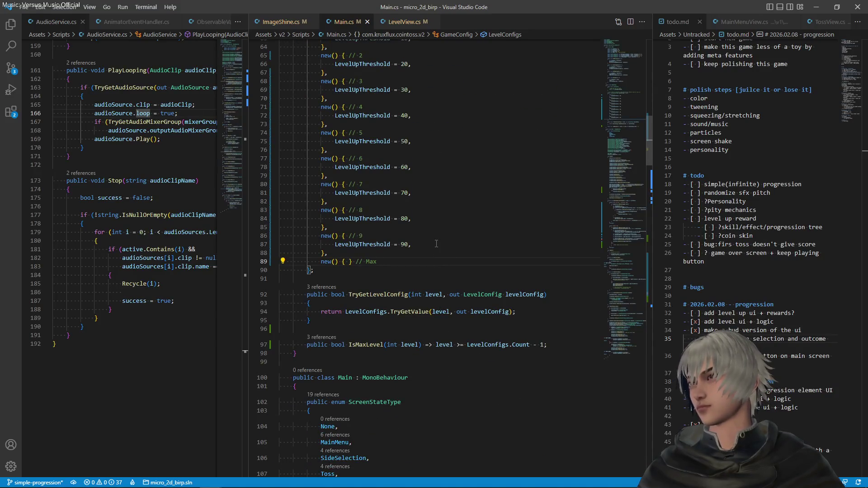
scroll(433, 244, "up", 2)
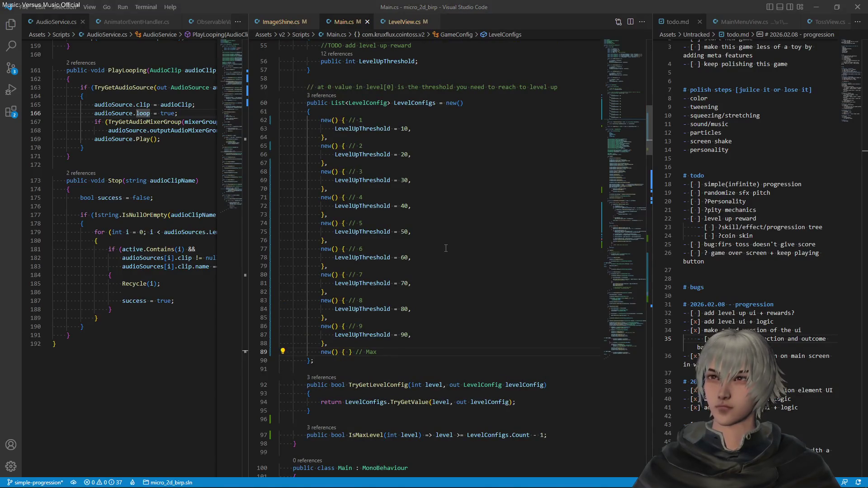
key("alt+Tab")
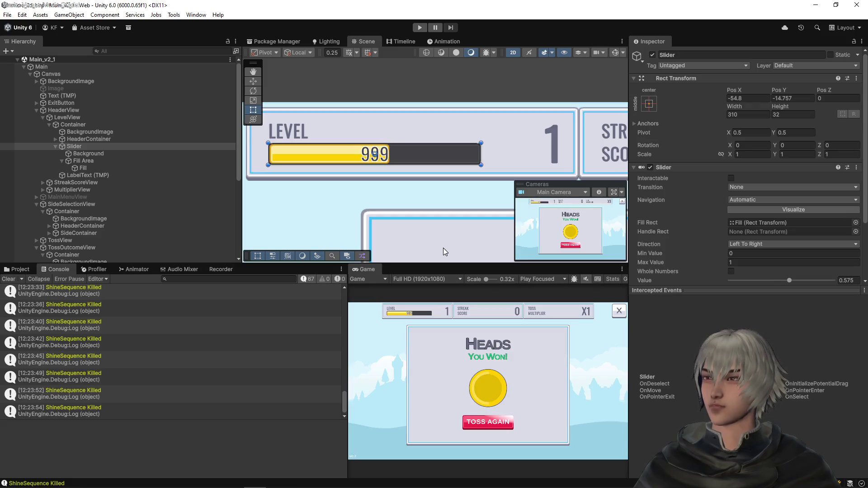
- Add '- [ ] add saves' after the keep-playing-button line in todo.md and save
key("alt+Tab")
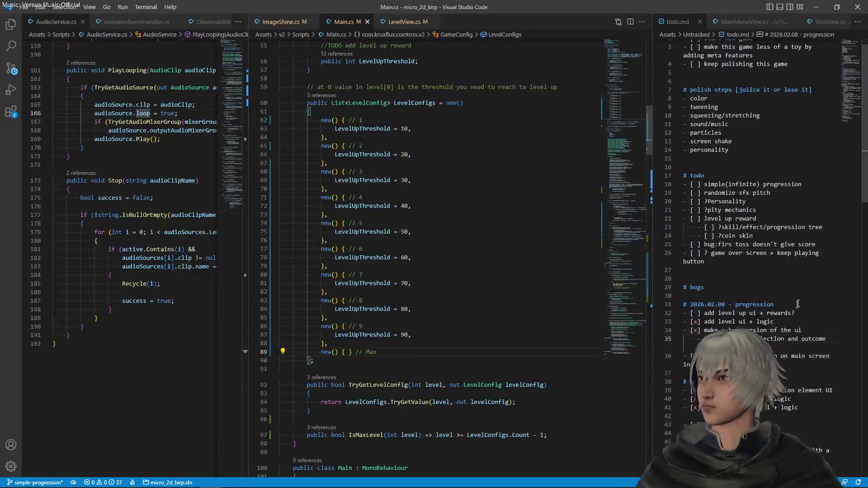
left_click(813, 261)
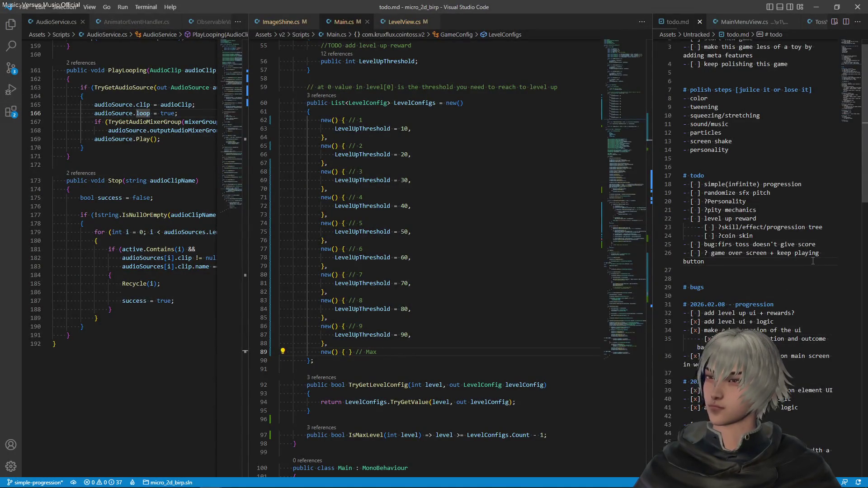
key("Return")
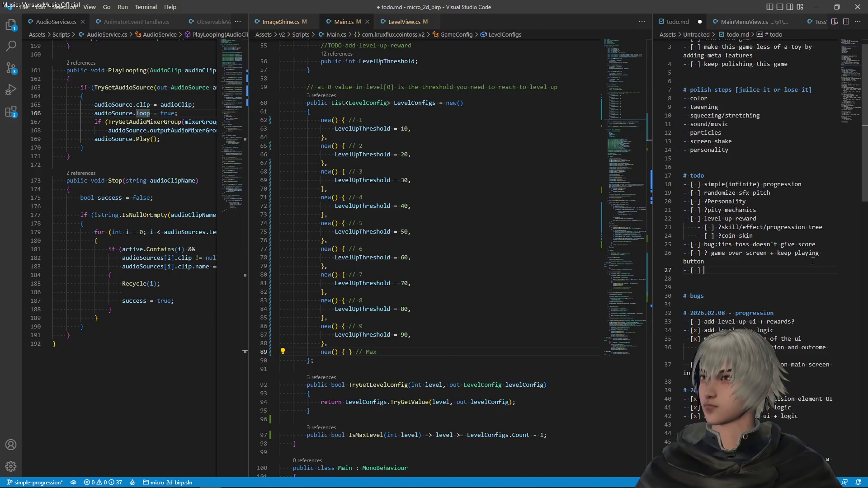
key("ctrl+s")
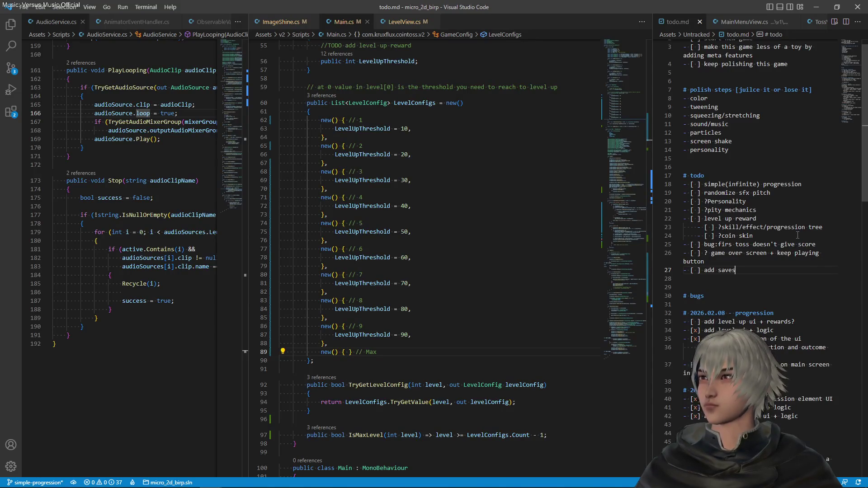
scroll(476, 268, "up", 15)
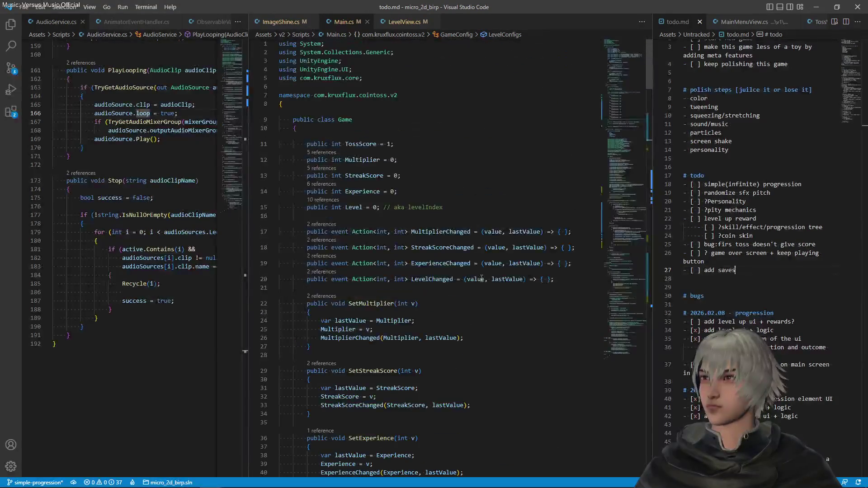
- Review the StreakScore and Experience field usages in the script, then return to Unity
mouse_move(384, 207)
left_mouse_down()
mouse_move(285, 176)
mouse_move(346, 144)
left_mouse_up()
left_click(461, 153)
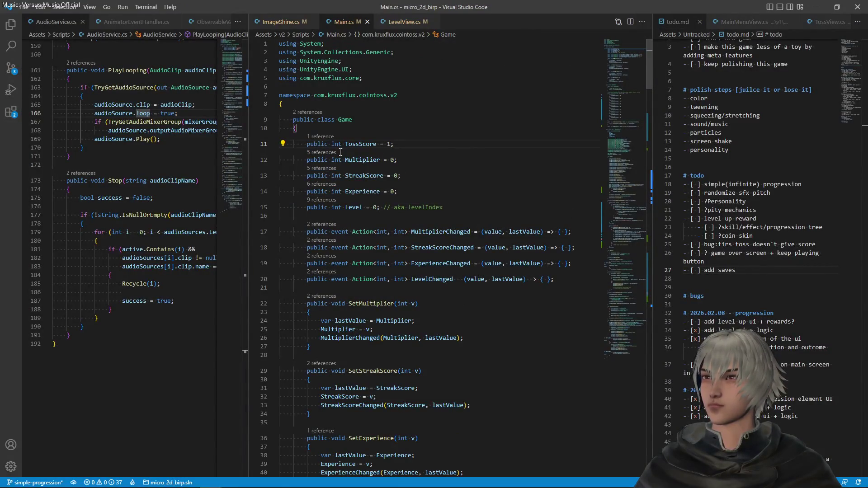
left_click(364, 175)
left_click(380, 192)
scroll(390, 198, "down", 4)
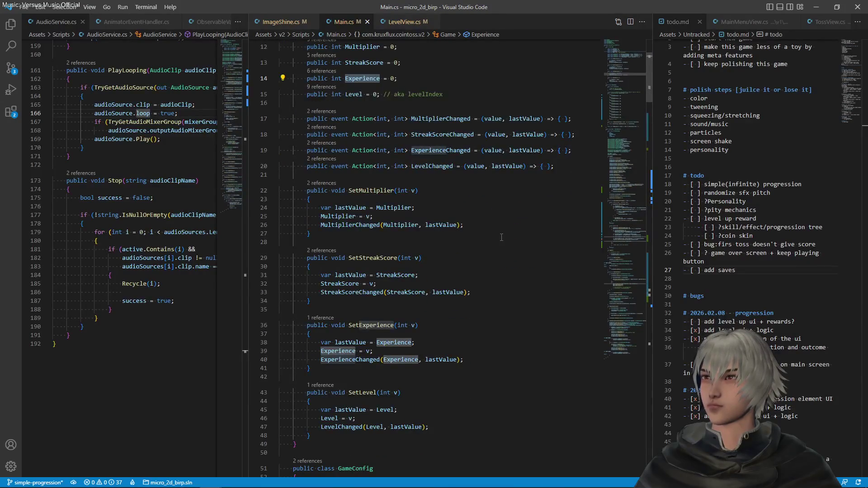
key("alt+Tab")
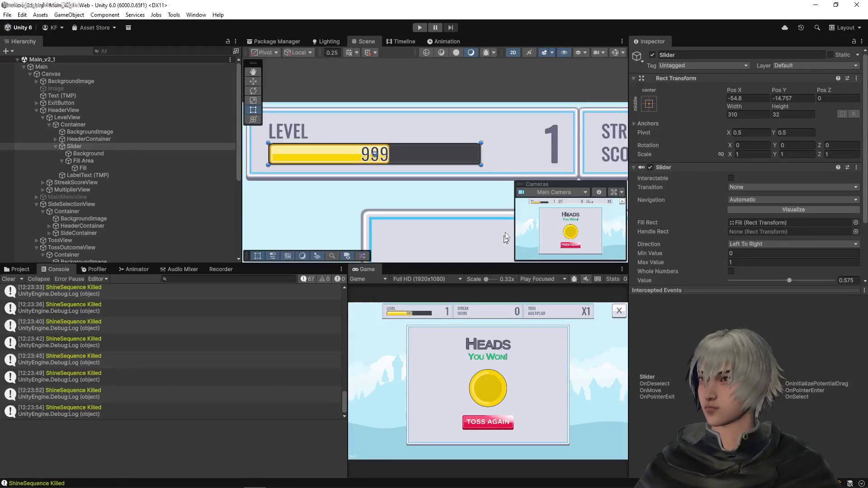
- Enter Play mode, start the game from the main menu and win the first tosses
left_click(422, 27)
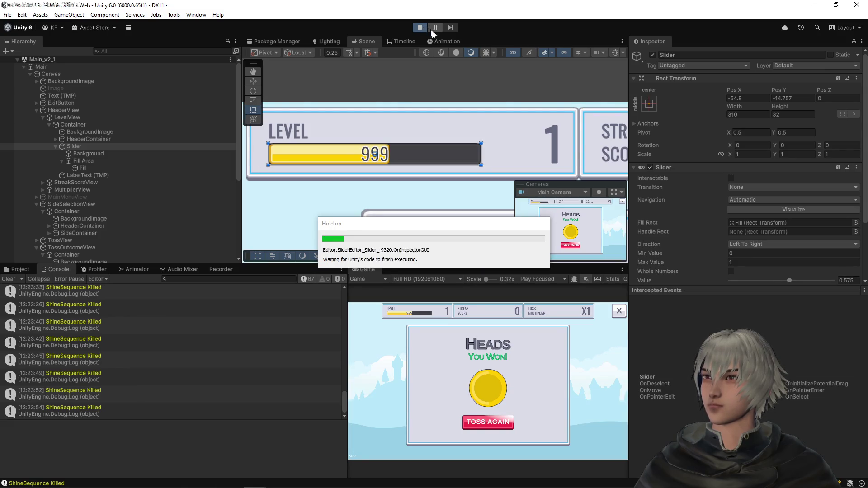
left_click(488, 401)
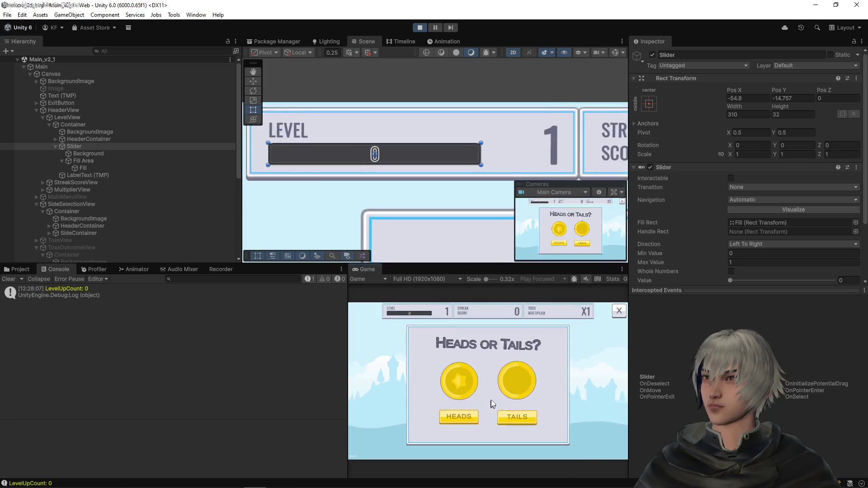
left_click(468, 416)
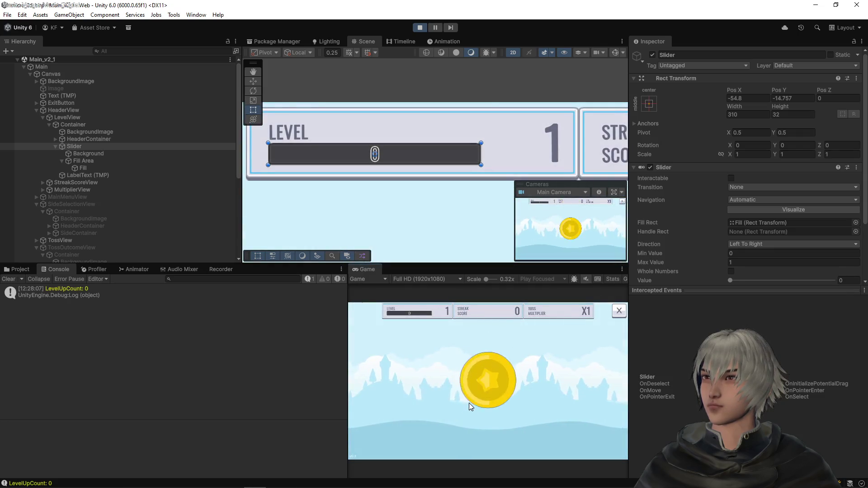
left_click(480, 422)
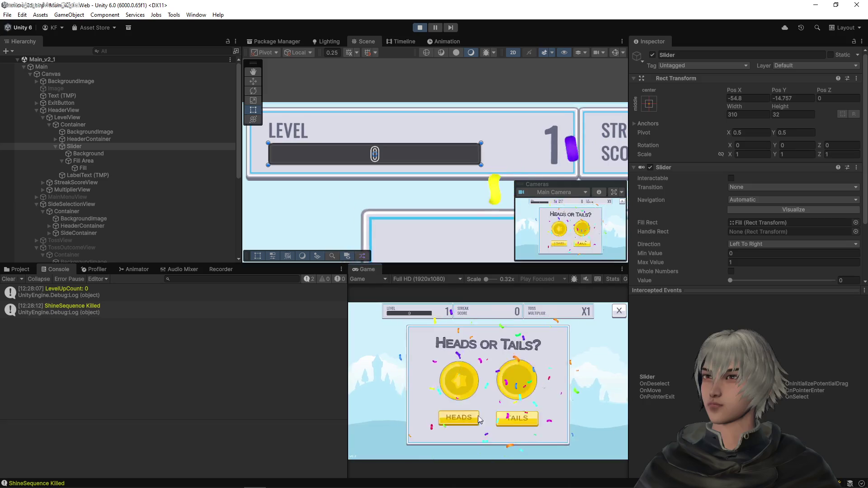
left_click(476, 414)
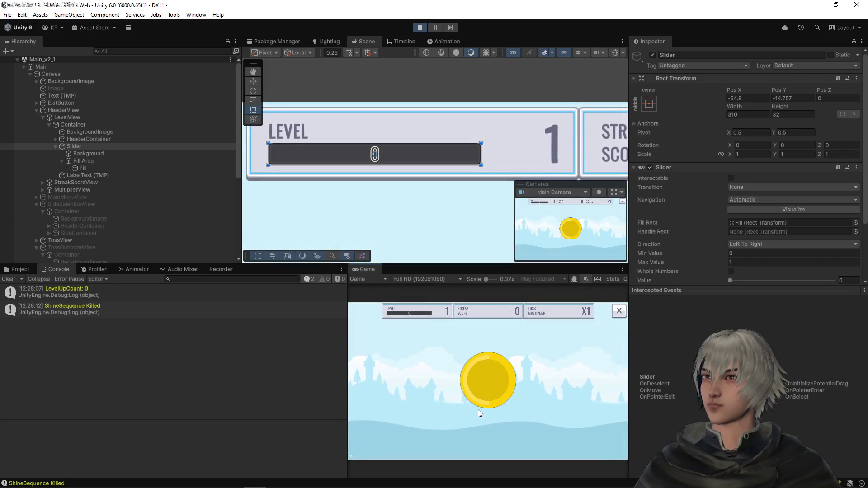
left_click(473, 422)
- Play several more toss rounds until the level 1 bar reads 3
left_click(473, 422)
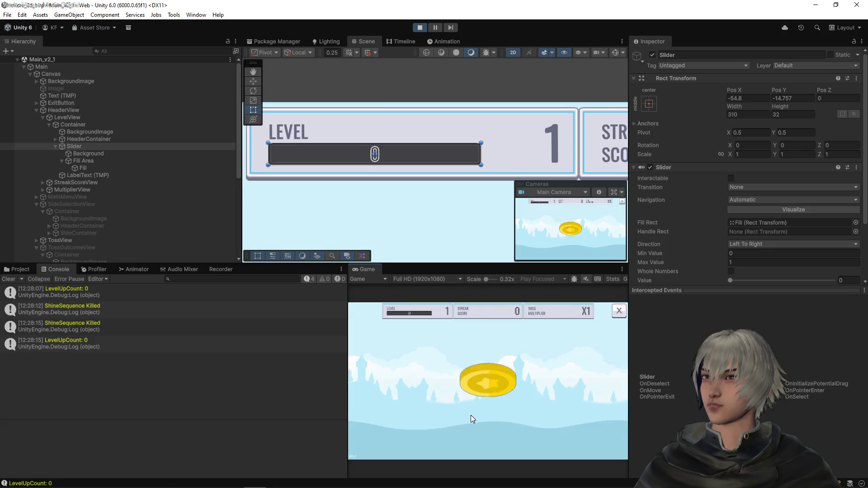
left_click(471, 414)
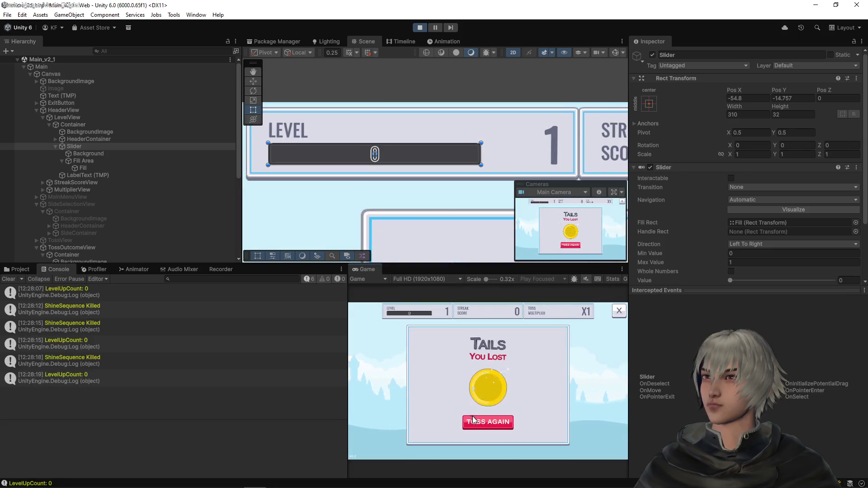
left_click(471, 413)
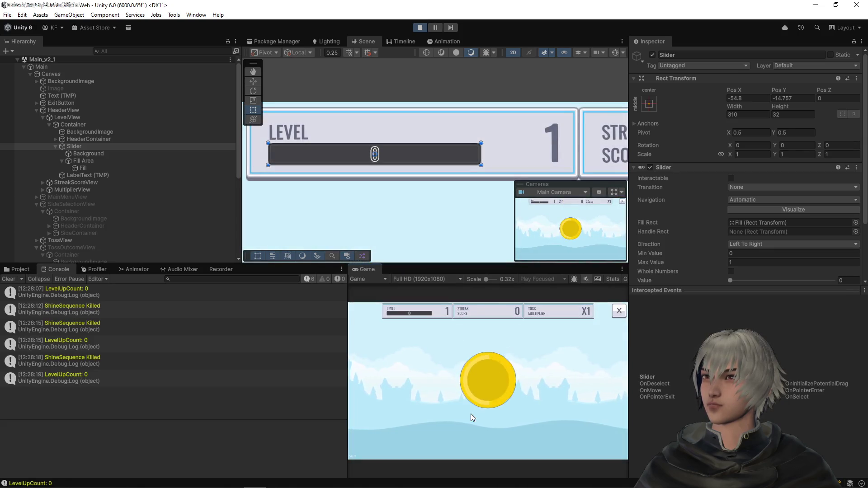
left_click(471, 414)
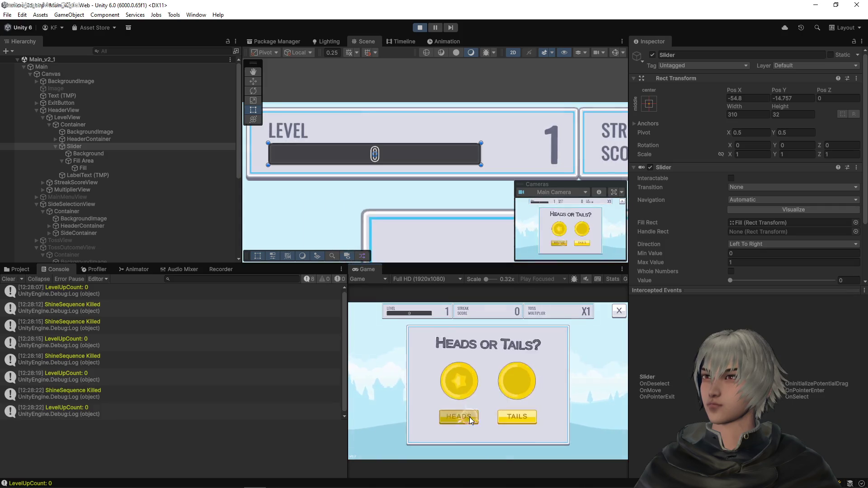
left_click(469, 417)
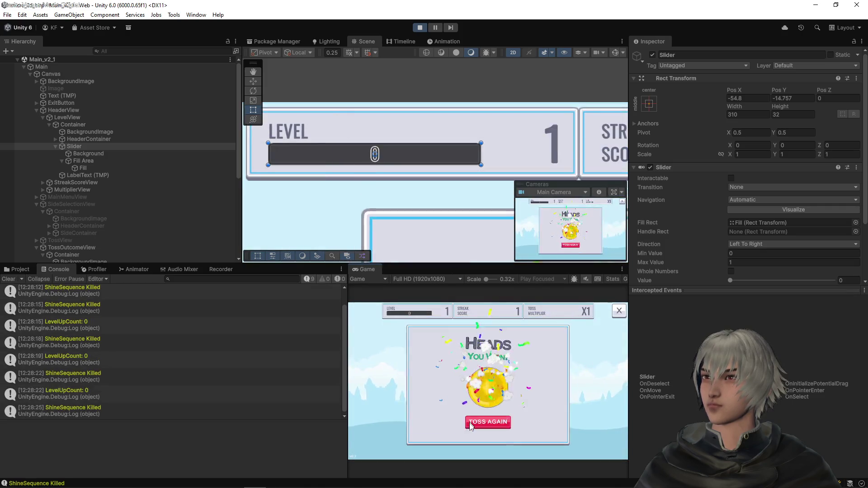
left_click(478, 430)
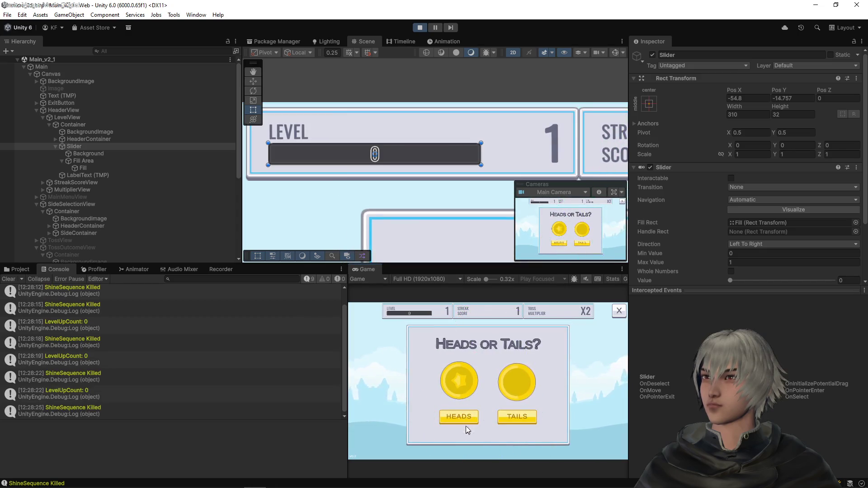
left_click(467, 420)
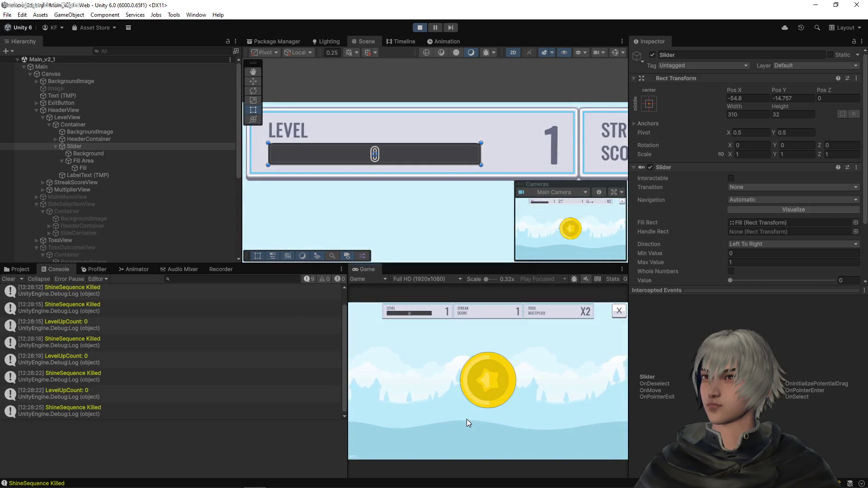
left_click(467, 419)
left_click(467, 419)
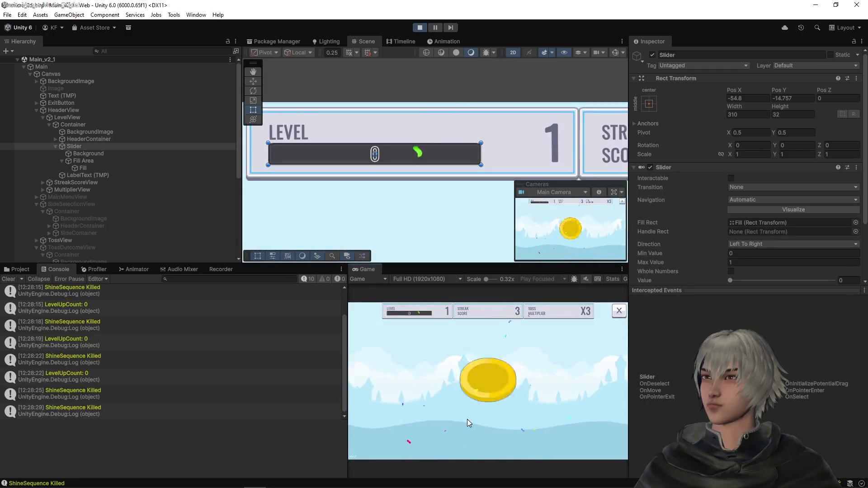
left_click(468, 419)
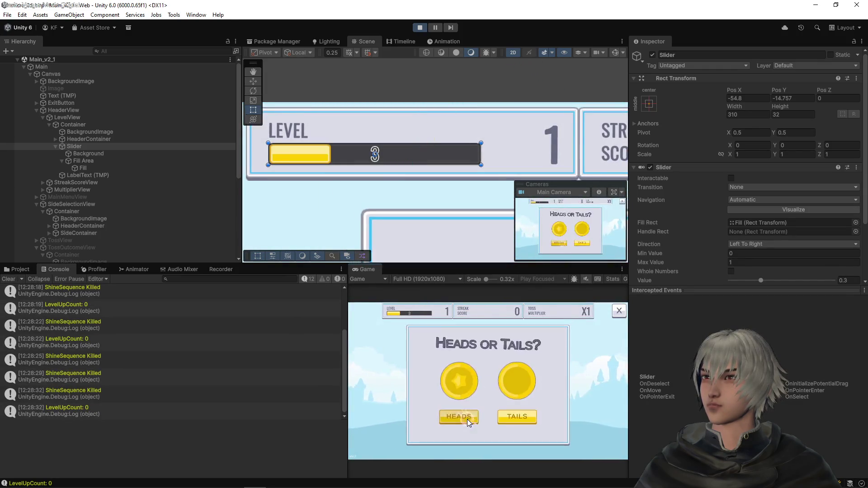
- Keep winning tosses until the level bar reads 4, with streak score 15 and multiplier X6
left_click(467, 420)
left_click(467, 420)
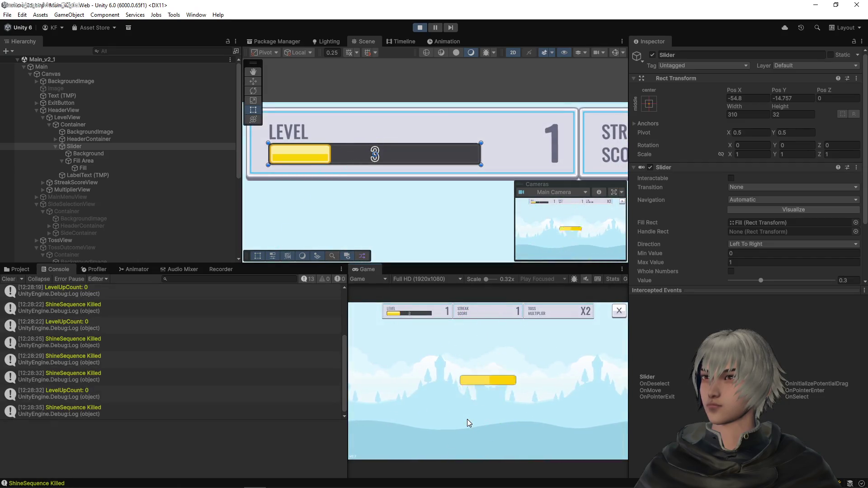
left_click(467, 419)
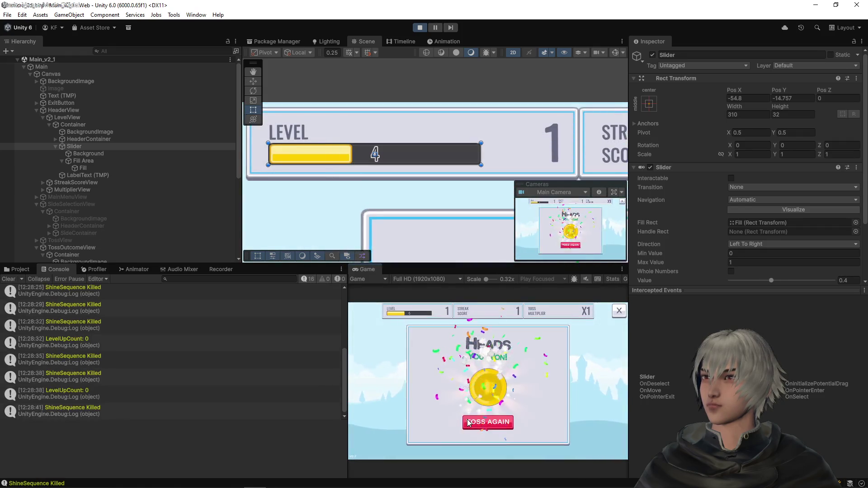
left_click(468, 422)
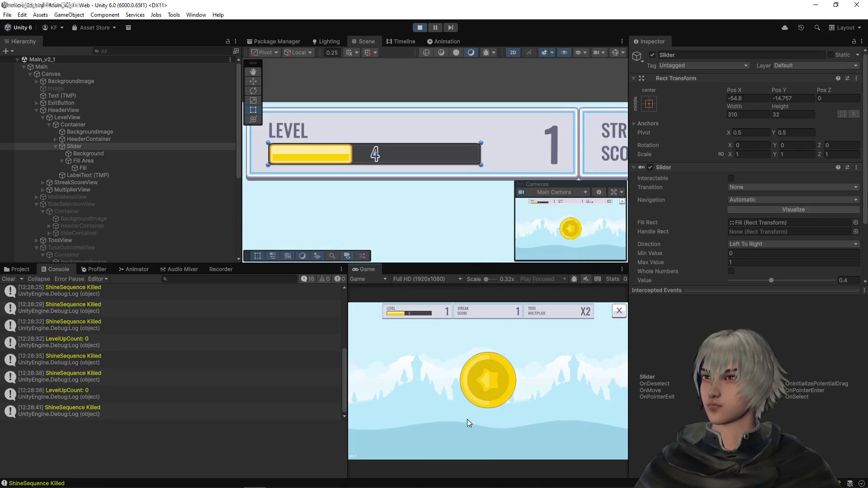
left_click(467, 419)
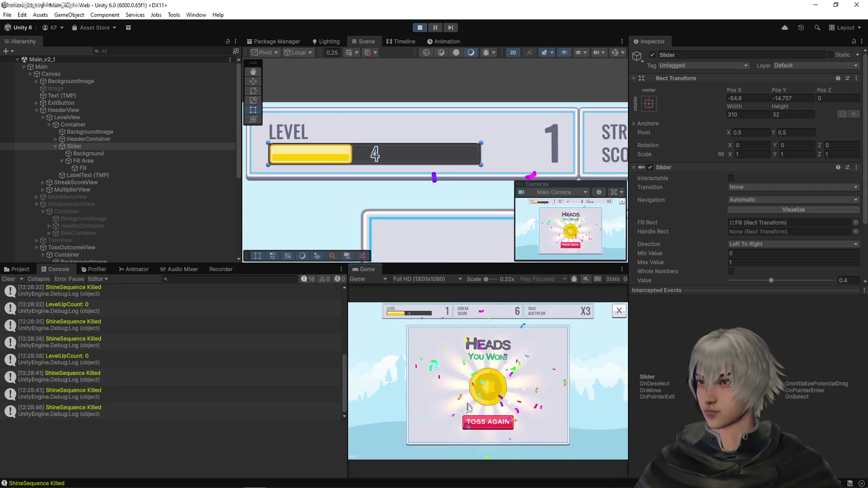
left_click(471, 419)
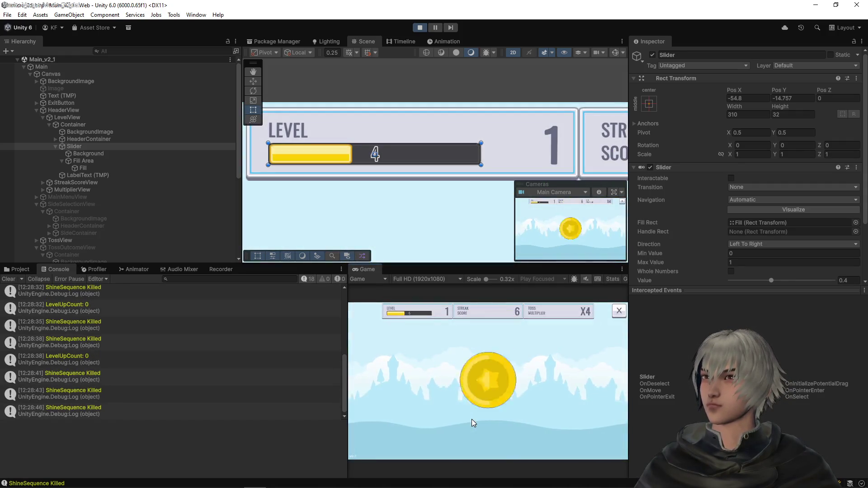
left_click(471, 419)
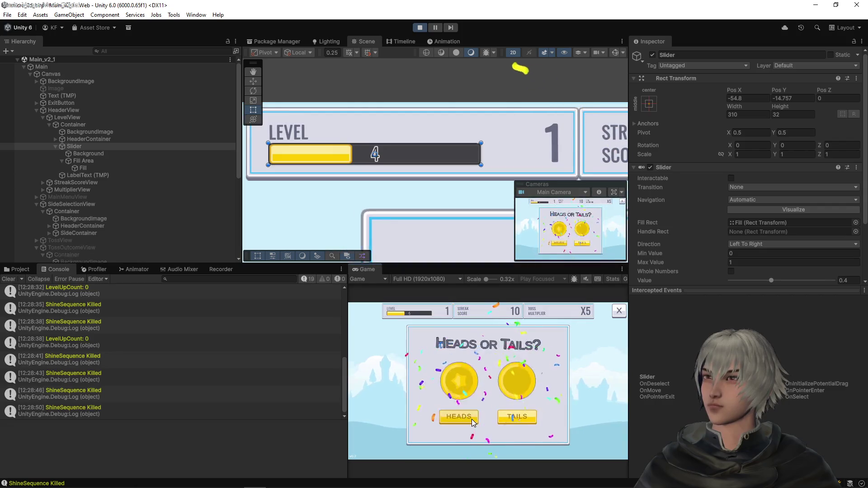
left_click(472, 420)
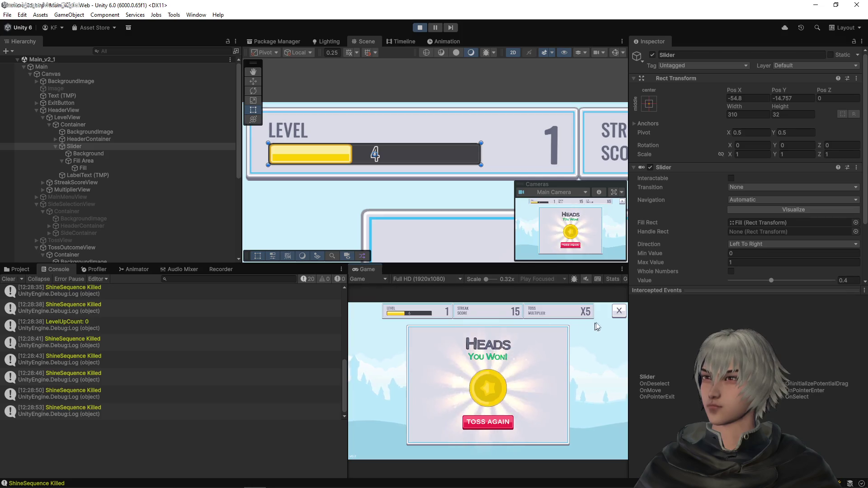
left_click(476, 422)
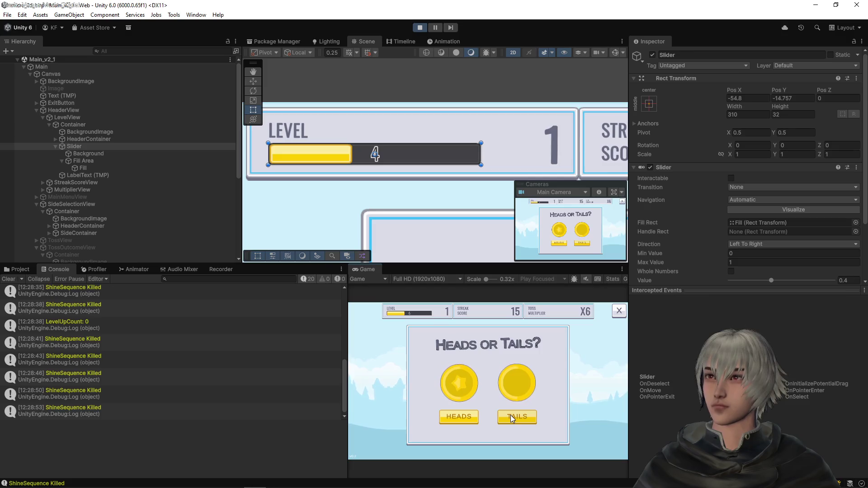
left_click(517, 419)
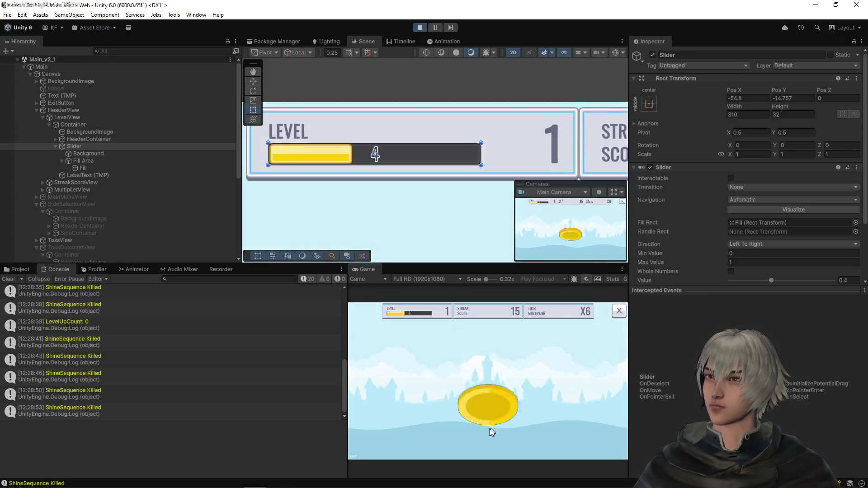
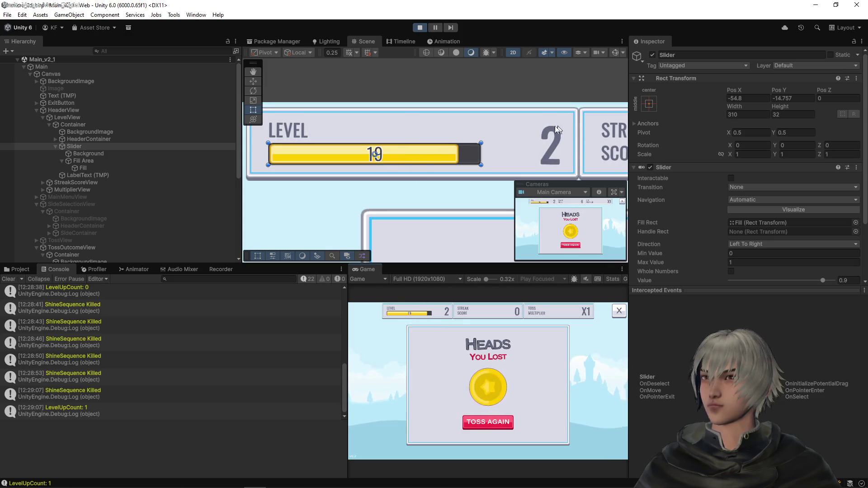
- Play a series of coin-toss rounds at level 2, choosing a side each time
left_click(497, 422)
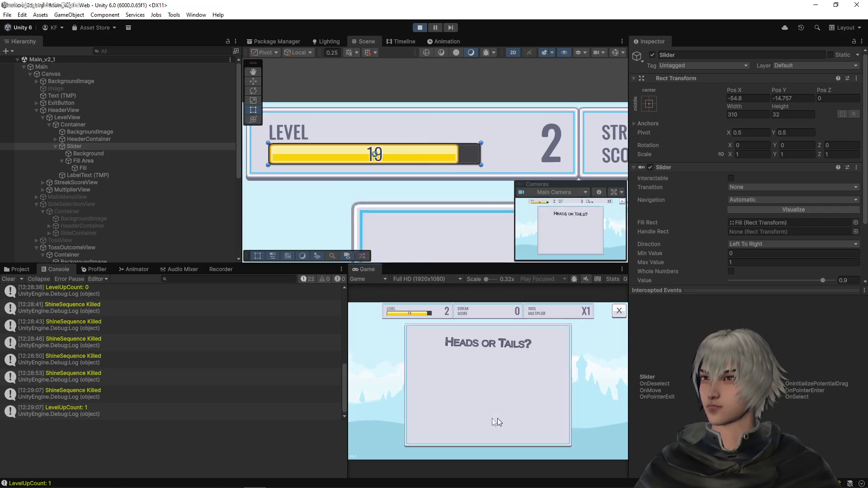
left_click(451, 417)
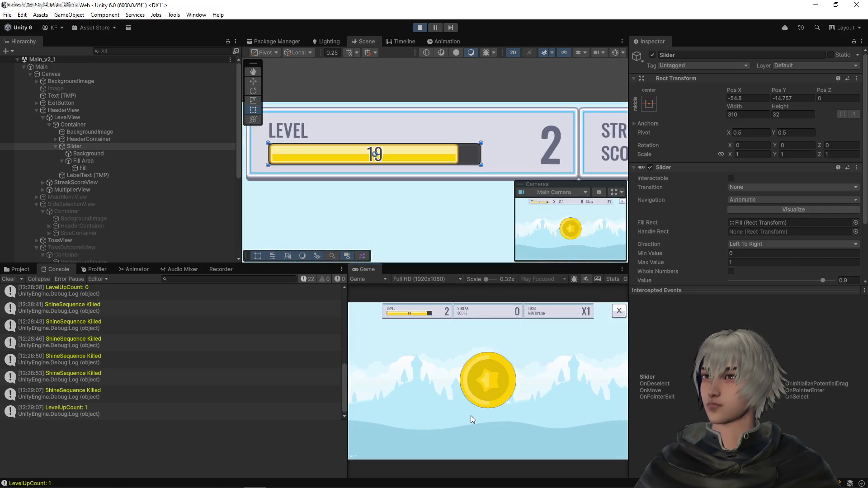
left_click(474, 417)
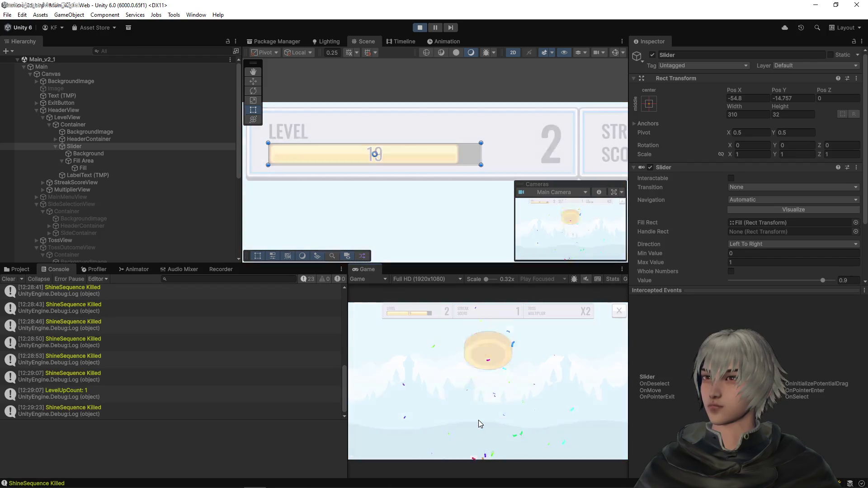
left_click(478, 420)
left_click(479, 420)
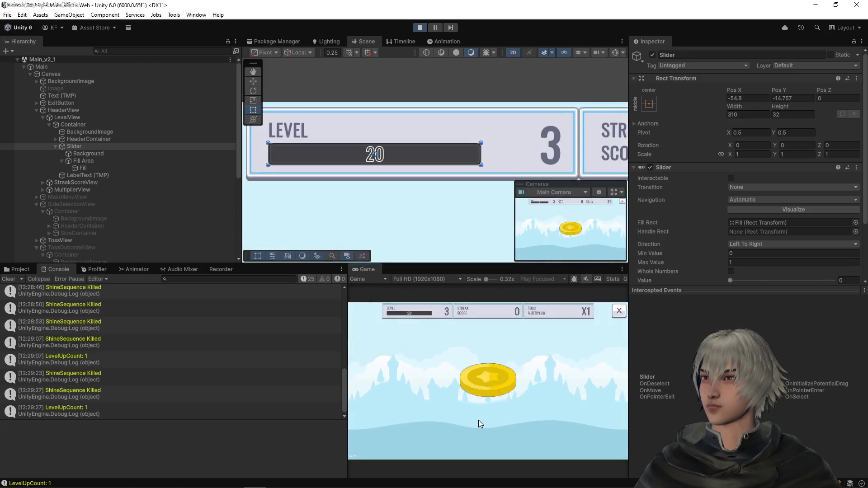
left_click(479, 421)
left_click(479, 421)
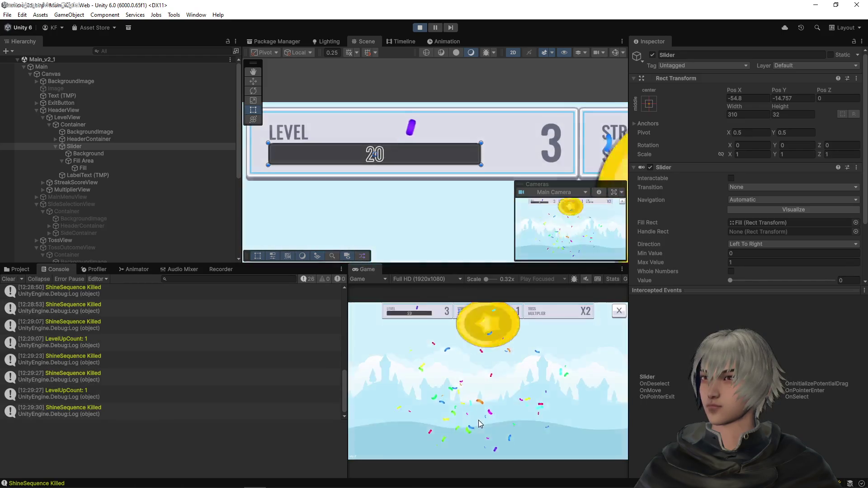
left_click(479, 419)
left_click(479, 420)
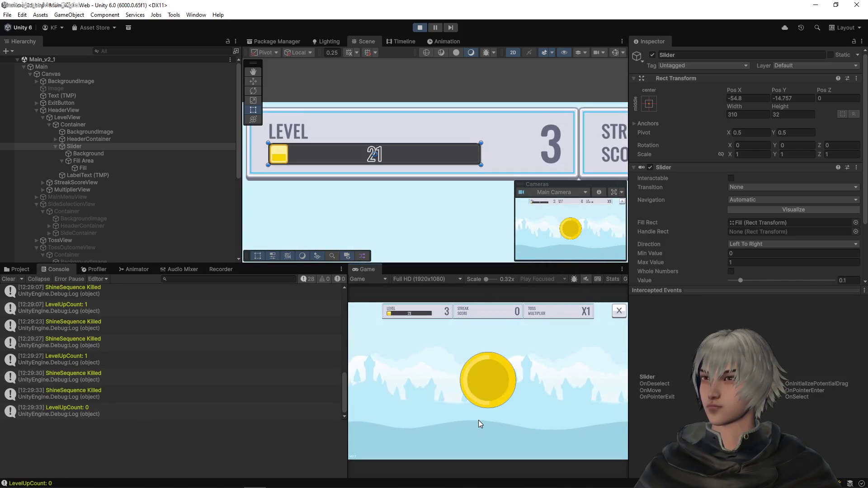
left_click(479, 420)
left_click(478, 419)
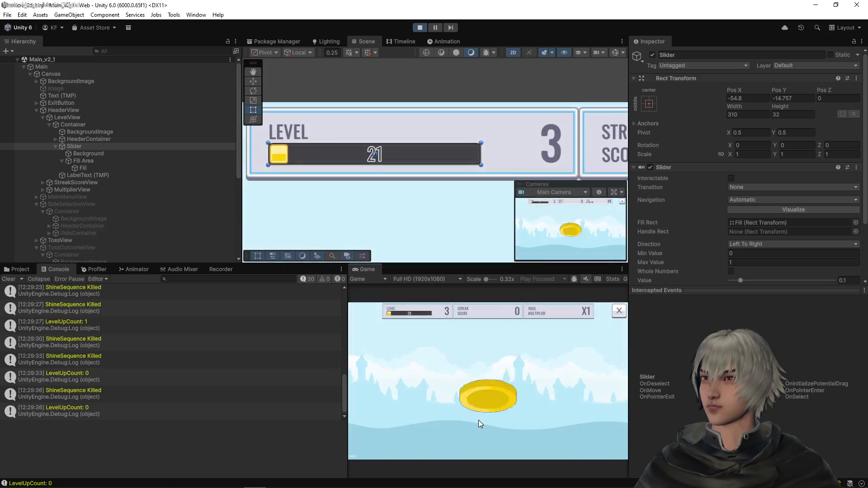
left_click(478, 420)
left_click(478, 420)
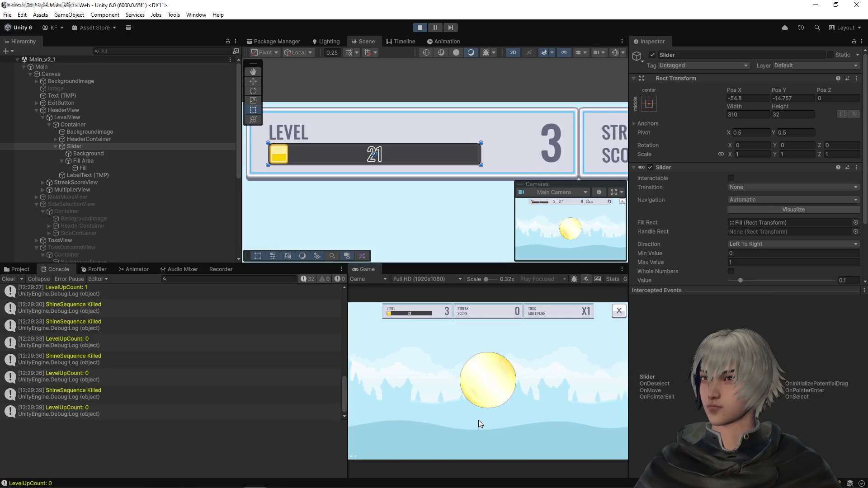
left_click(479, 420)
left_click(478, 420)
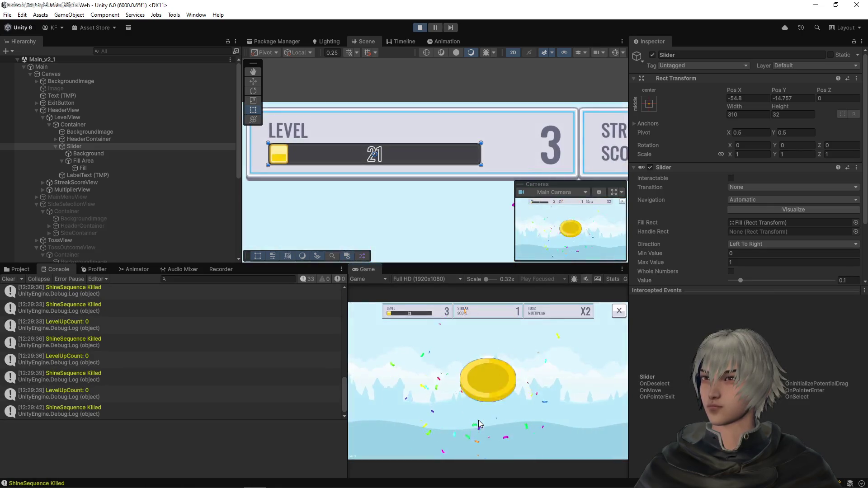
- Keep tossing until level 3 is reached with progress 28, streak 3 and multiplier X3
left_click(479, 421)
left_click(478, 420)
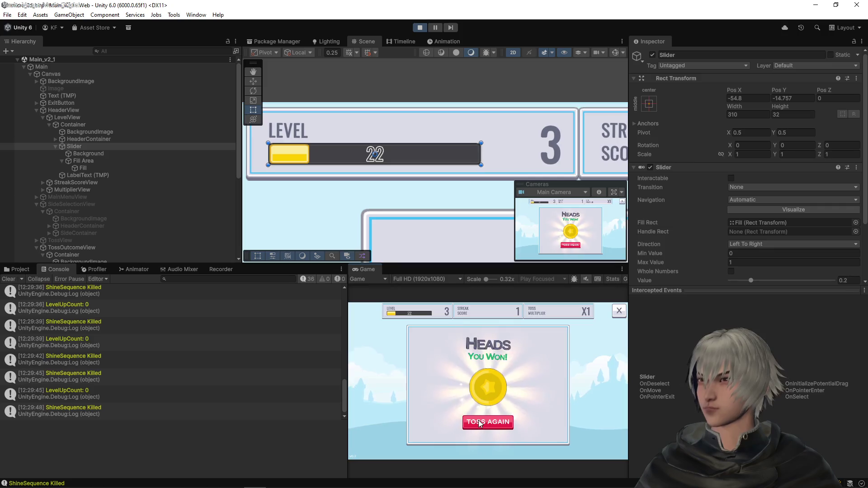
left_click(480, 423)
left_click(478, 421)
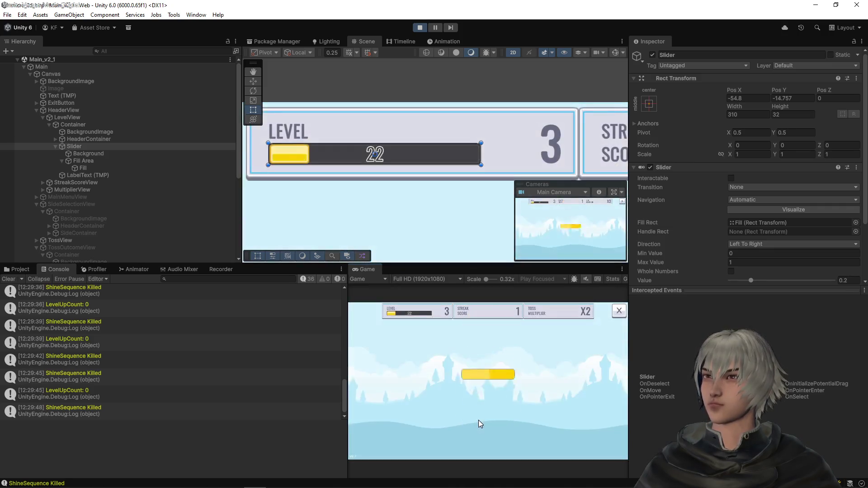
left_click(473, 425)
left_click(465, 427)
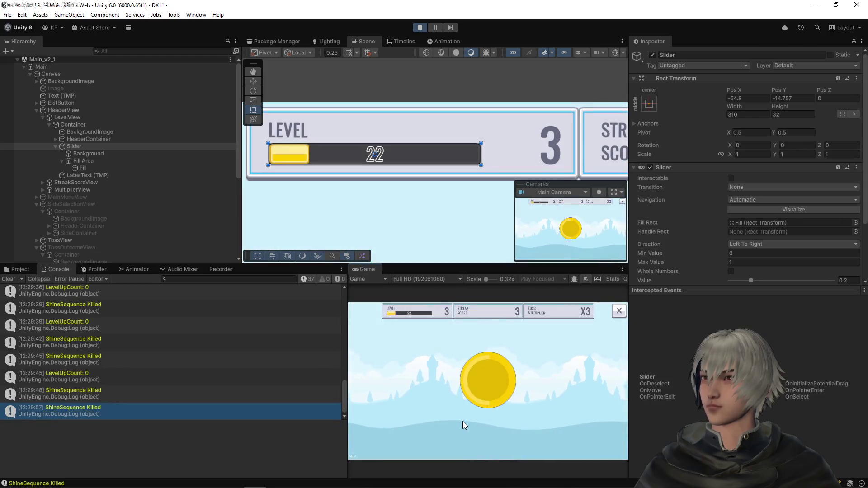
left_click(463, 422)
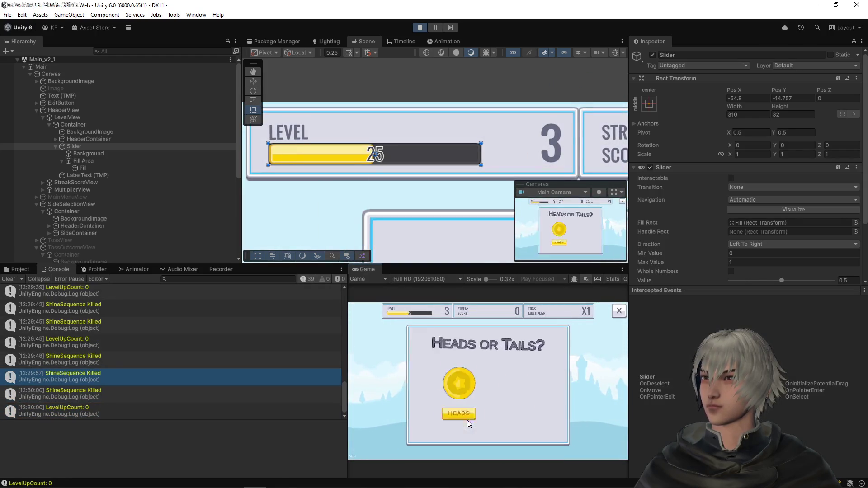
left_click(467, 425)
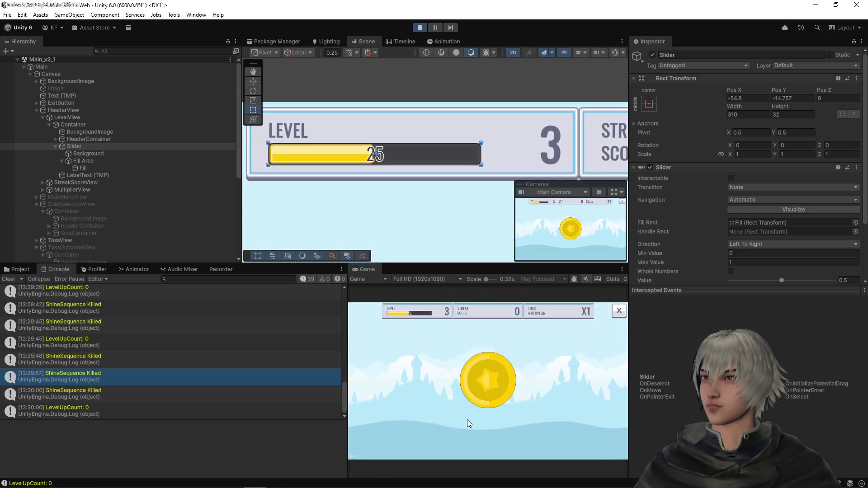
left_click(469, 424)
left_click(469, 423)
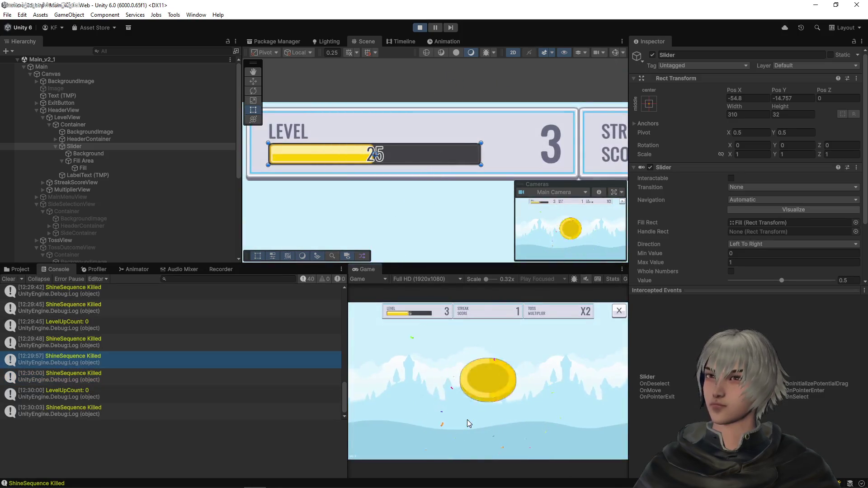
left_click(468, 423)
left_click(468, 422)
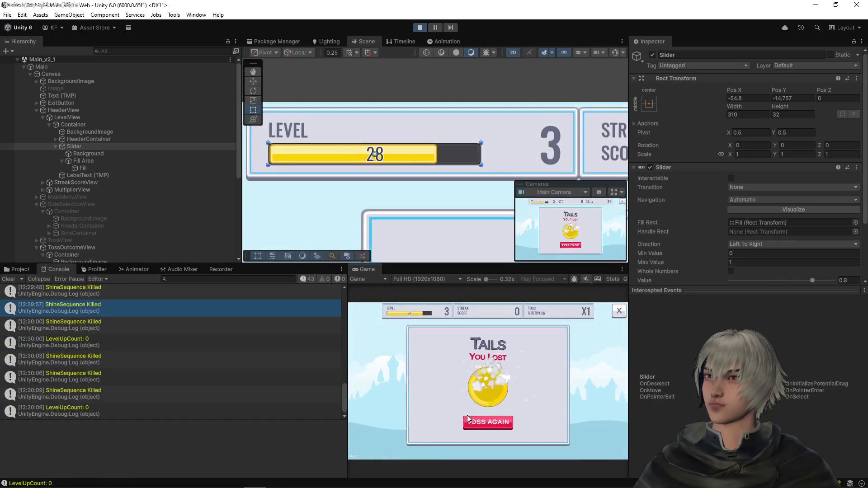
left_click(471, 421)
left_click(471, 418)
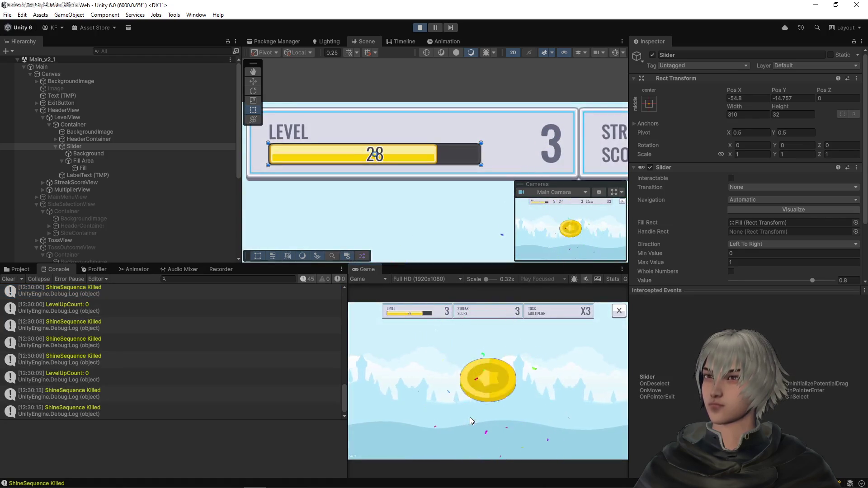
- Play several more toss rounds from level 4, calling Heads
left_click(471, 421)
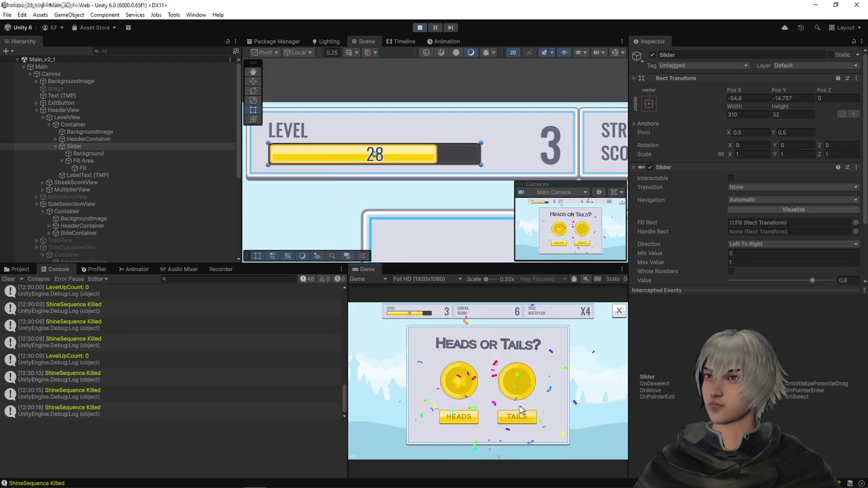
left_click(457, 417)
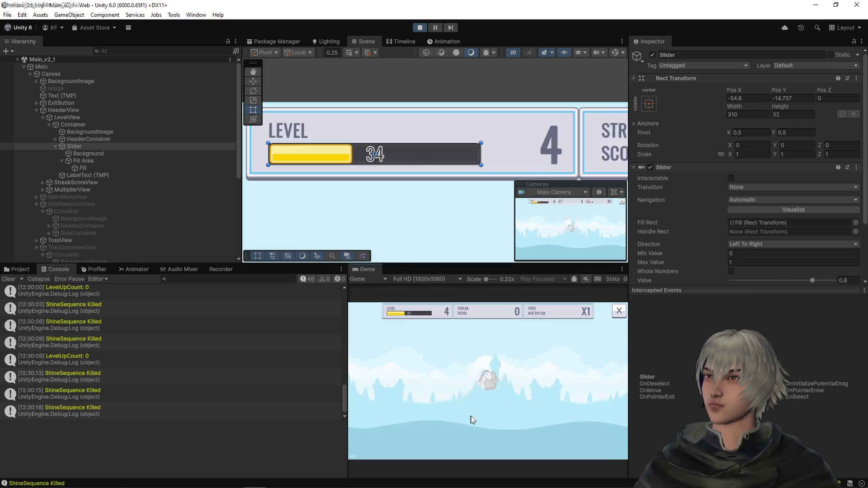
left_click(472, 420)
left_click(471, 421)
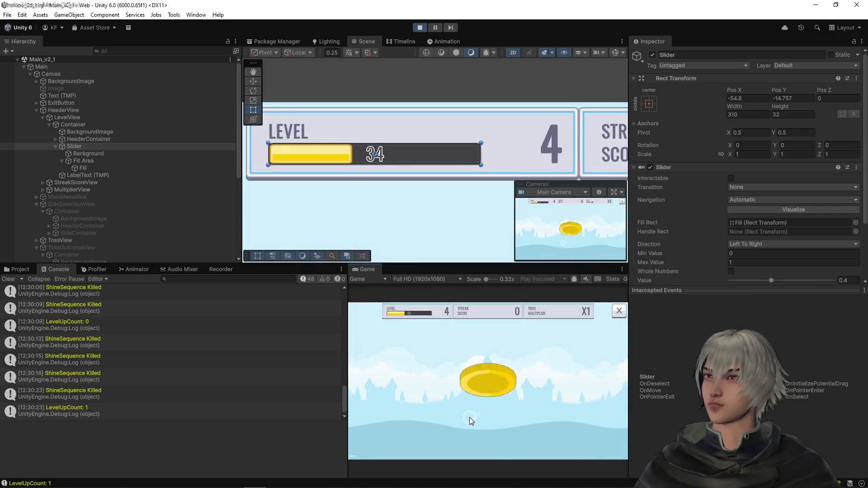
left_click(471, 421)
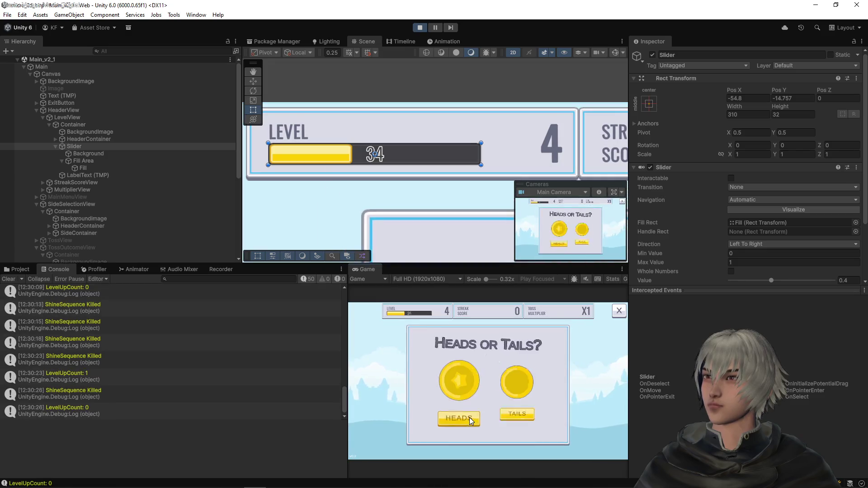
left_click(471, 420)
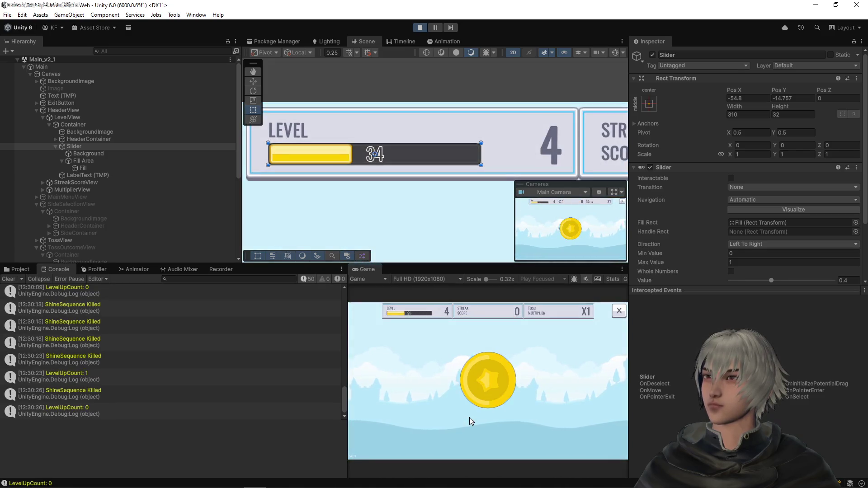
left_click(471, 421)
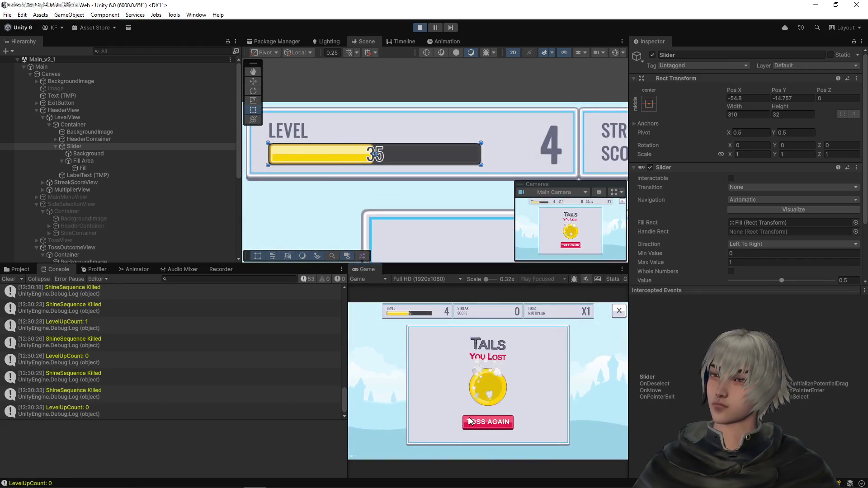
- Keep calling Heads until level 5 is reached at progress 41, streak back to 0
left_click(474, 428)
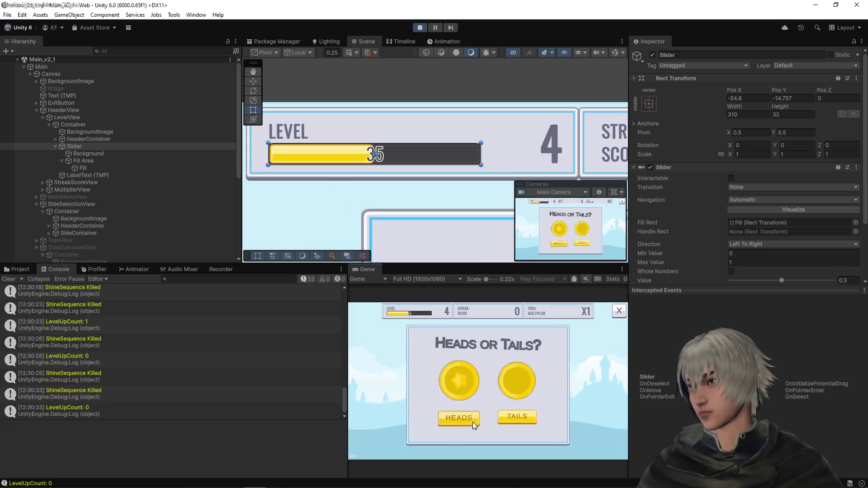
left_click(471, 421)
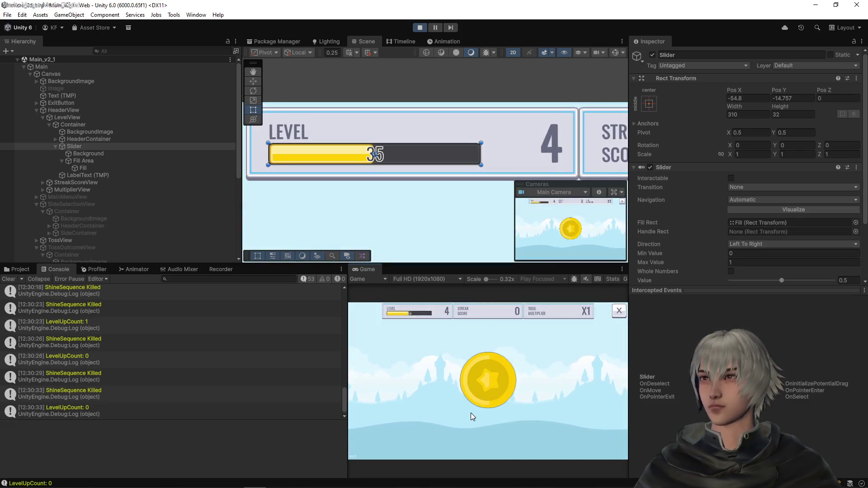
left_click(470, 423)
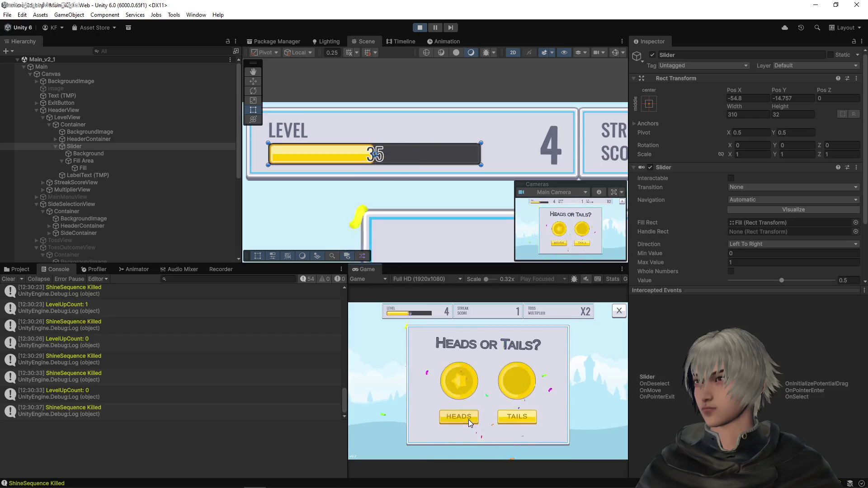
left_click(470, 421)
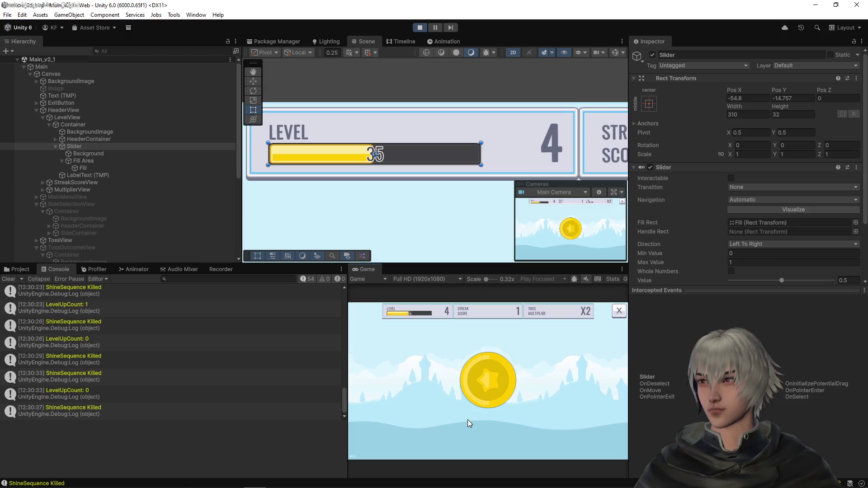
left_click(468, 424)
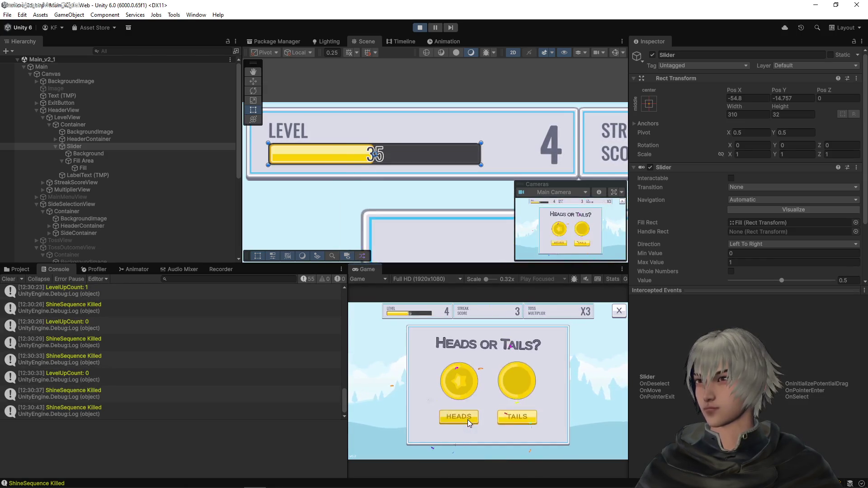
left_click(469, 423)
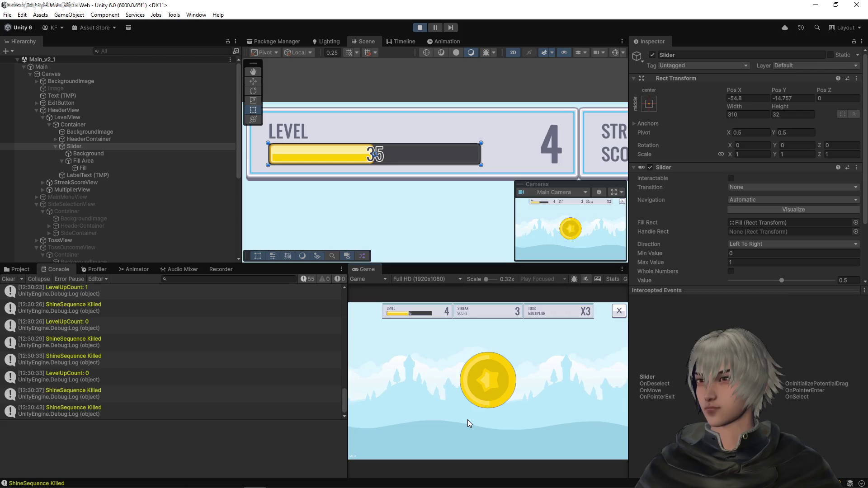
left_click(468, 424)
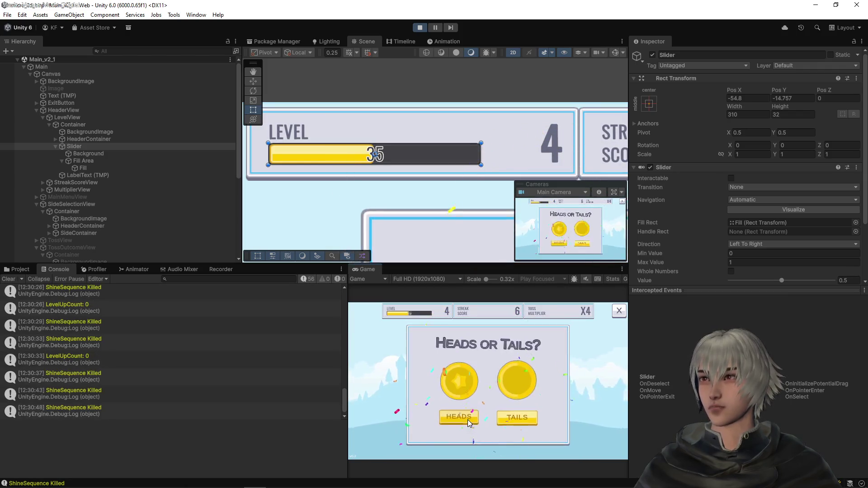
left_click(469, 422)
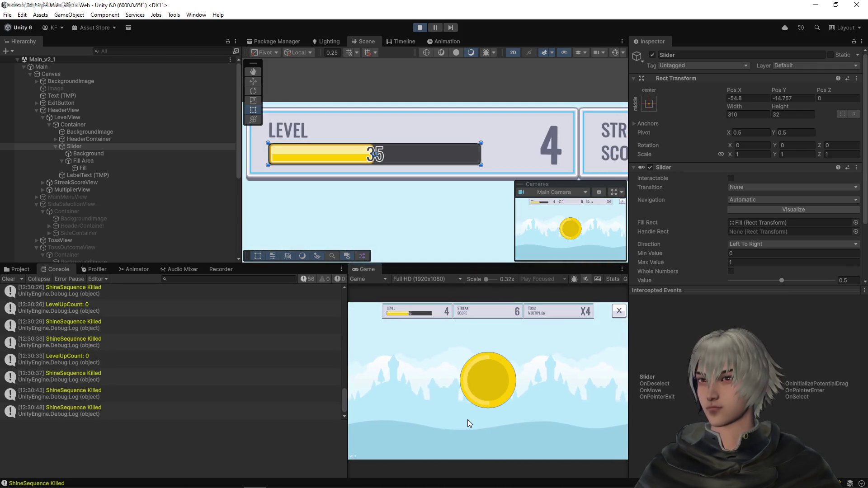
left_click(469, 423)
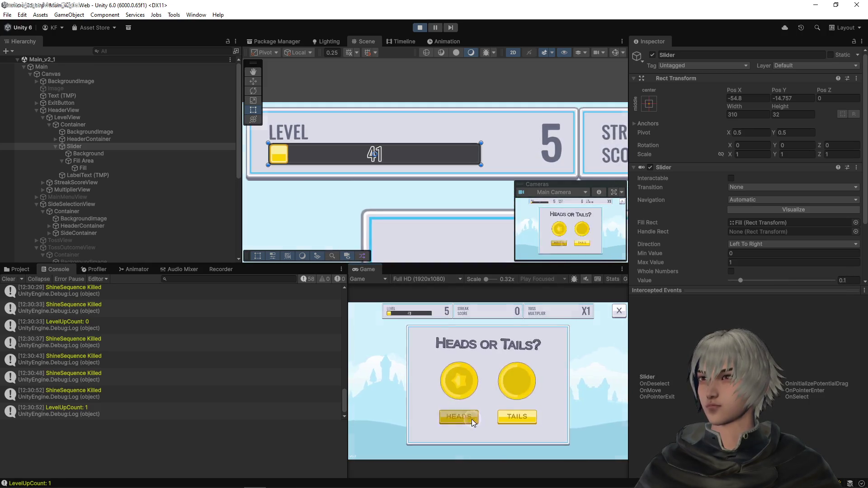
- Play a run of Heads calls and toss-again rounds from level 5
left_click(473, 422)
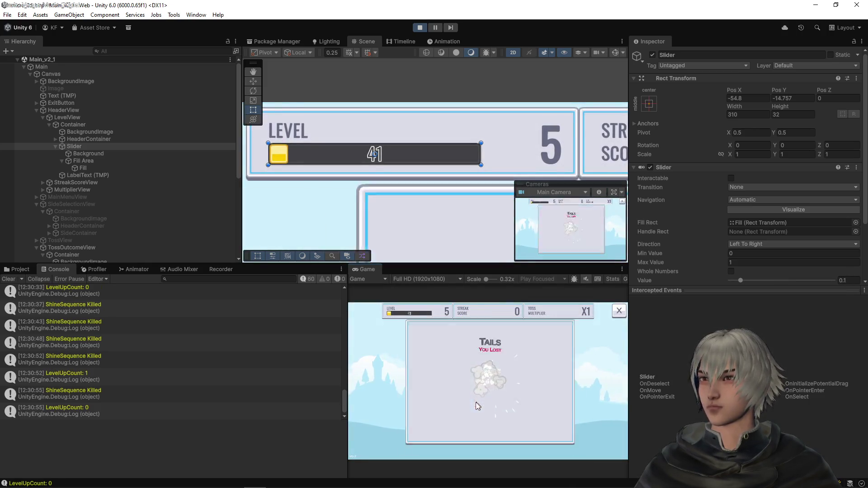
left_click(479, 421)
left_click(473, 422)
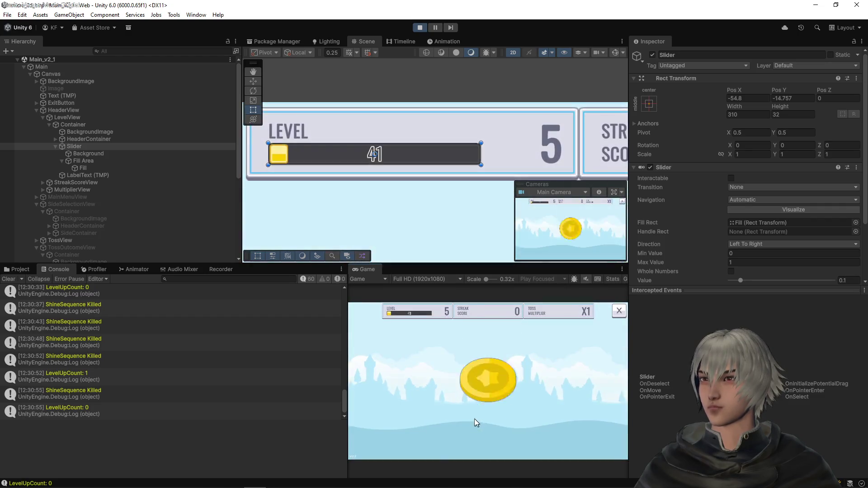
left_click(478, 421)
left_click(480, 424)
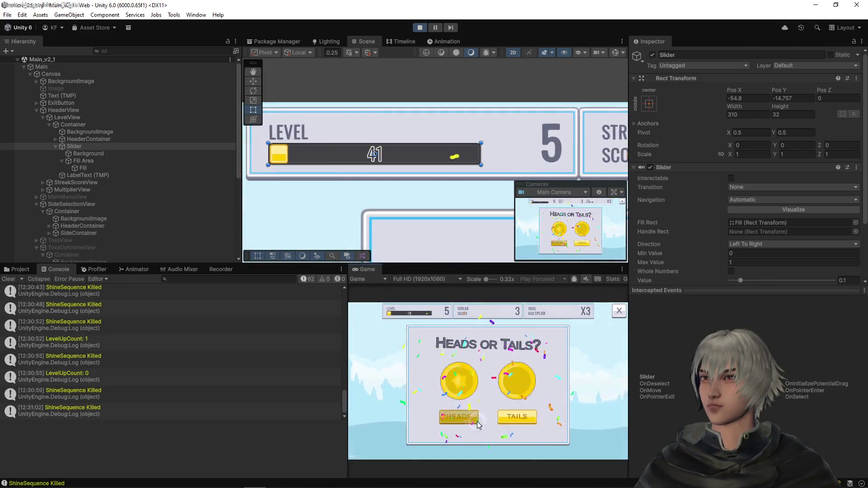
left_click(479, 425)
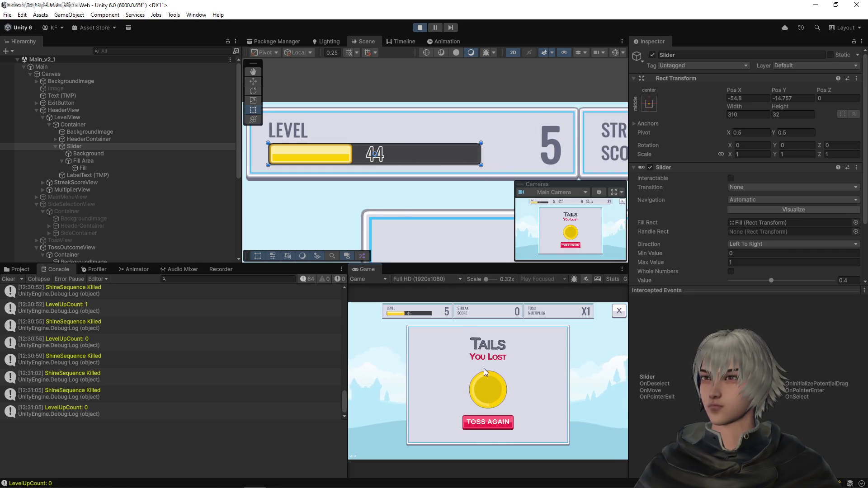
left_click(505, 425)
left_click(463, 414)
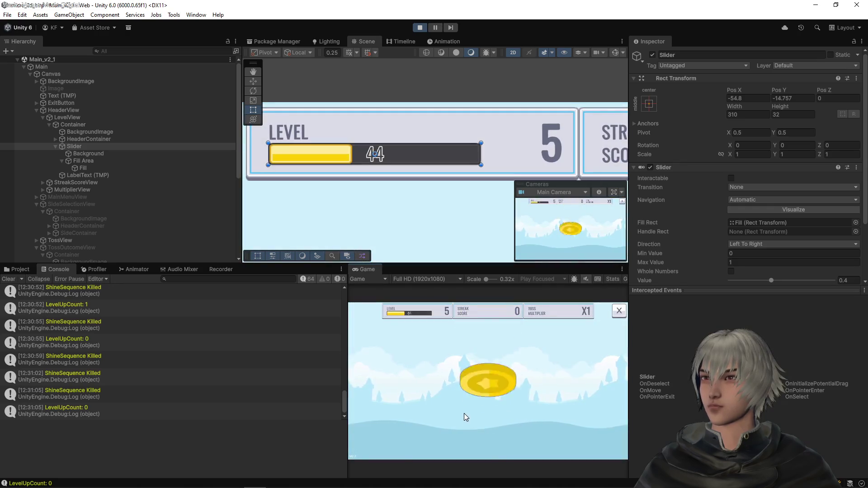
left_click(466, 420)
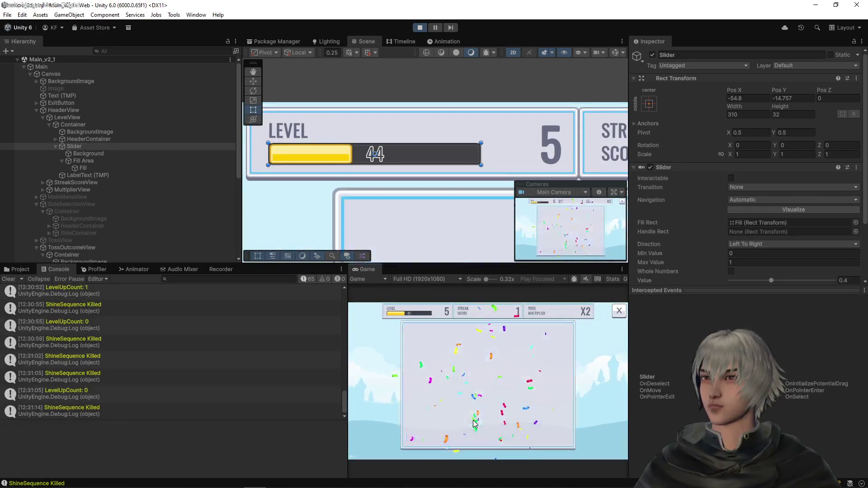
left_click(467, 420)
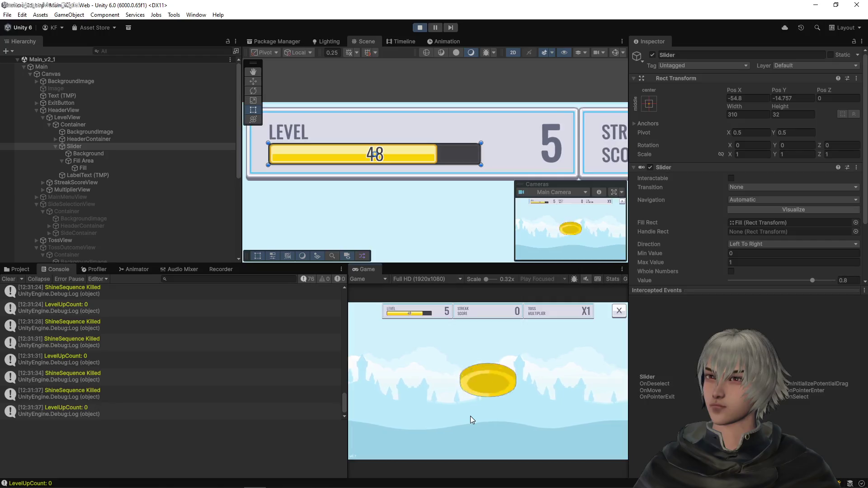
left_click(471, 418)
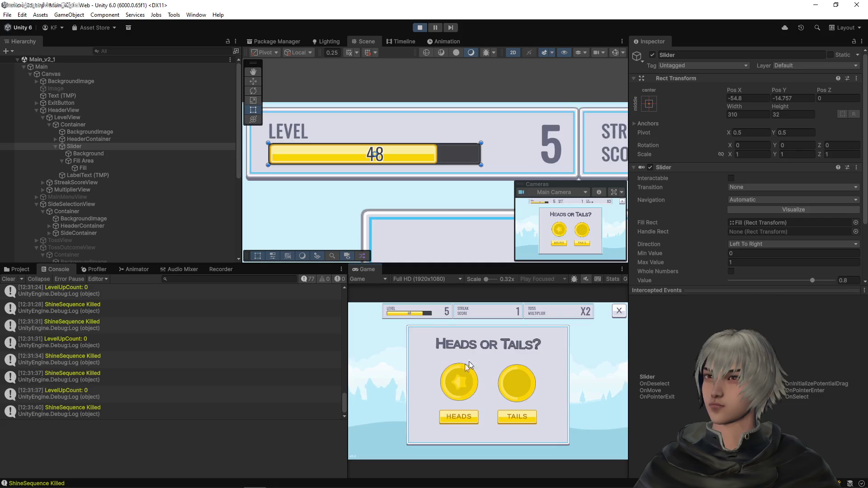
left_click(458, 415)
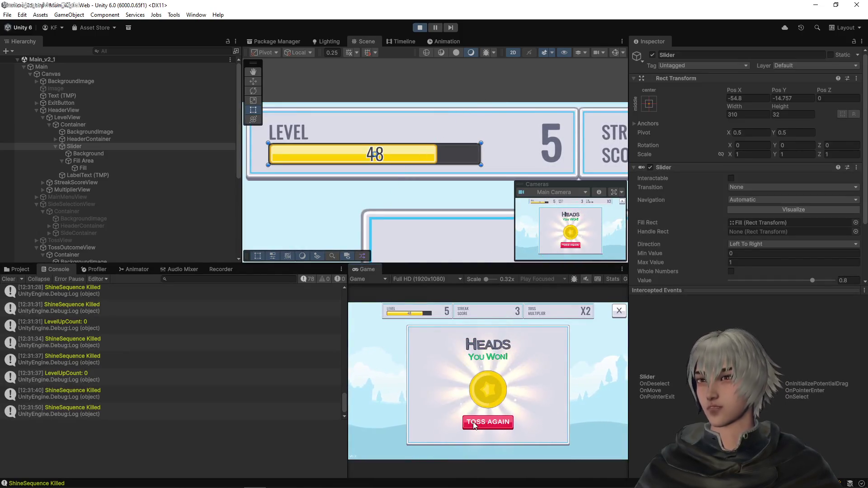
left_click(474, 424)
- Keep tossing until the level bar rolls over to level 7 at progress 61
left_click(475, 424)
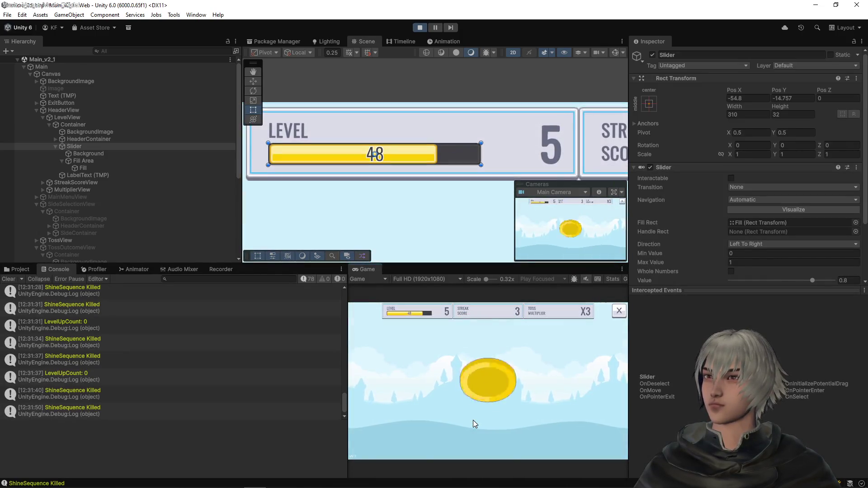
left_click(475, 424)
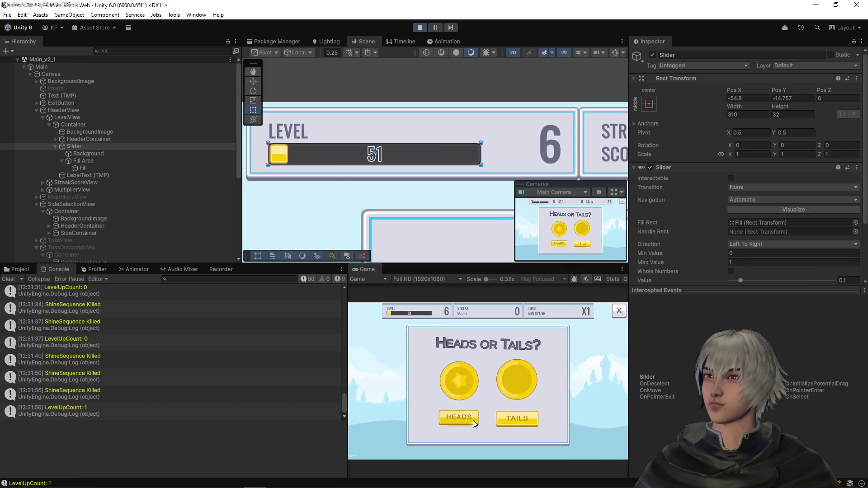
left_click(474, 423)
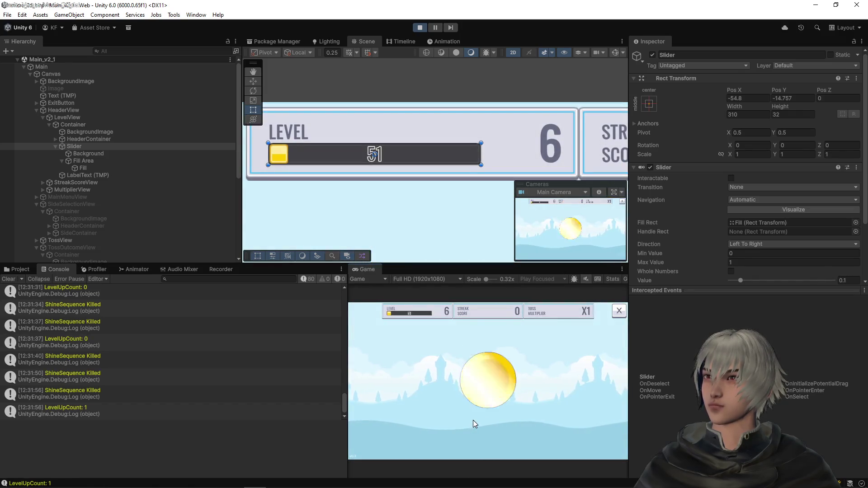
left_click(474, 423)
left_click(474, 422)
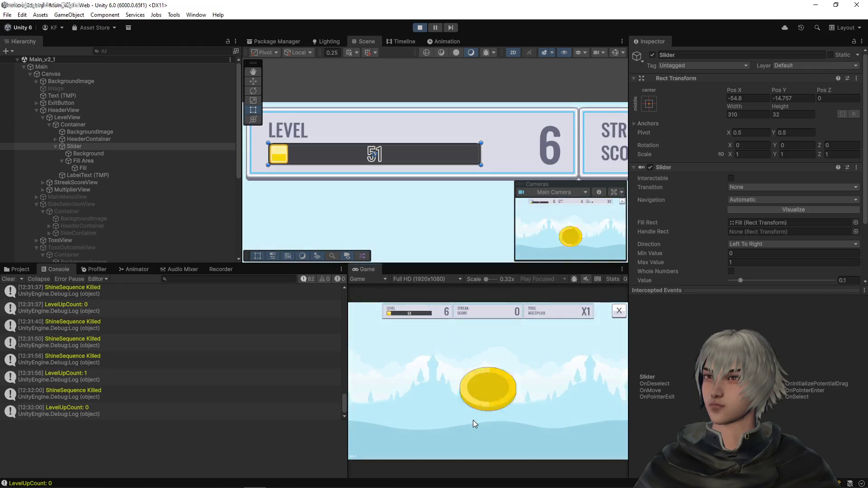
left_click(474, 423)
left_click(474, 423)
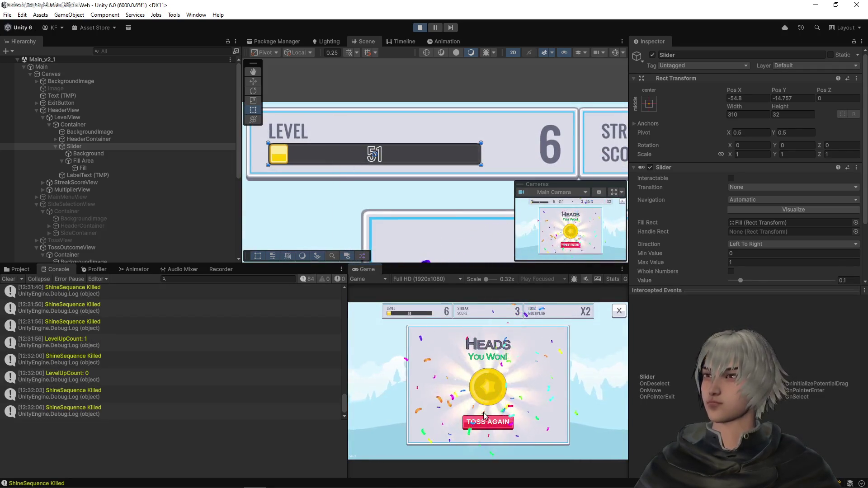
left_click(483, 423)
left_click(468, 424)
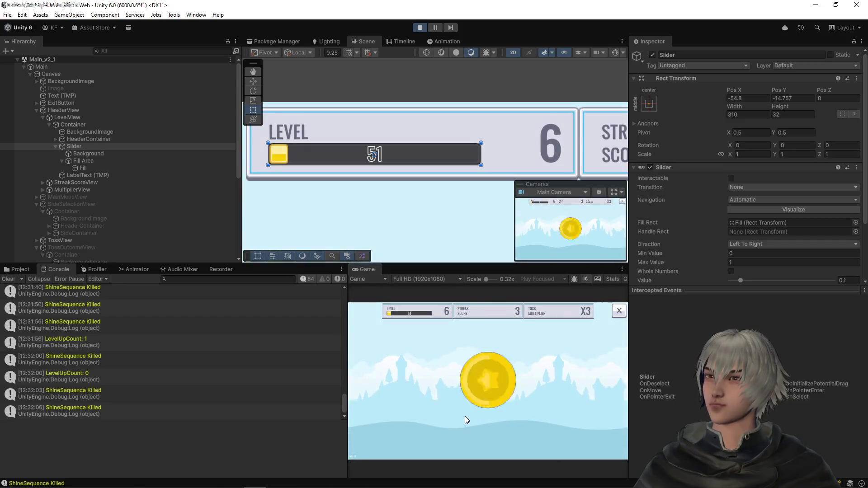
left_click(470, 421)
left_click(471, 422)
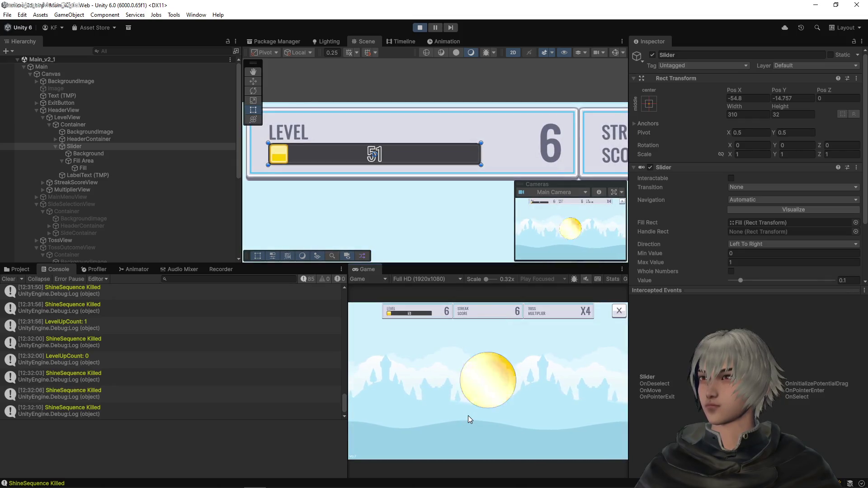
left_click(470, 422)
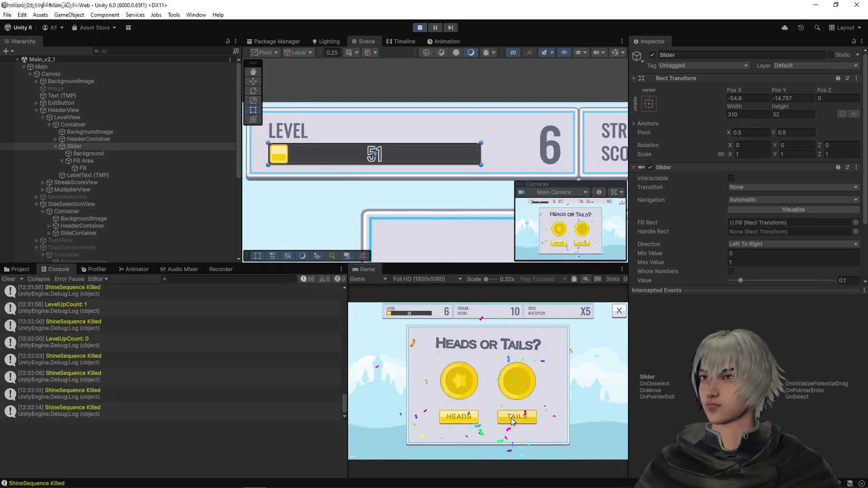
left_click(475, 423)
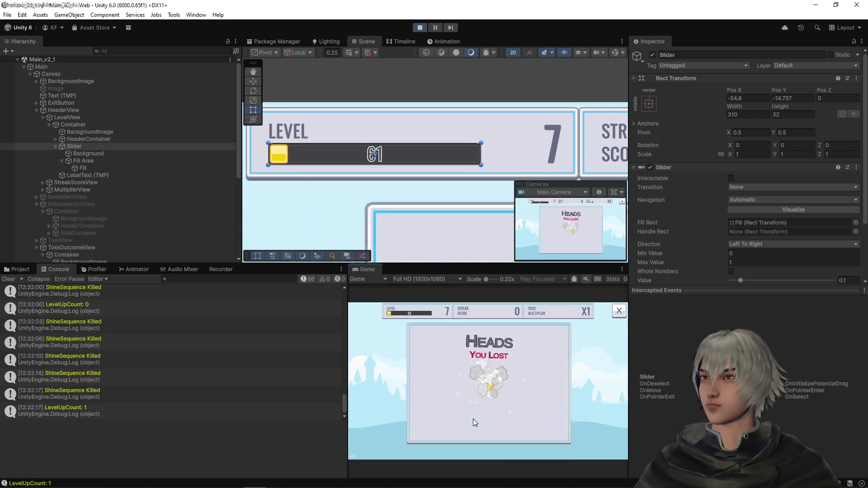
left_click(466, 419)
- Play a series of coin tosses at level 7, mostly calling Heads
left_click(463, 416)
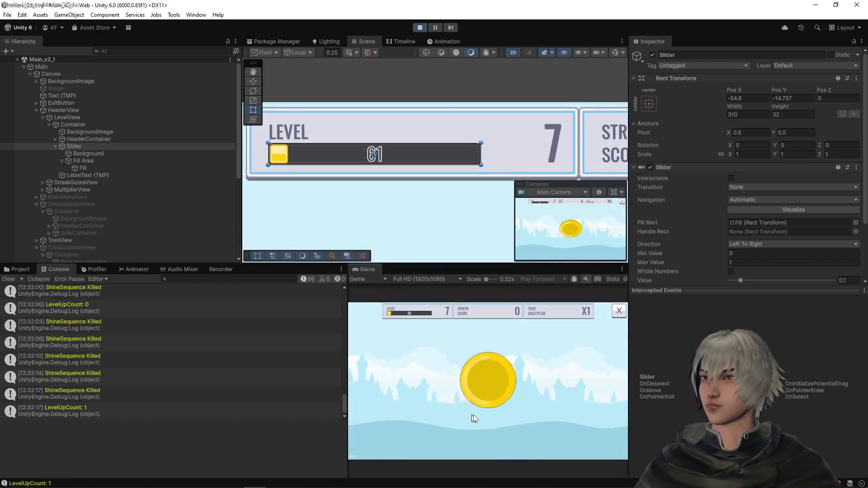
left_click(469, 426)
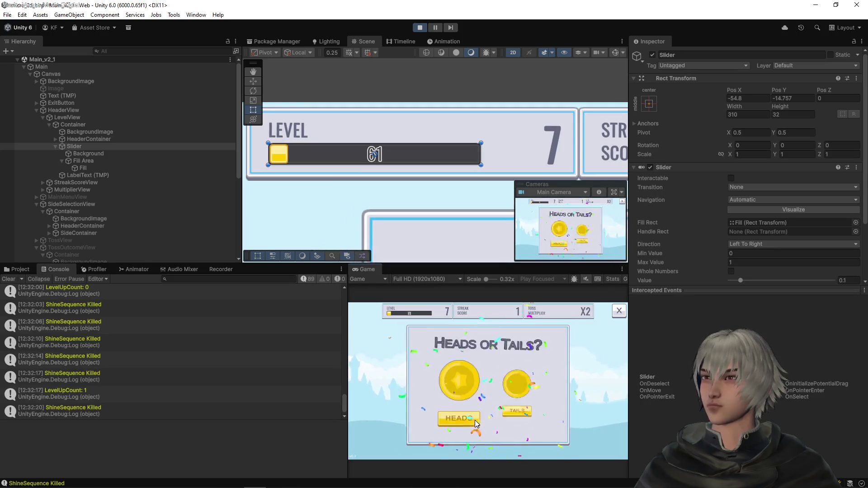
left_click(473, 422)
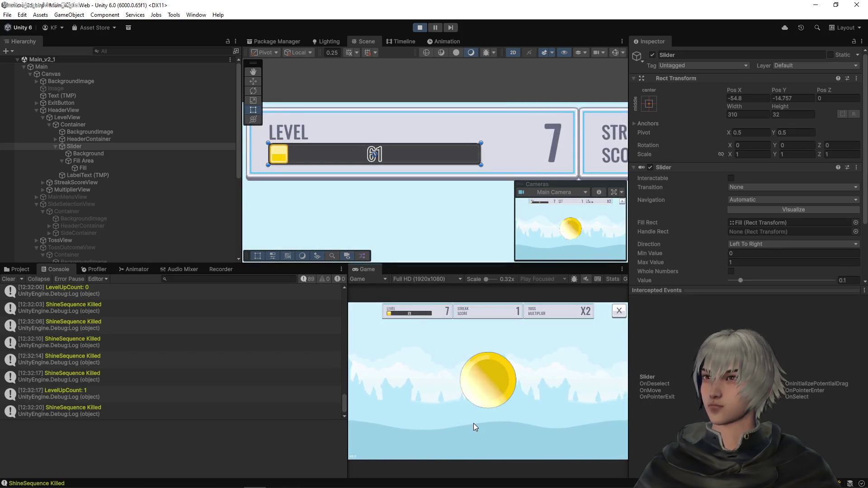
left_click(474, 425)
left_click(473, 424)
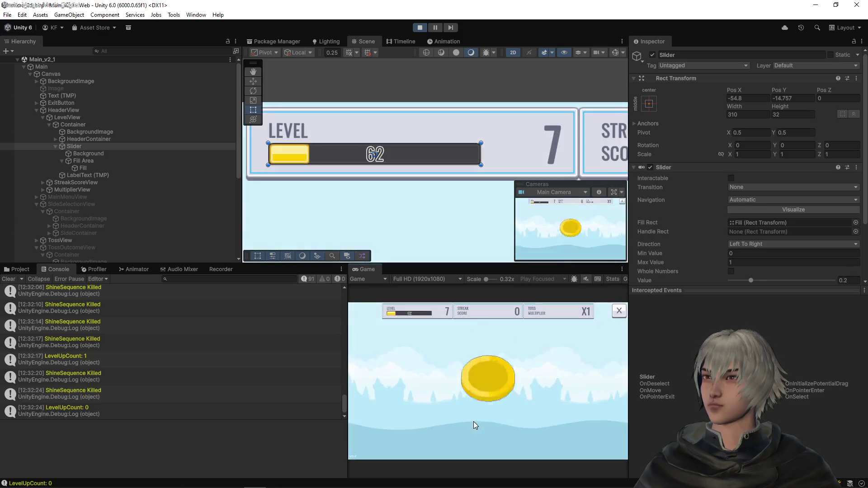
left_click(474, 424)
left_click(474, 421)
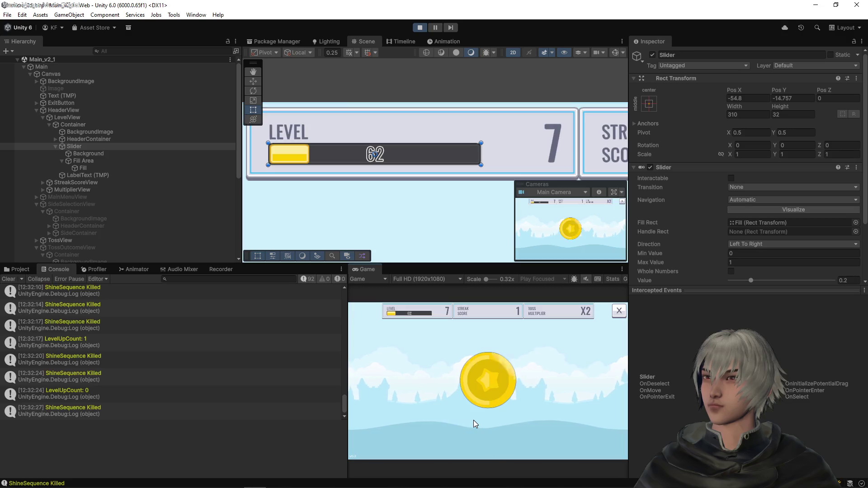
left_click(474, 425)
left_click(474, 424)
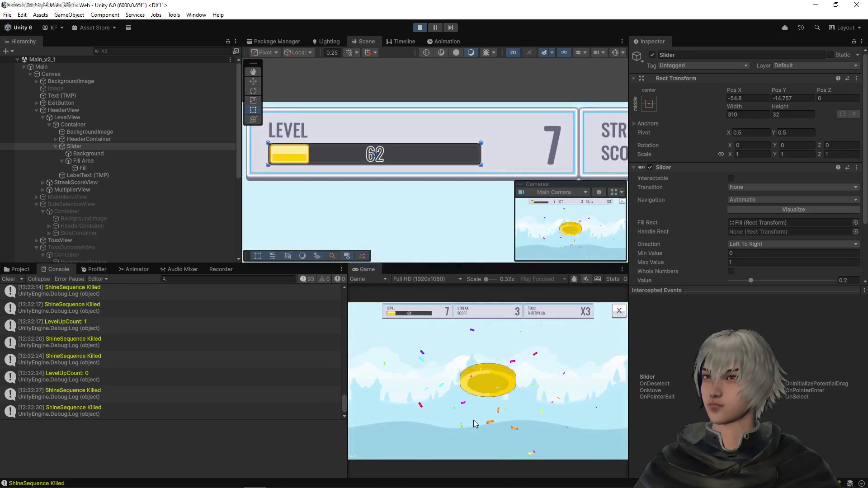
left_click(473, 423)
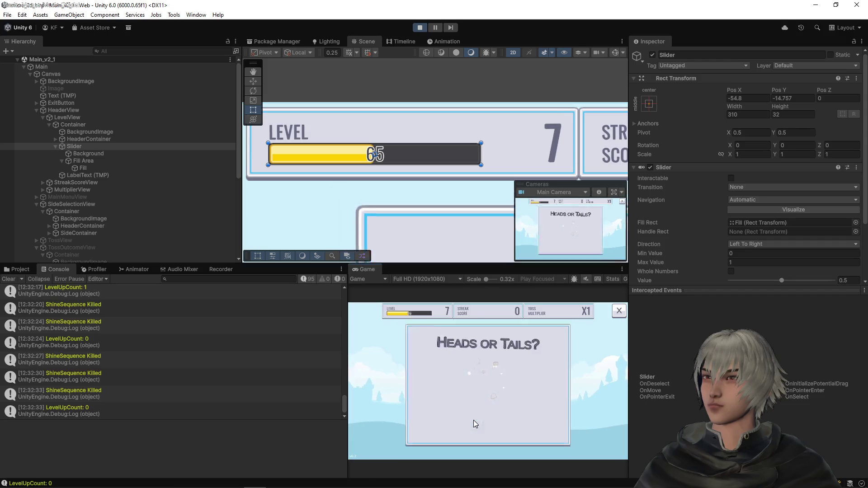
left_click(473, 422)
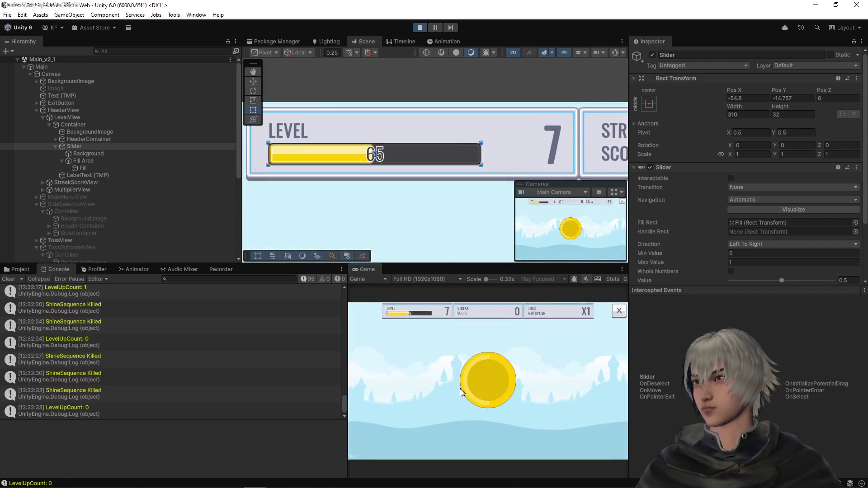
left_click(469, 422)
- Continue tossing at level 7 through several Tails losses
left_click(471, 423)
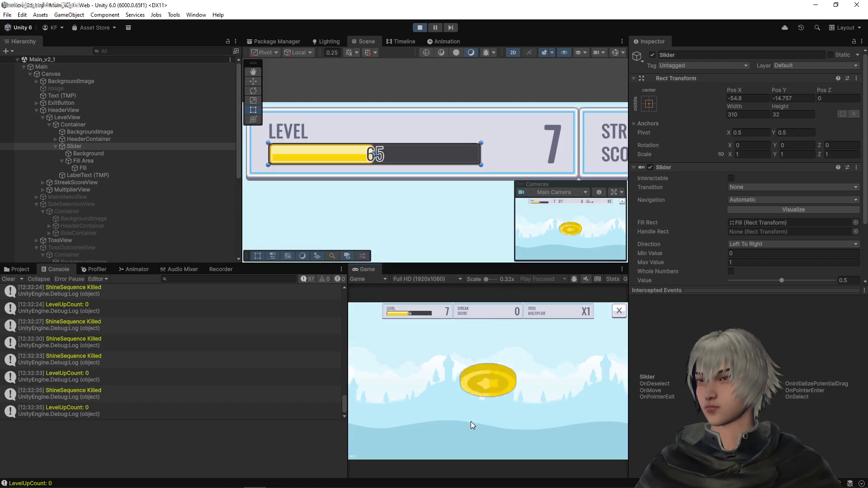
left_click(473, 423)
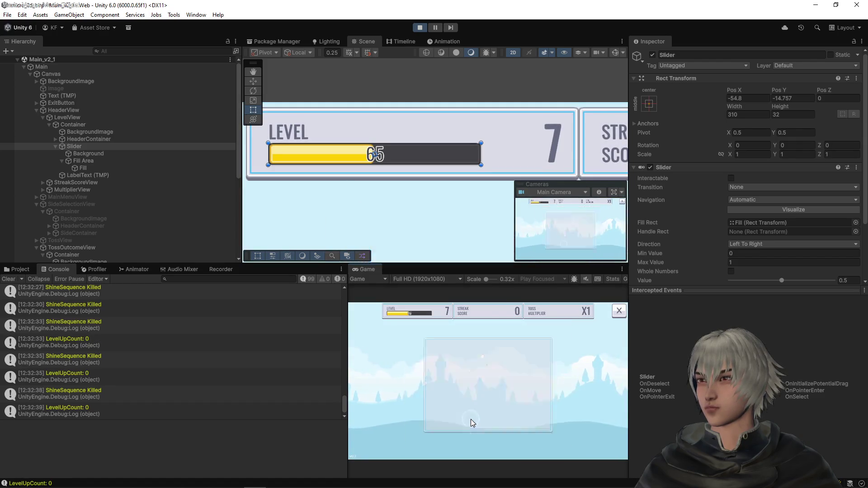
left_click(473, 423)
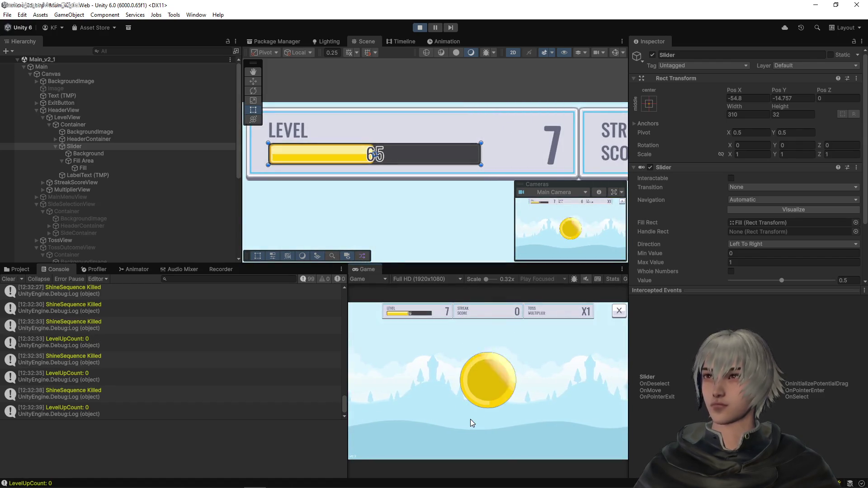
left_click(470, 419)
left_click(470, 418)
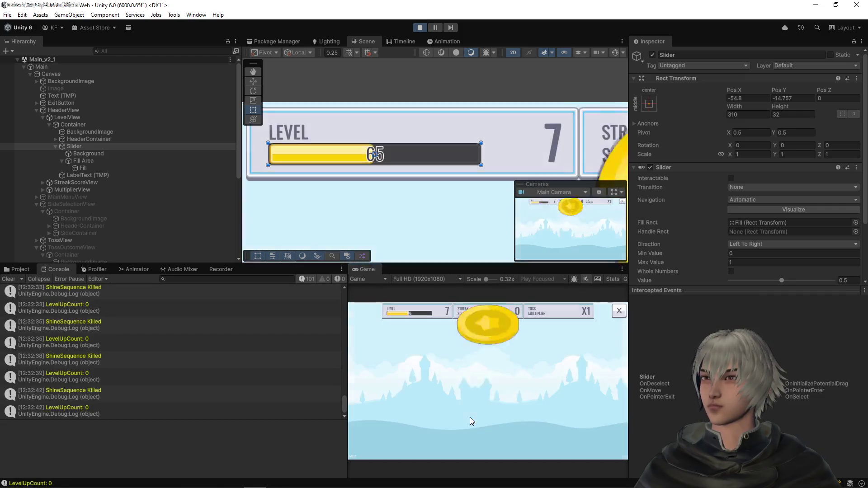
left_click(471, 421)
left_click(471, 423)
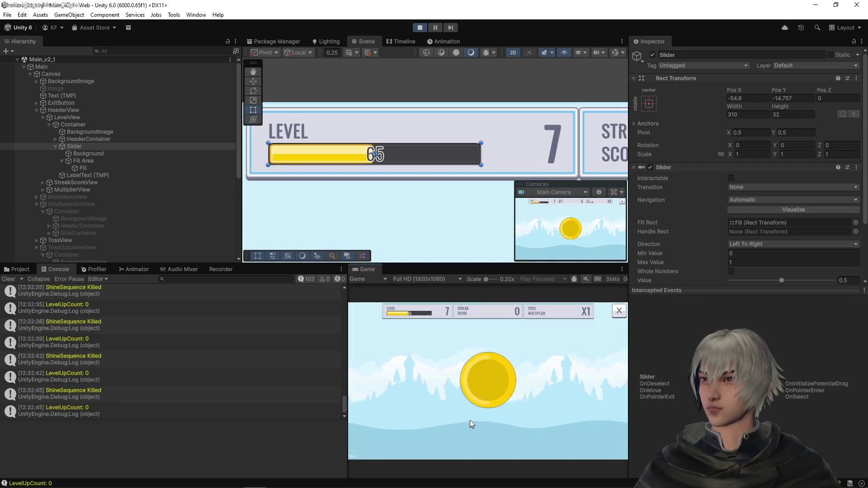
left_click(466, 430)
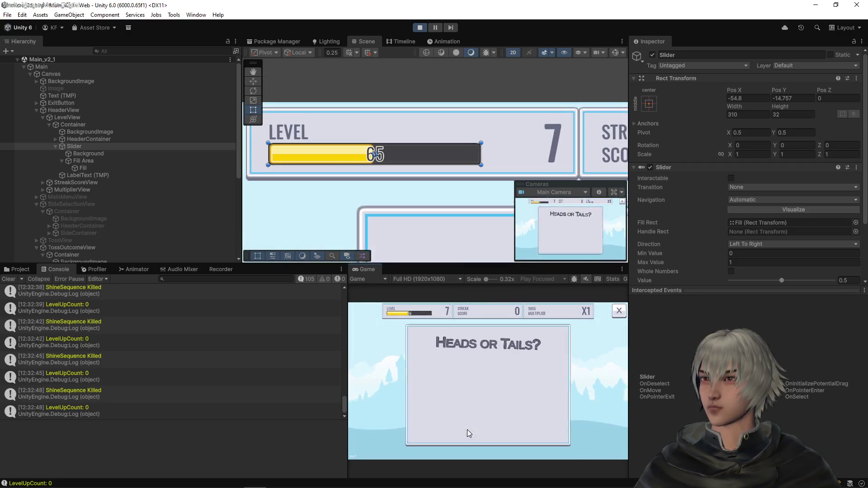
left_click(467, 431)
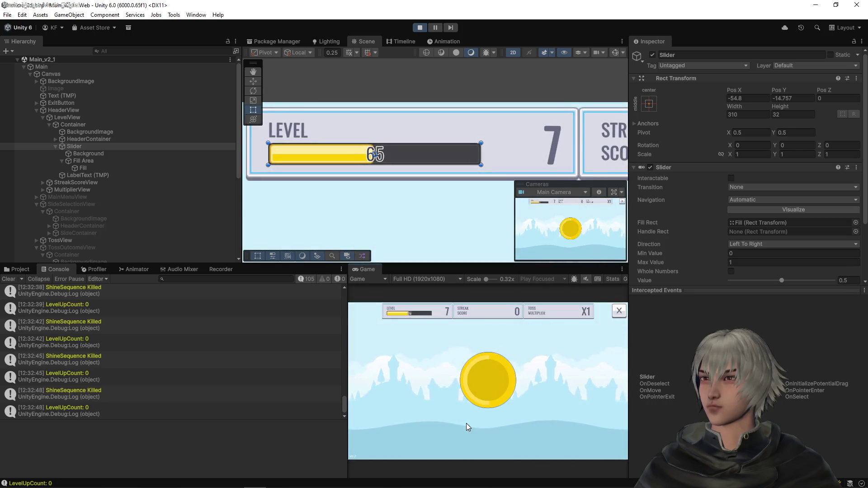
left_click(472, 425)
left_click(475, 423)
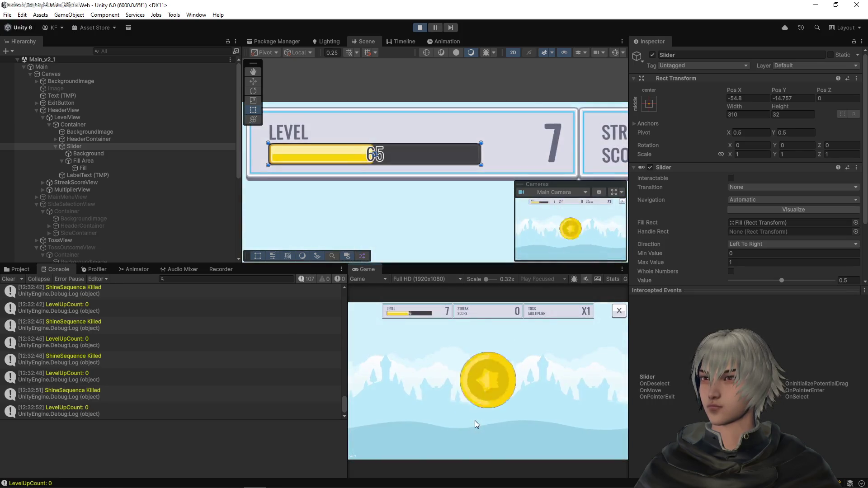
left_click(476, 424)
- Keep calling Heads until level 8 is reached at progress 70
left_click(476, 425)
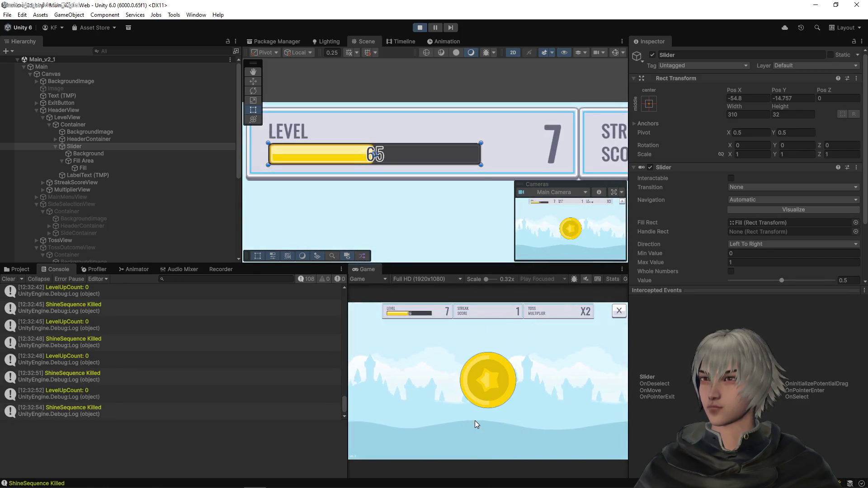
left_click(475, 424)
left_click(476, 424)
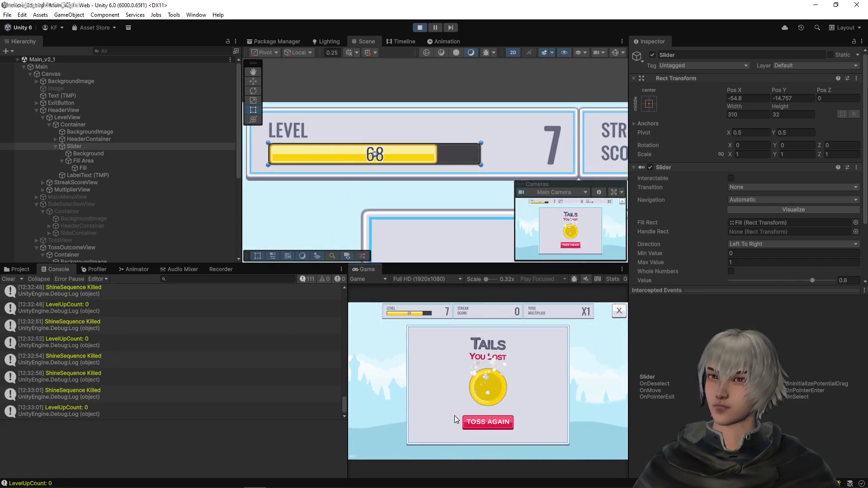
left_click(488, 421)
left_click(465, 418)
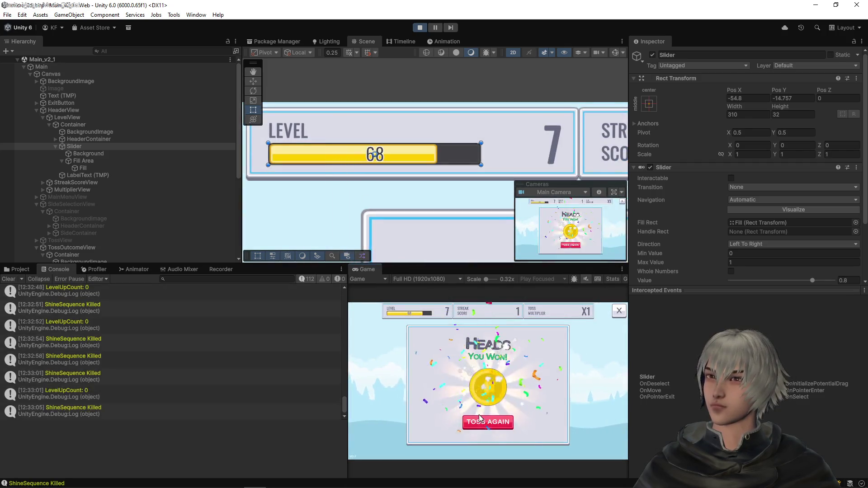
left_click(490, 424)
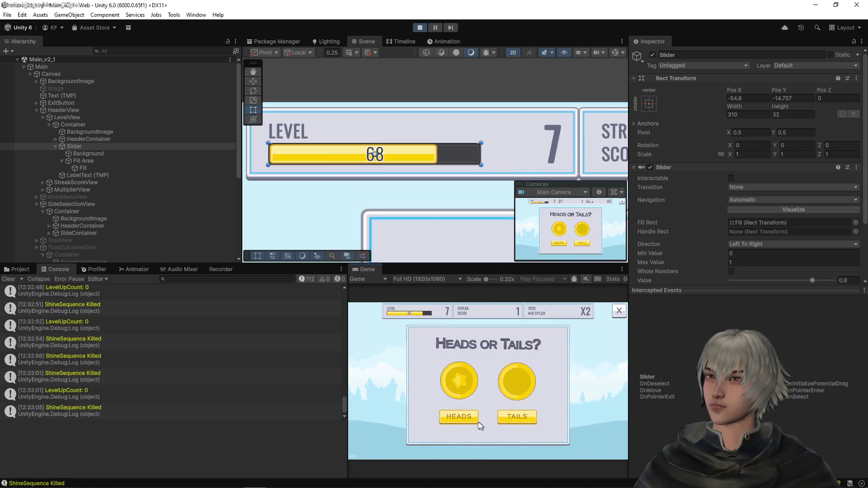
left_click(477, 421)
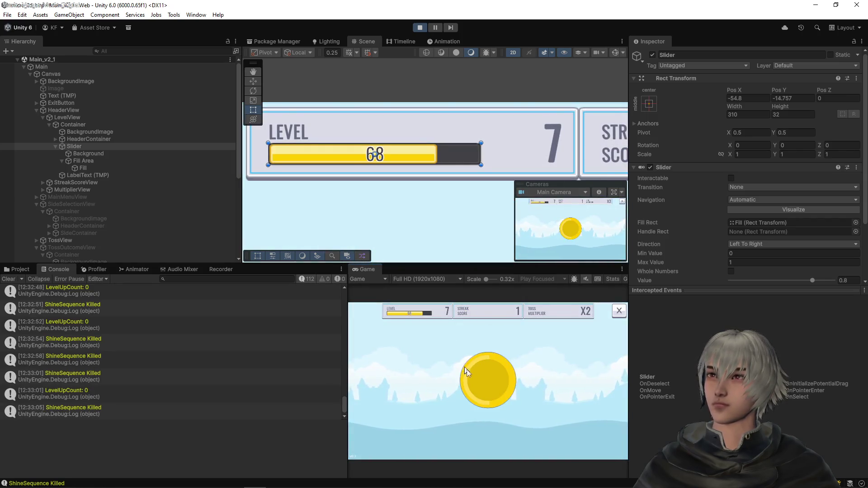
left_click(478, 420)
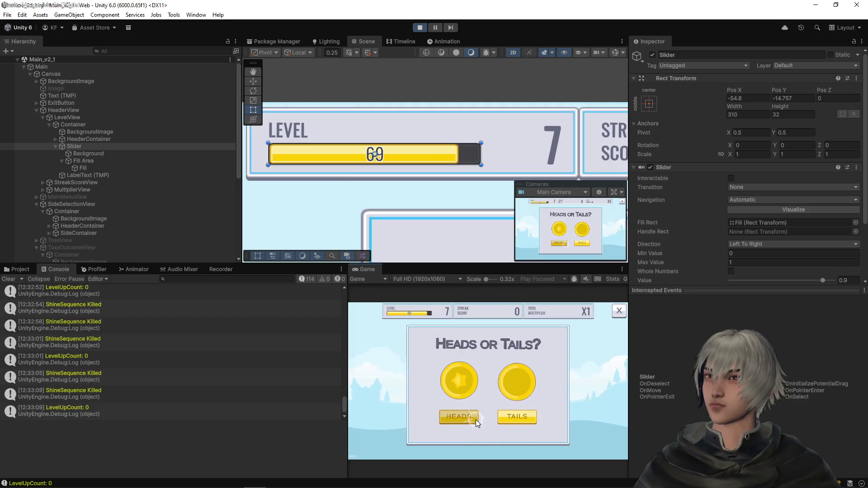
left_click(476, 422)
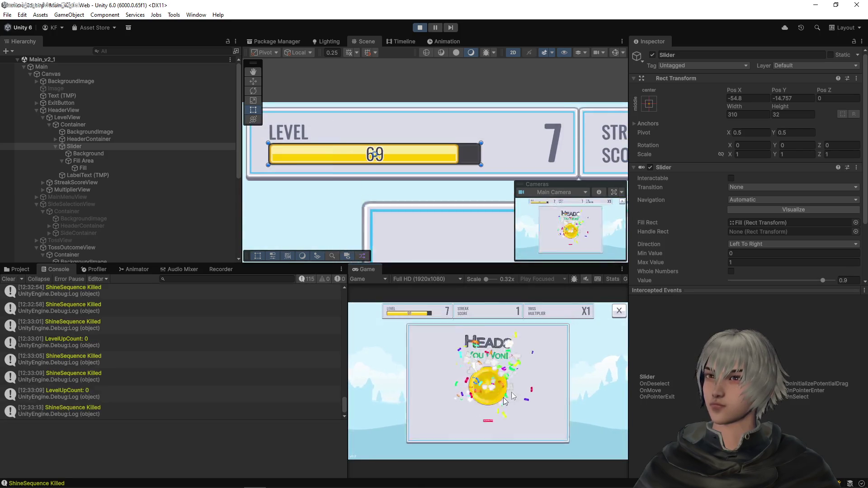
left_click(472, 420)
left_click(471, 420)
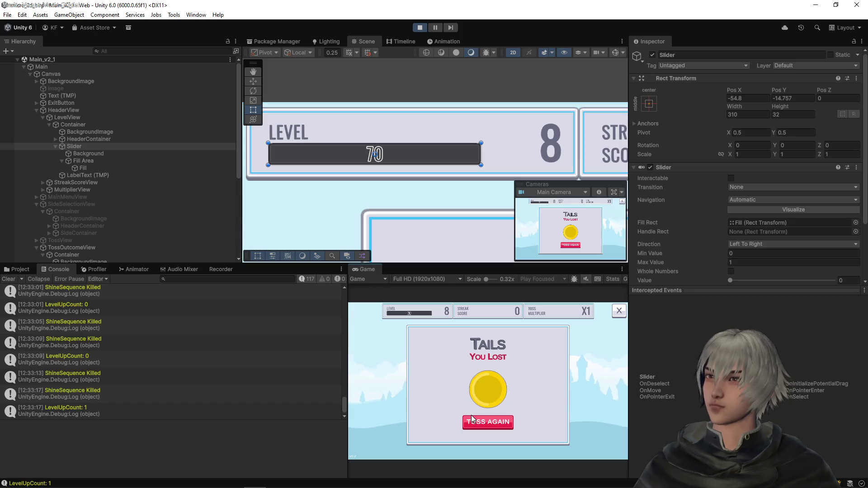
left_click(472, 429)
- Play more level-8 tosses until progress reaches 73, then switch to VS Code
left_click(470, 419)
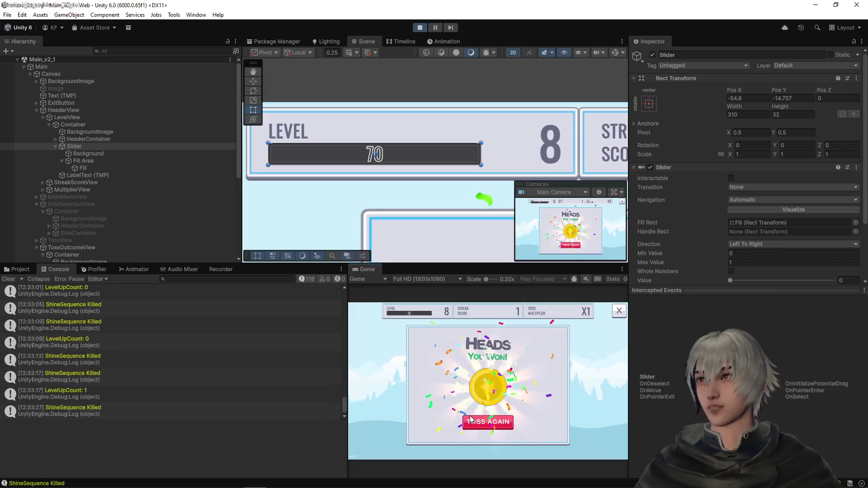
left_click(474, 420)
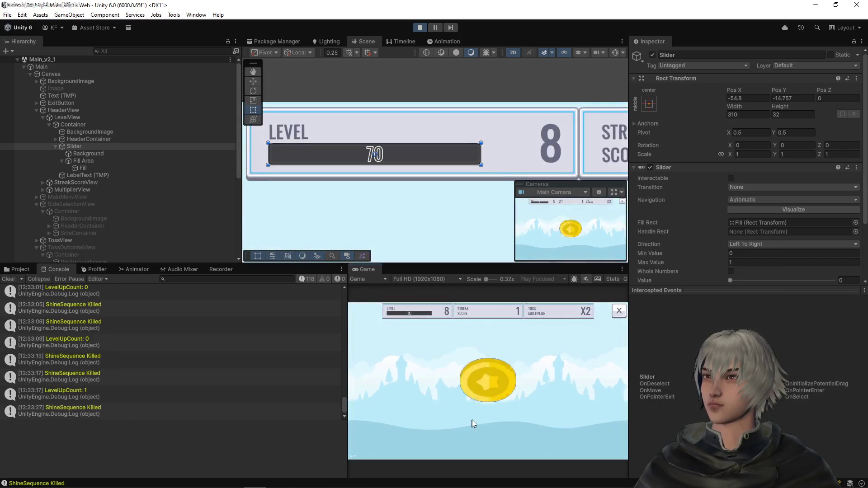
left_click(475, 422)
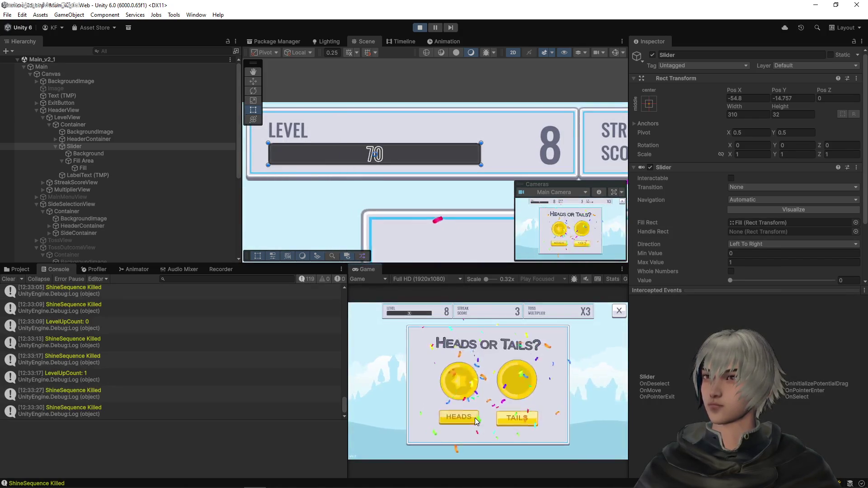
left_click(475, 422)
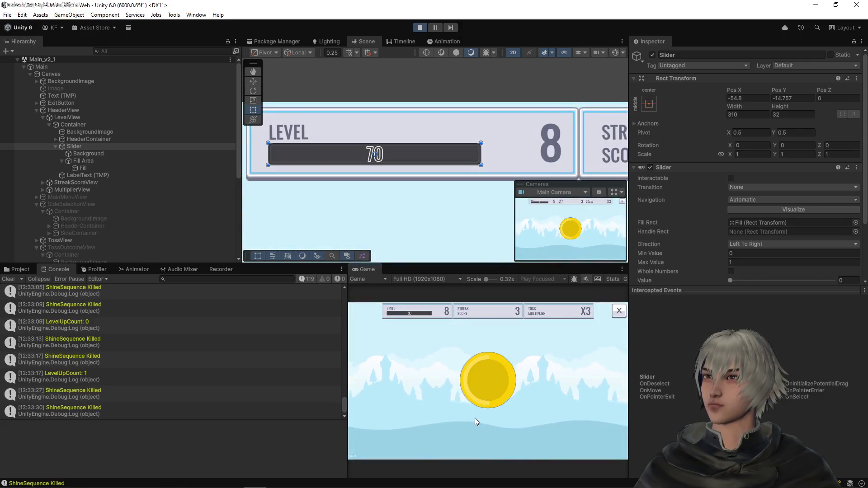
left_click(475, 420)
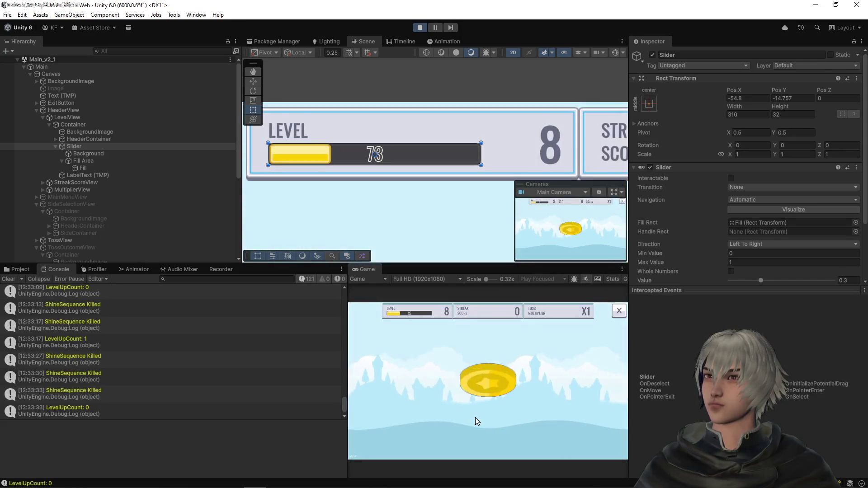
left_click(476, 421)
left_click(475, 421)
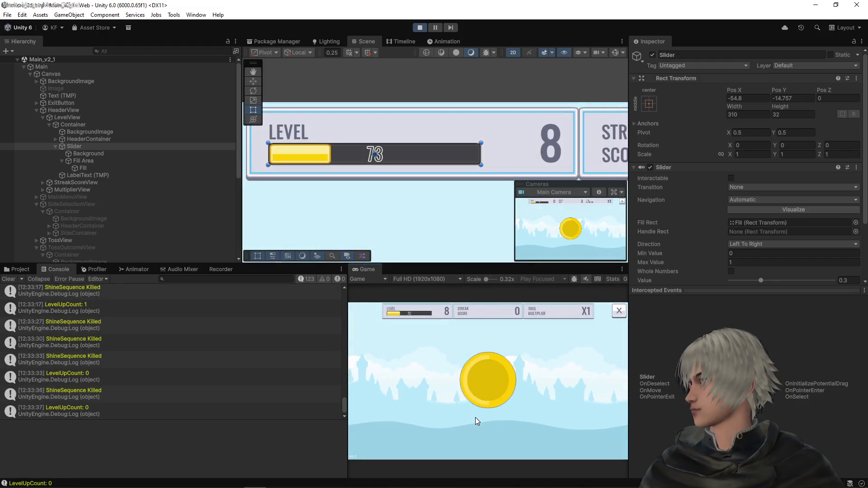
left_click(478, 422)
left_click(474, 420)
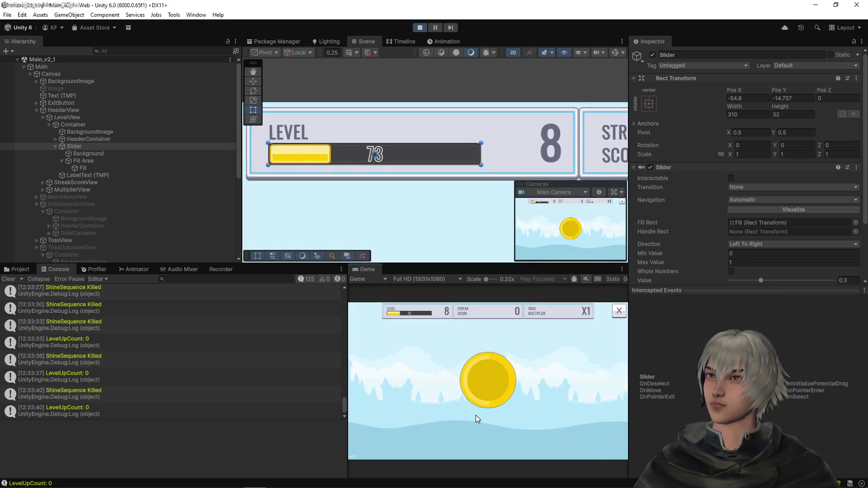
key("alt+Tab")
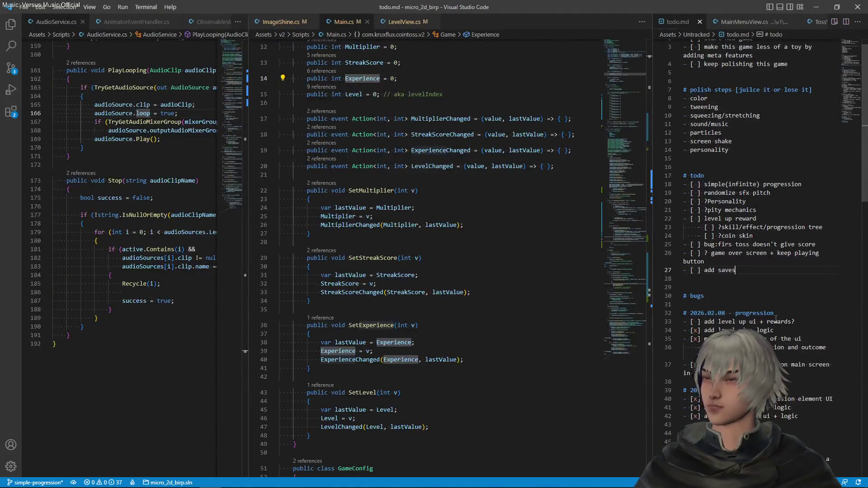
- Add a '- [ ] remove the choice of side' line to todo.md, save, and return to Unity
key("Return")
type("- [ ]")
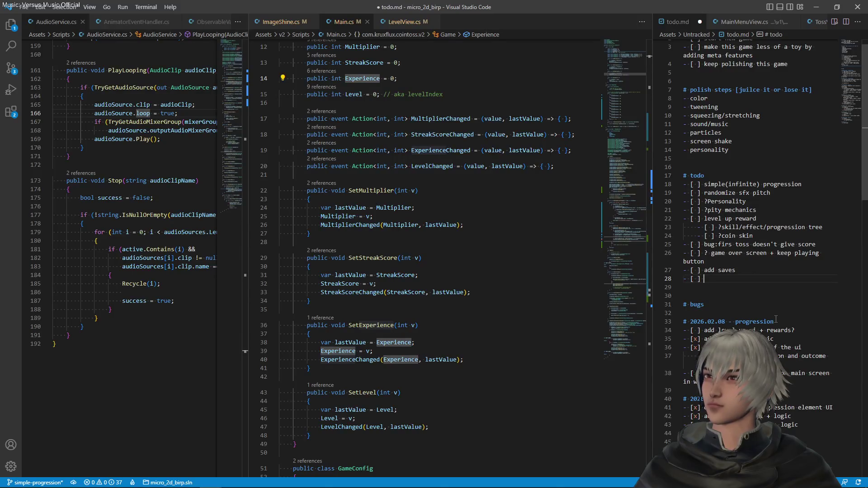
type(" remove the c")
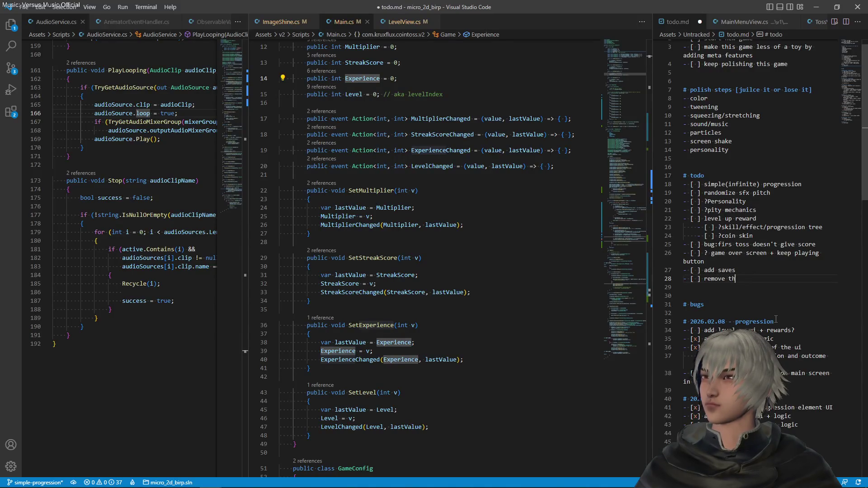
type("hoice ")
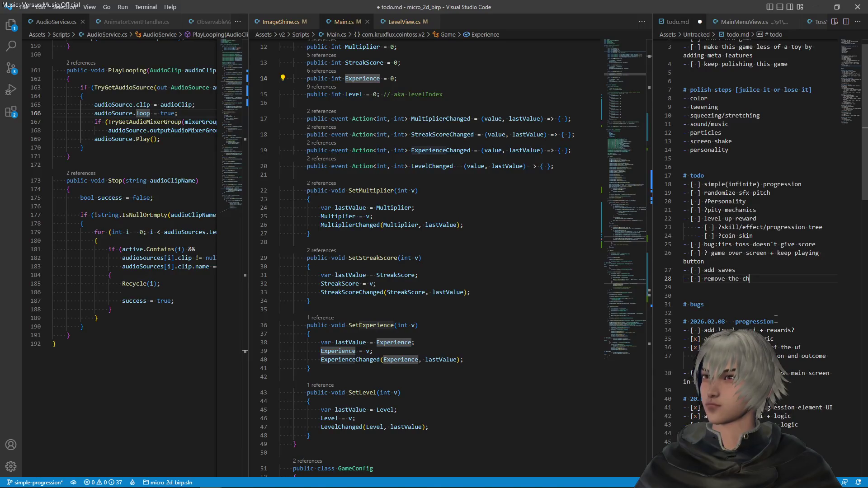
type("of side")
key("ctrl+s")
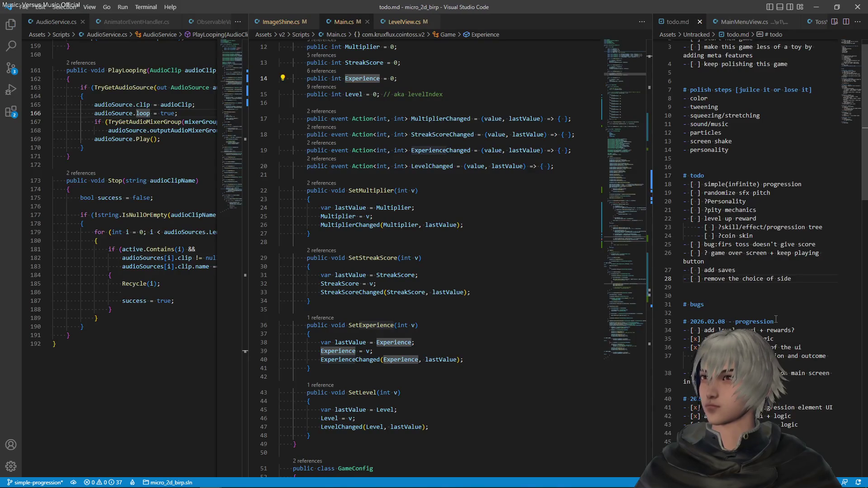
key("alt+Tab")
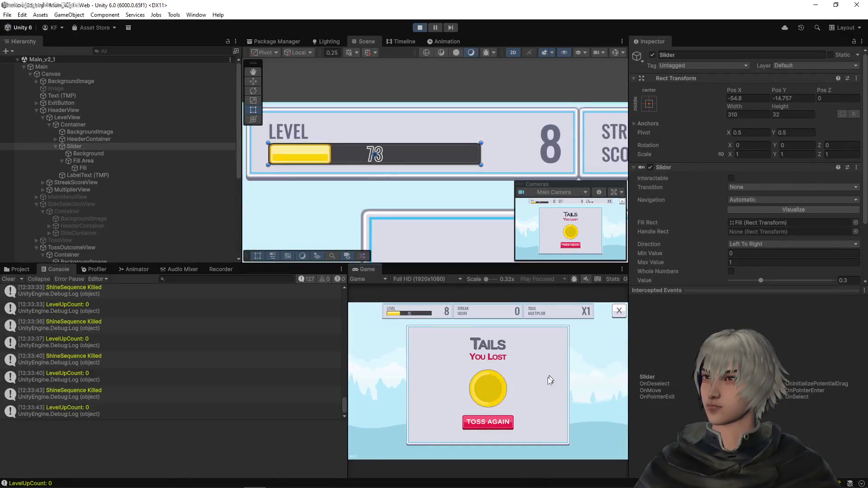
- Dismiss the 'Tails – You Lost' panel and call Heads for a new toss at level 8
left_click(498, 422)
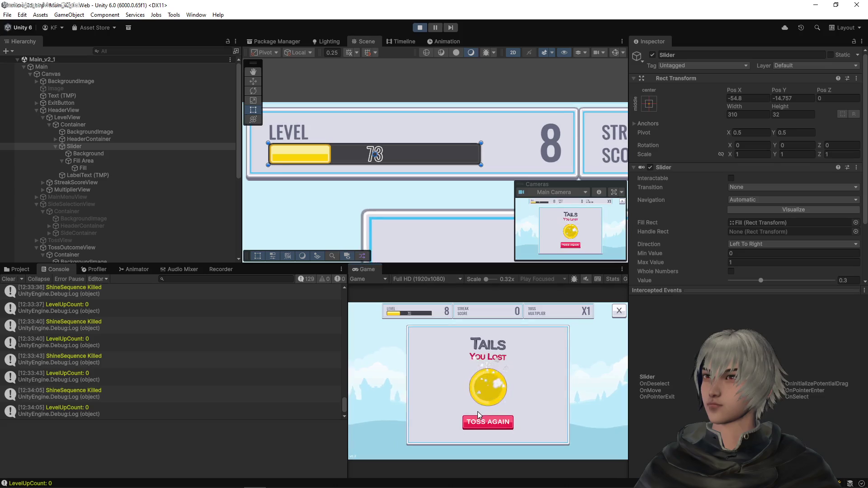
left_click(501, 421)
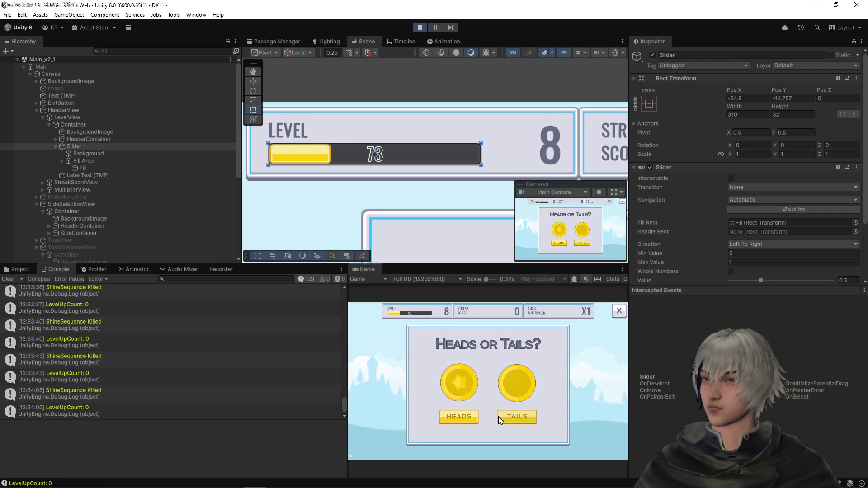
left_click(474, 415)
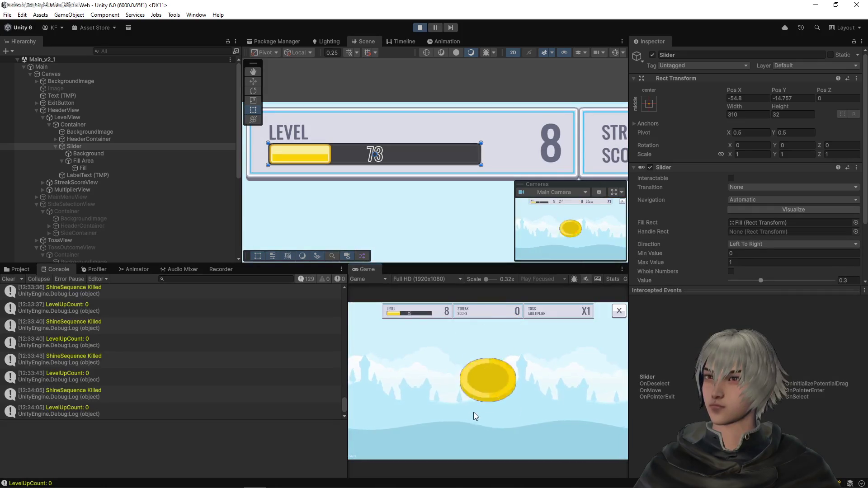
- Play repeated coin tosses, dismissing each win or loss result, until the level rises from 8 to 9
left_click(477, 421)
left_click(477, 422)
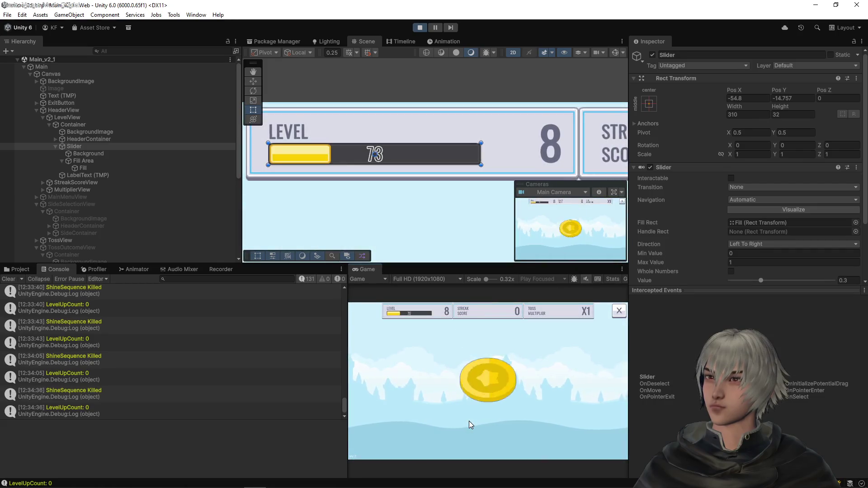
left_click(471, 424)
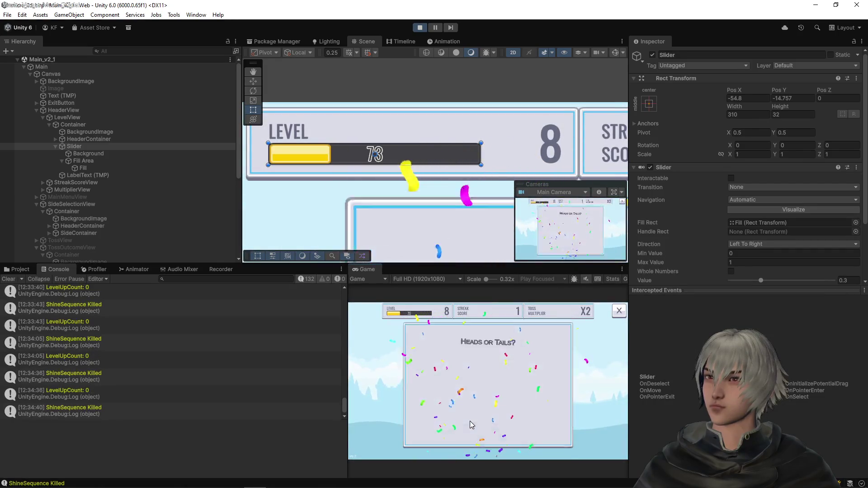
left_click(471, 424)
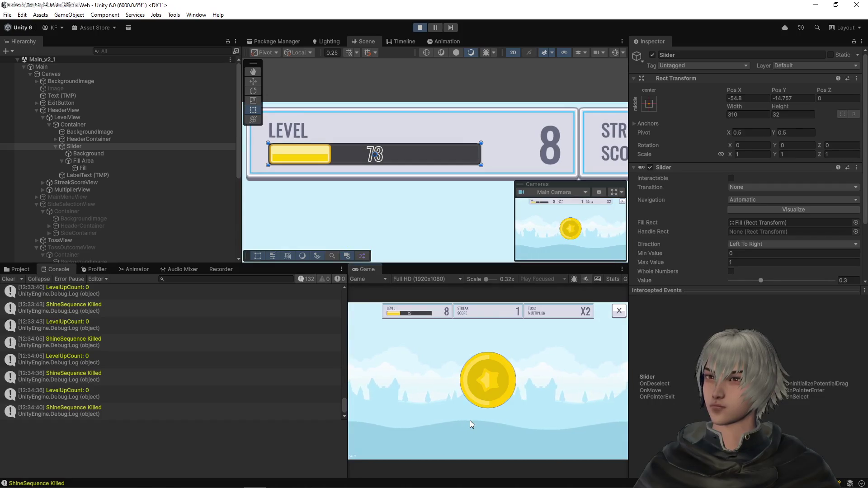
left_click(471, 424)
left_click(471, 424)
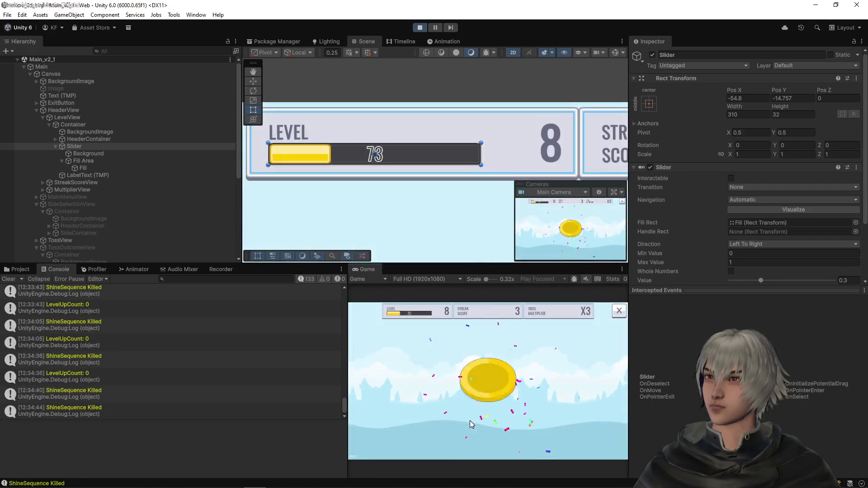
left_click(471, 424)
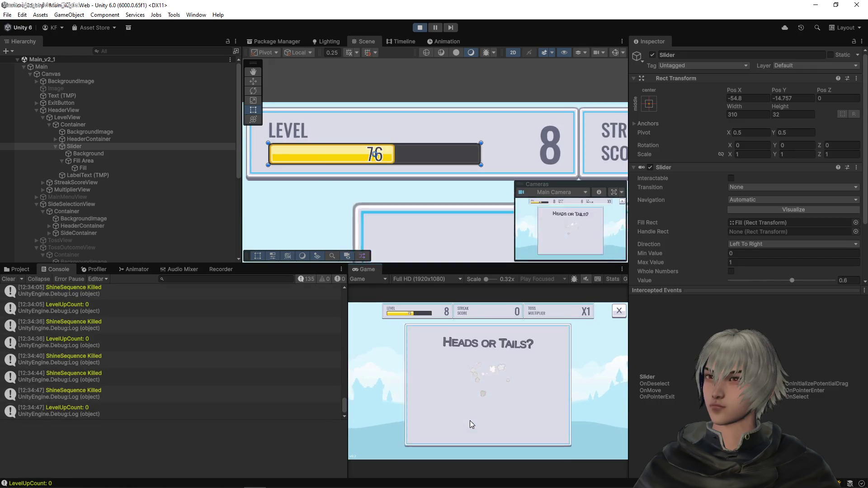
left_click(471, 424)
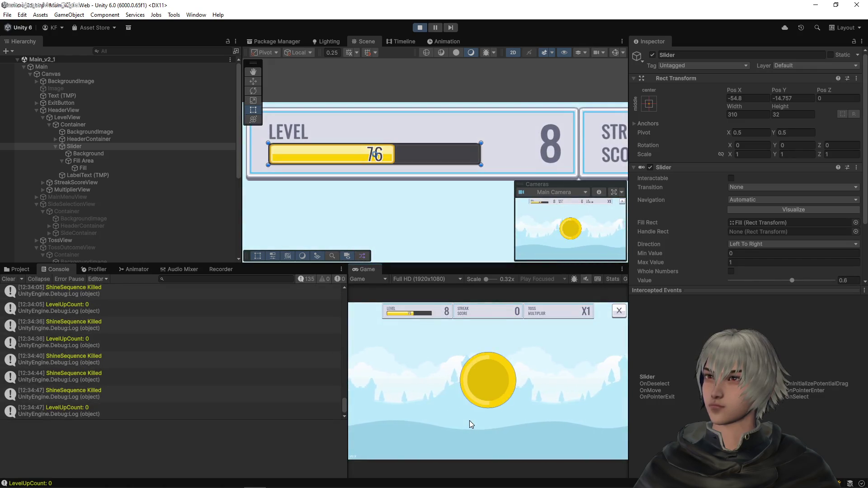
left_click(471, 424)
left_click(470, 425)
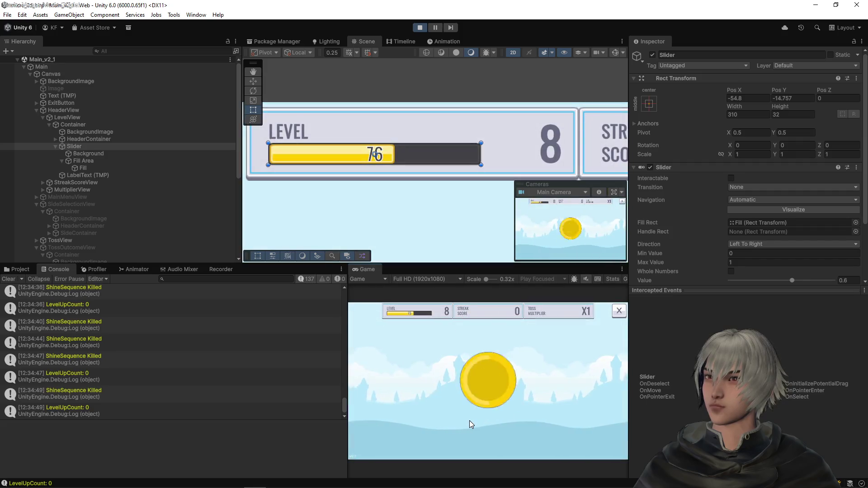
left_click(471, 425)
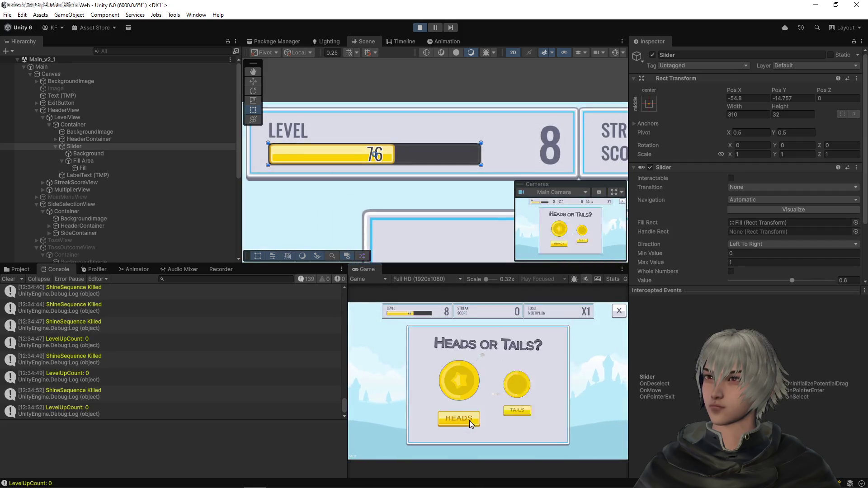
left_click(471, 425)
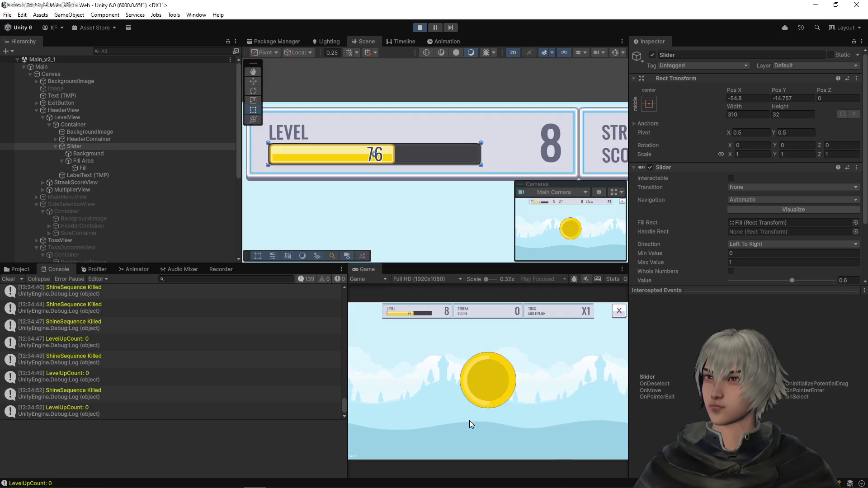
left_click(471, 424)
left_click(471, 424)
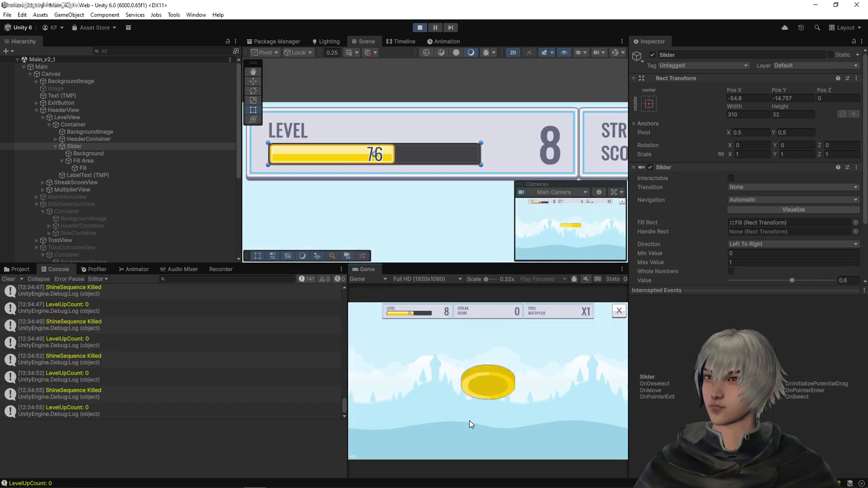
left_click(470, 424)
left_click(470, 424)
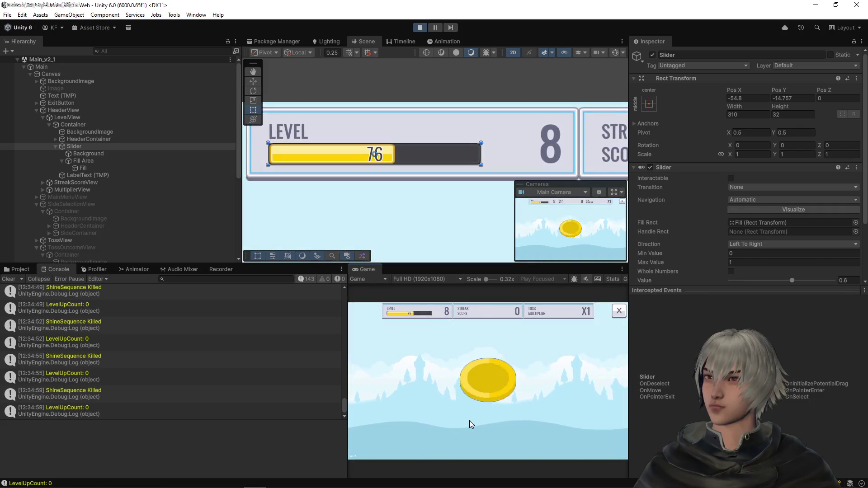
left_click(470, 424)
left_click(471, 424)
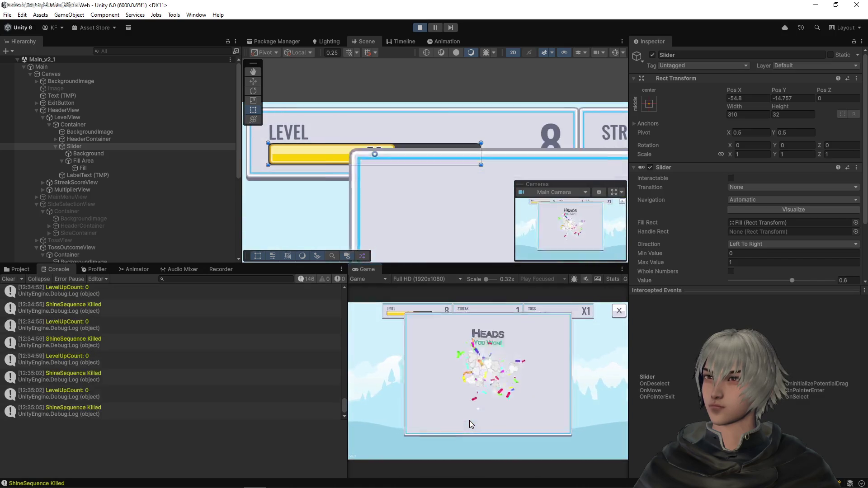
left_click(471, 424)
left_click(471, 424)
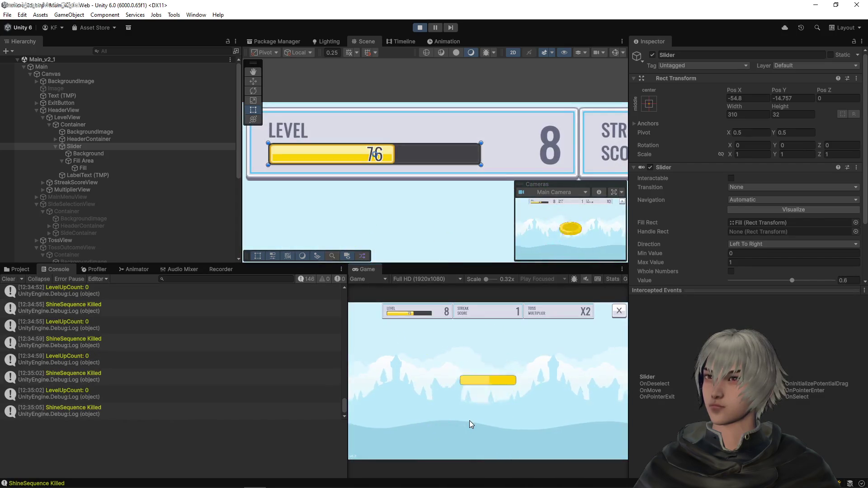
left_click(471, 425)
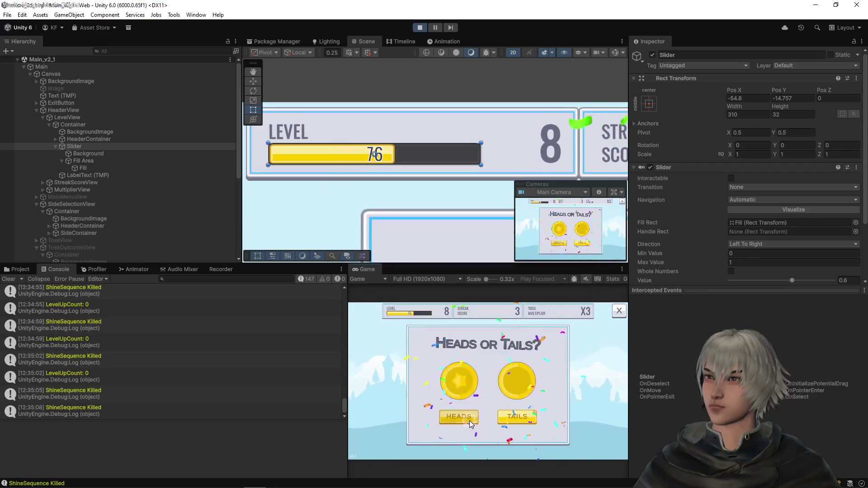
left_click(471, 425)
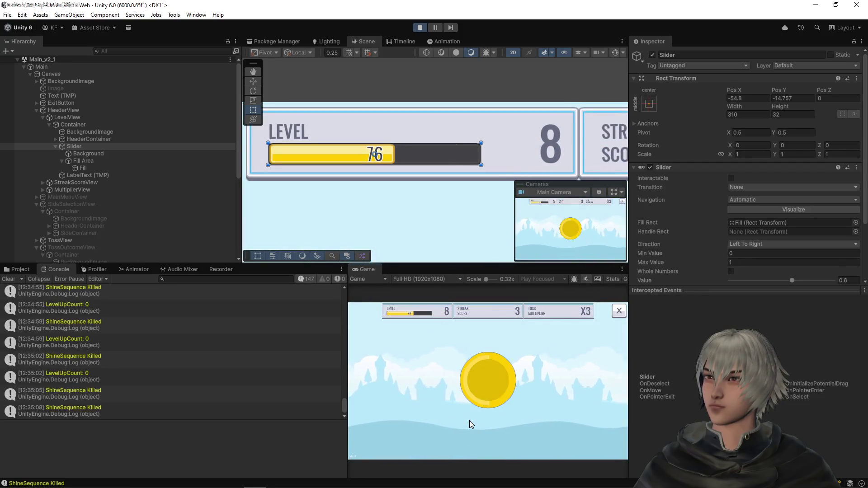
left_click(471, 425)
left_click(471, 425)
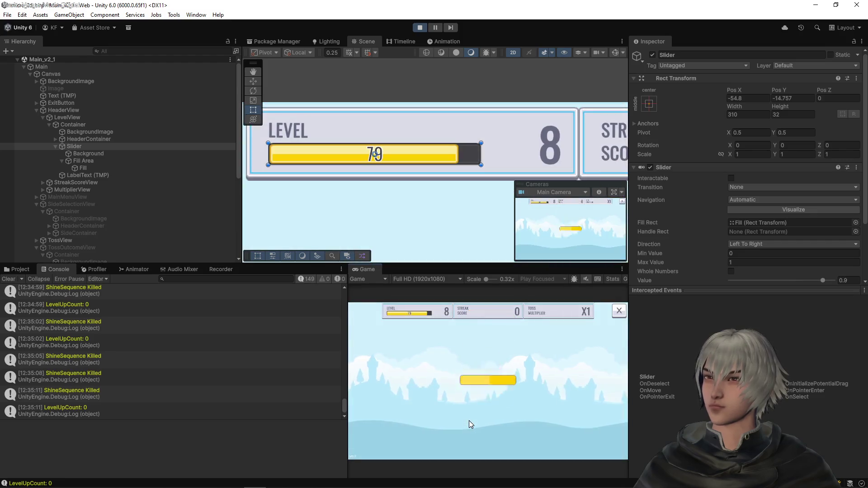
left_click(471, 424)
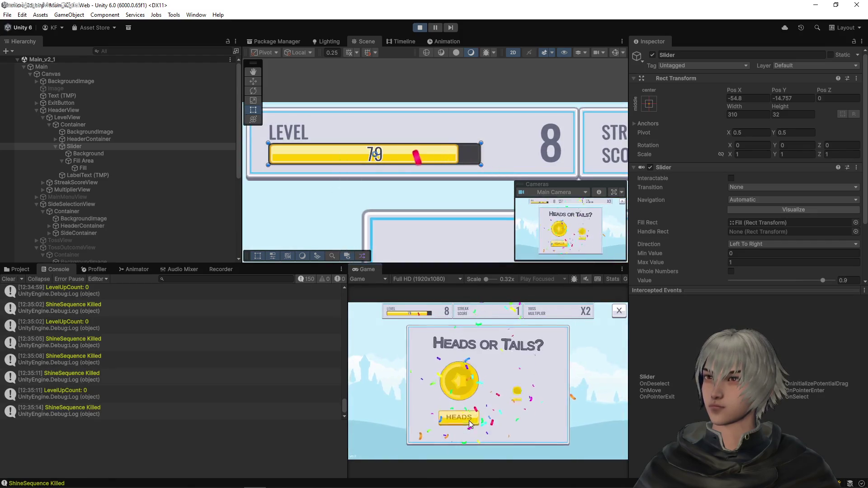
left_click(471, 424)
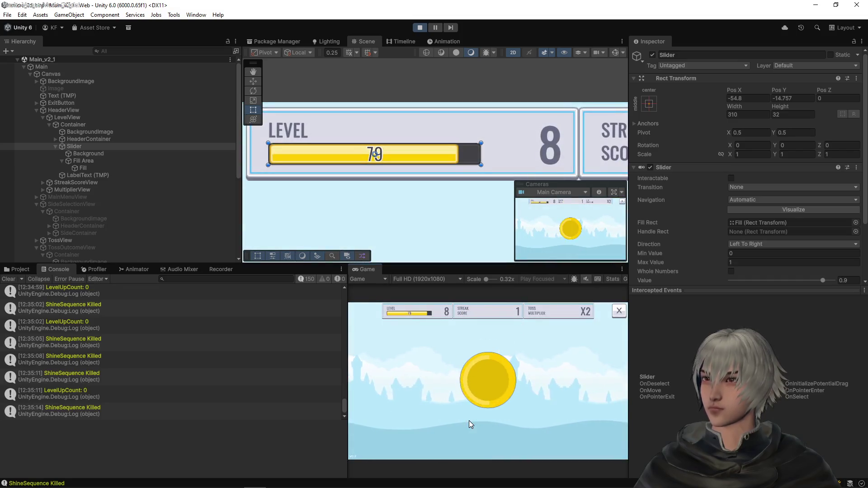
left_click(469, 422)
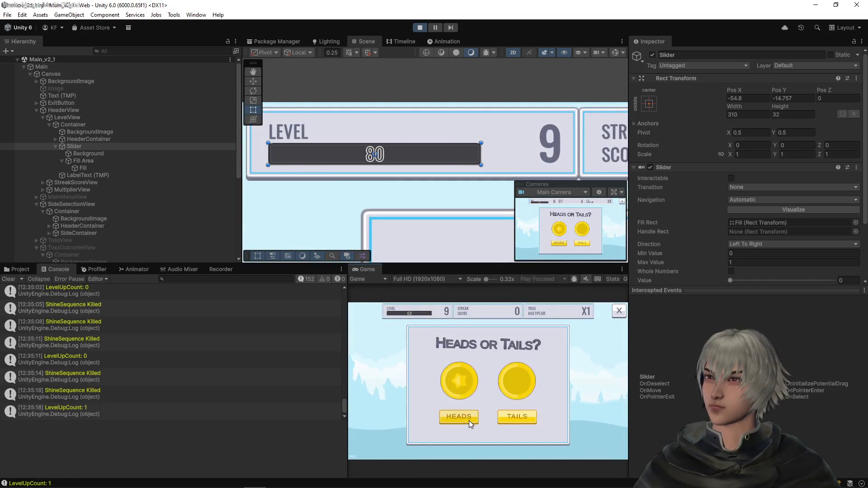
left_click(468, 421)
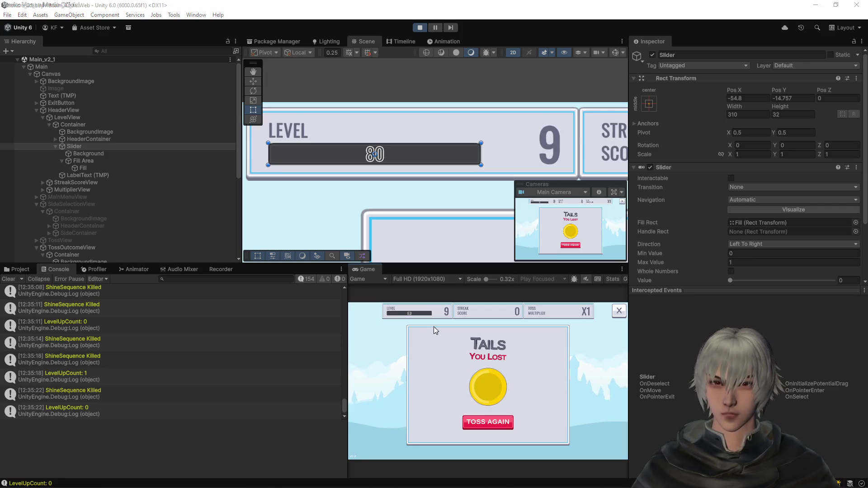
- Leave the level-9 playtest after the Tails loss and switch to Visual Studio Code
key("alt+Tab")
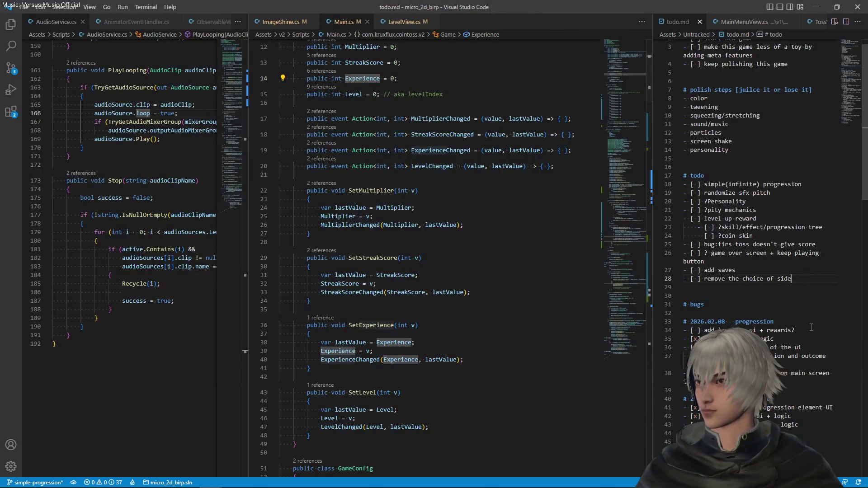
- Add the todo item '- [ ] do I even need user input for the flip?' and save
key("Return")
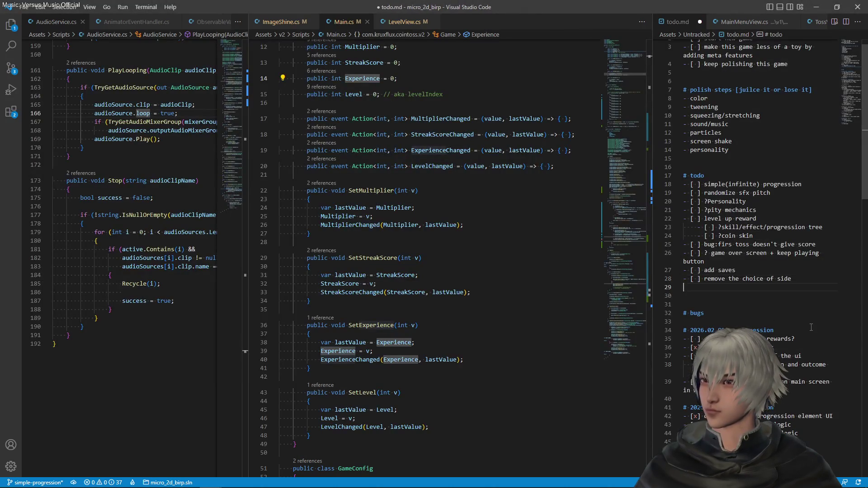
type("- [ ] ")
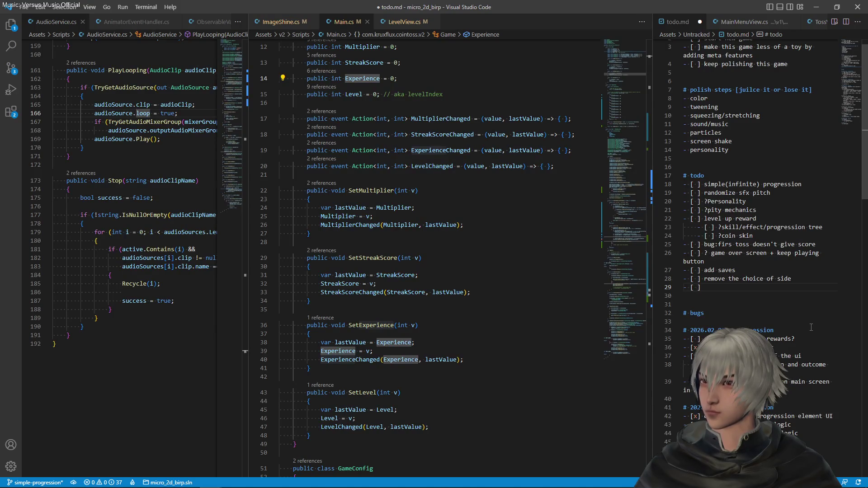
type("f")
key("BackSpace")
type("do I e")
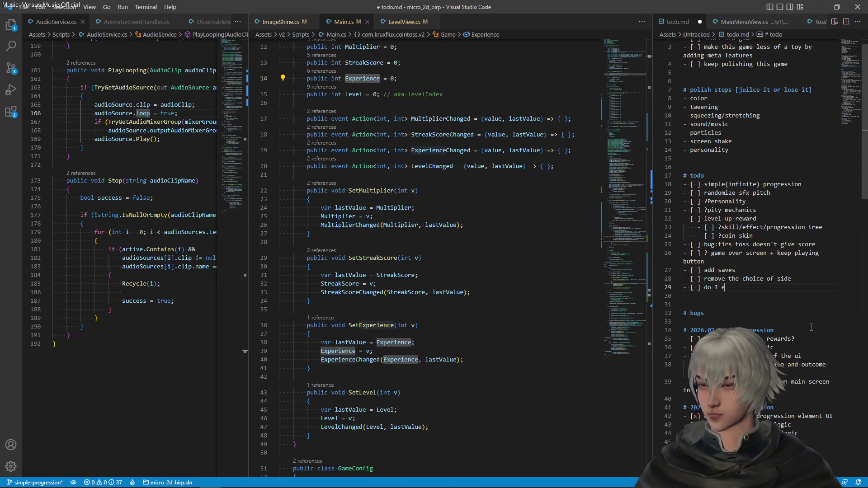
type("ven need ")
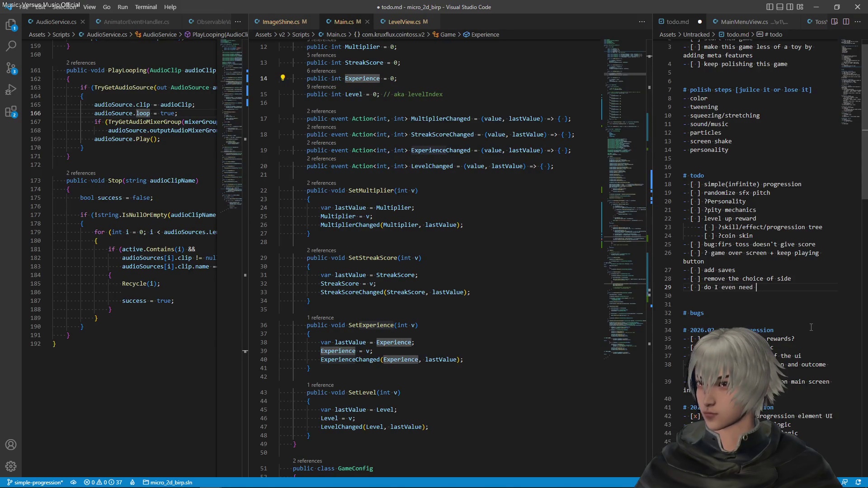
type("user input")
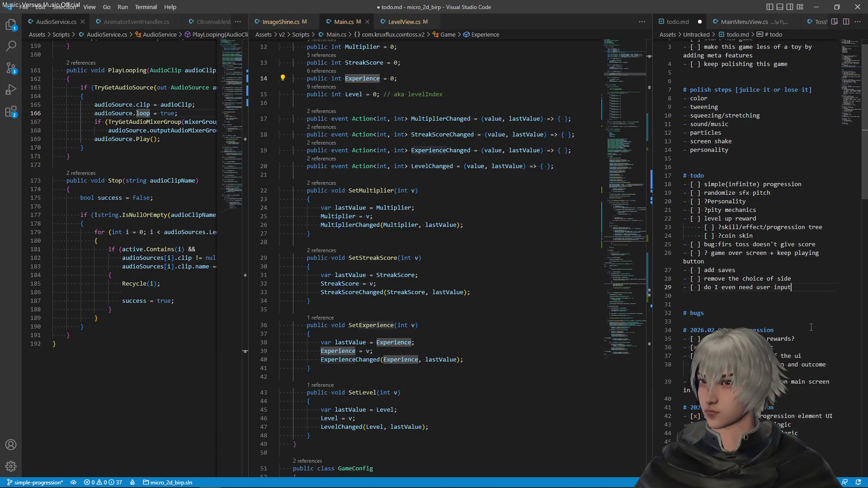
type(" for the fli")
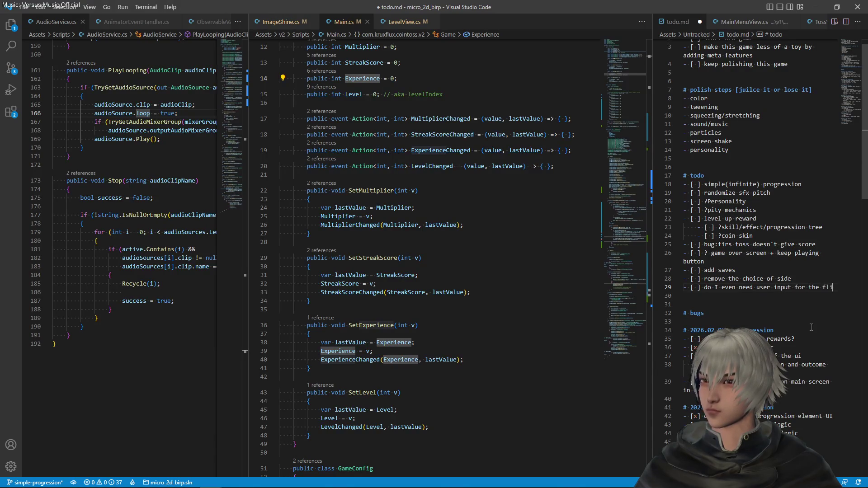
type("p?")
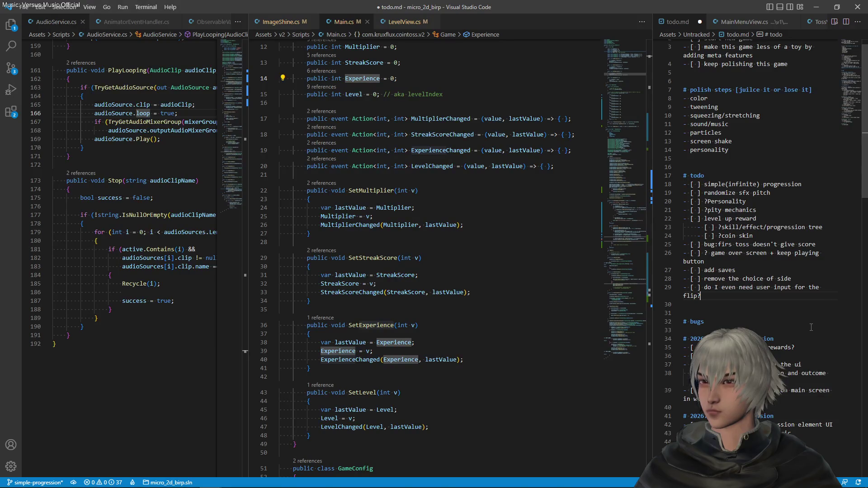
key("Up")
type("?")
key("ctrl+s")
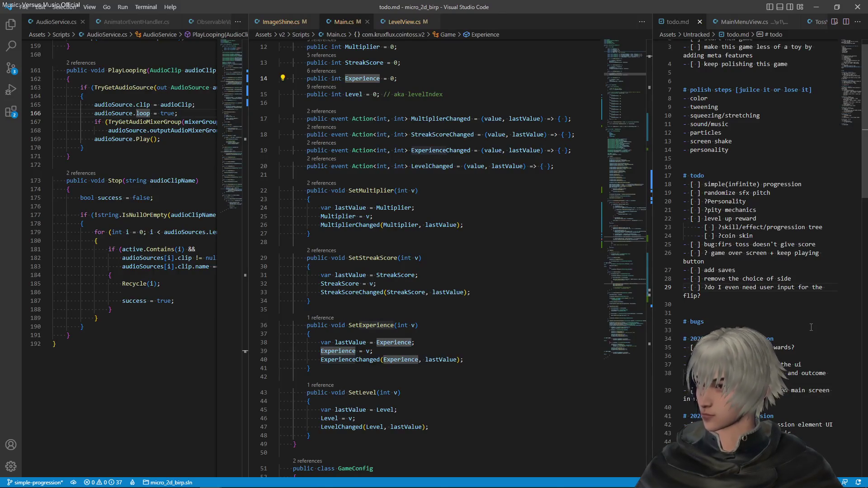
- Append 'or make it a meaningful choice (one is safer, other riskier)' to the side-choice item and save
key("Up")
type("or m,")
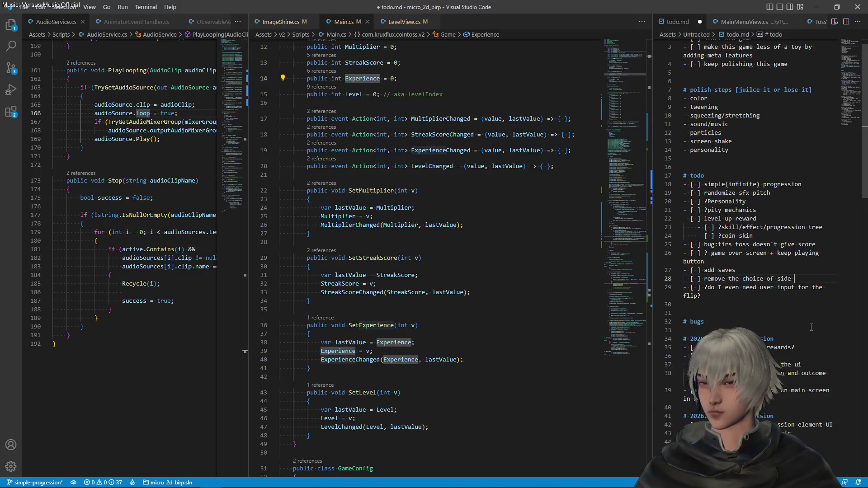
key("BackSpace")
type("ake it a meaning ")
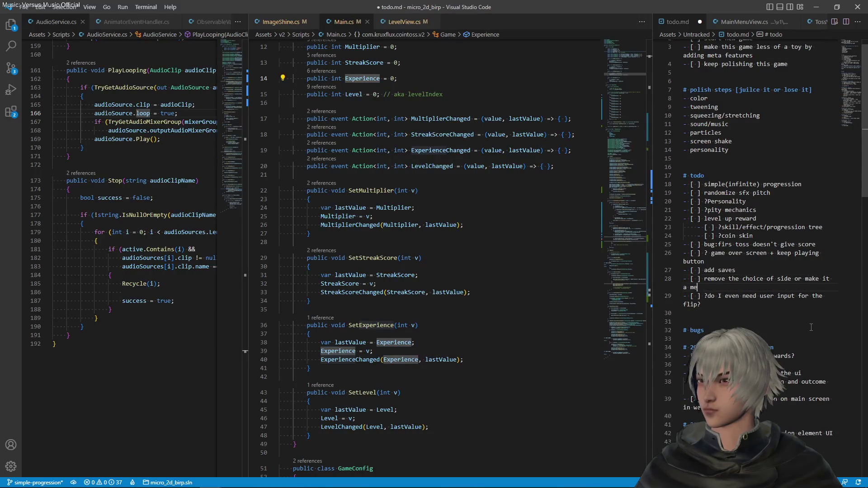
type("f")
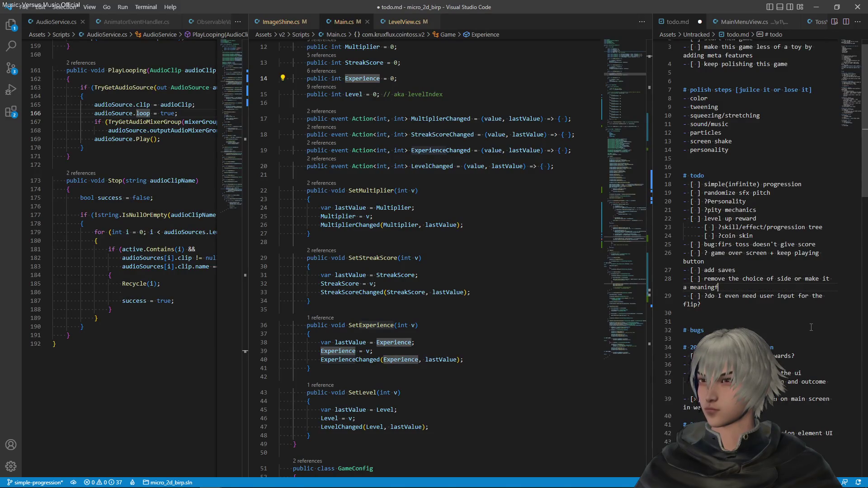
type("ul choi")
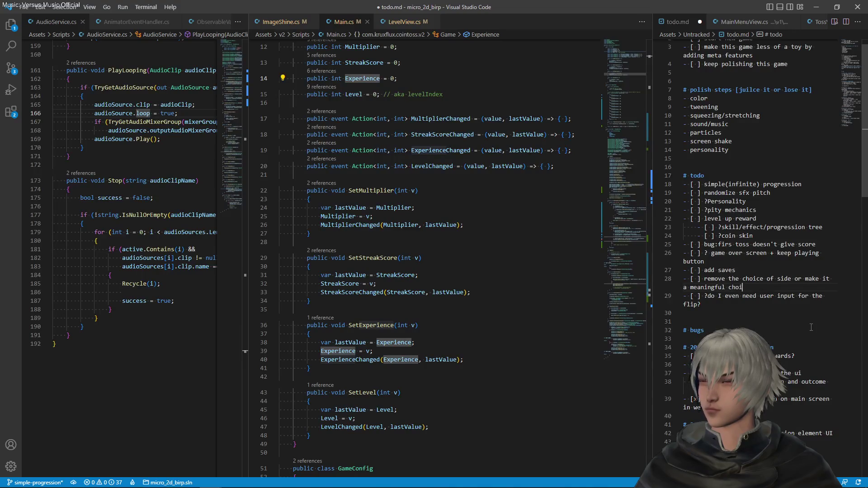
type("ce (")
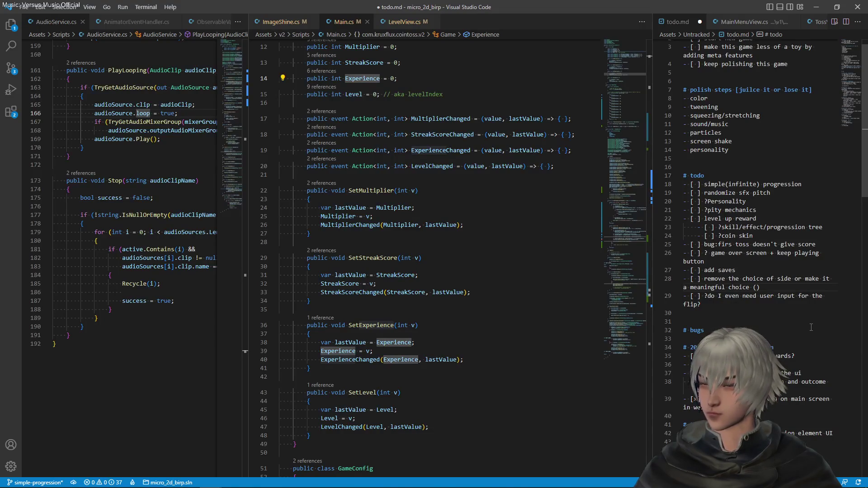
type("one")
type(" is safe")
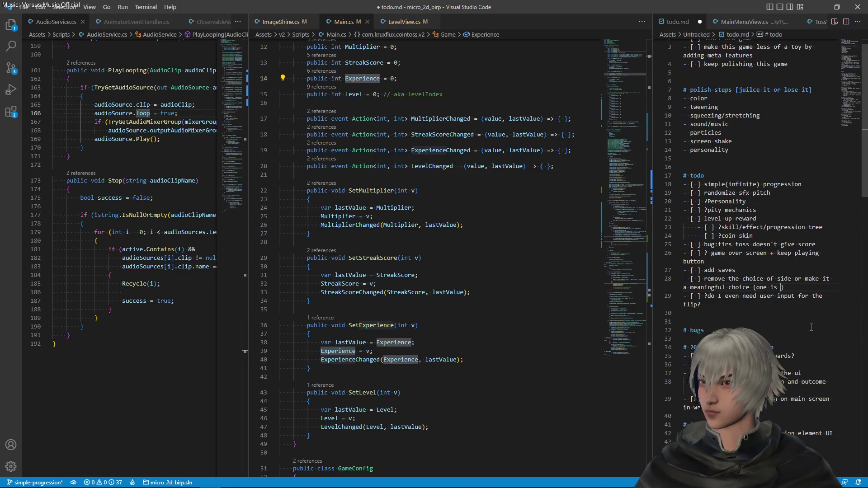
type("r")
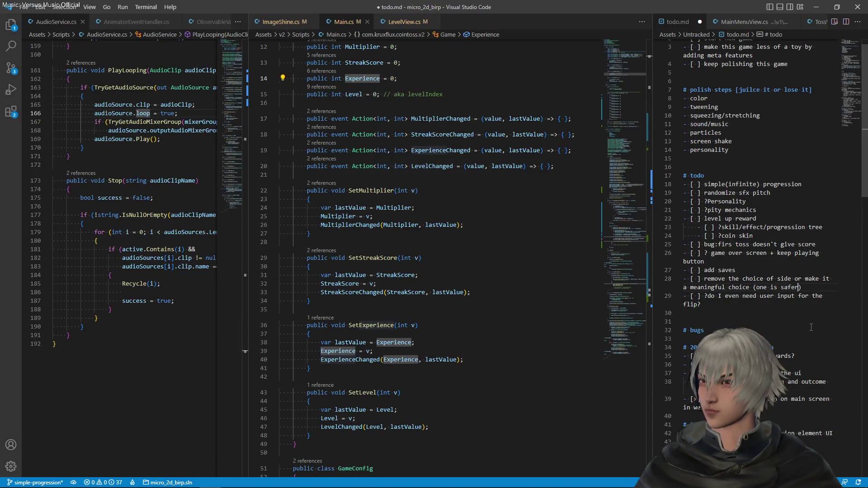
type(", op")
key("BackSpace")
type("ther riskier")
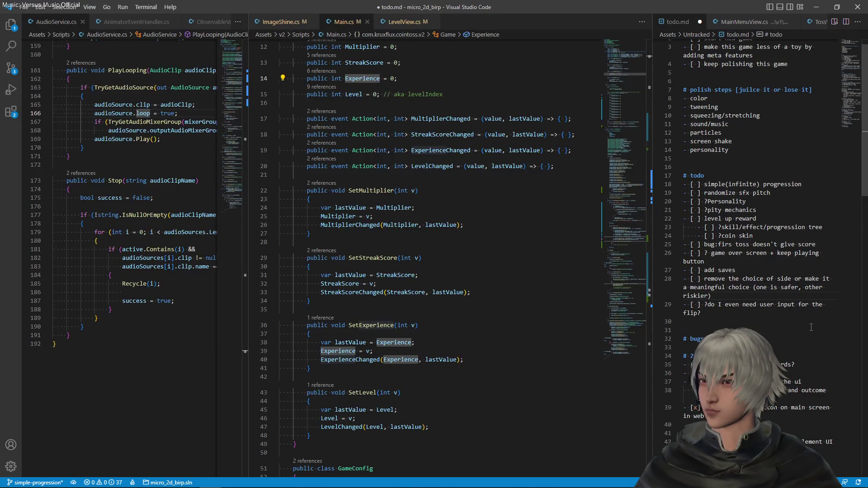
key("ctrl+s")
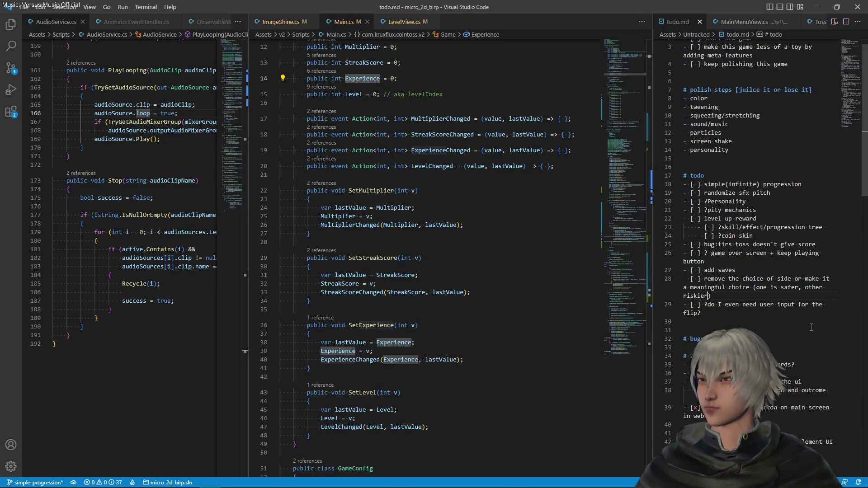
left_click(795, 278)
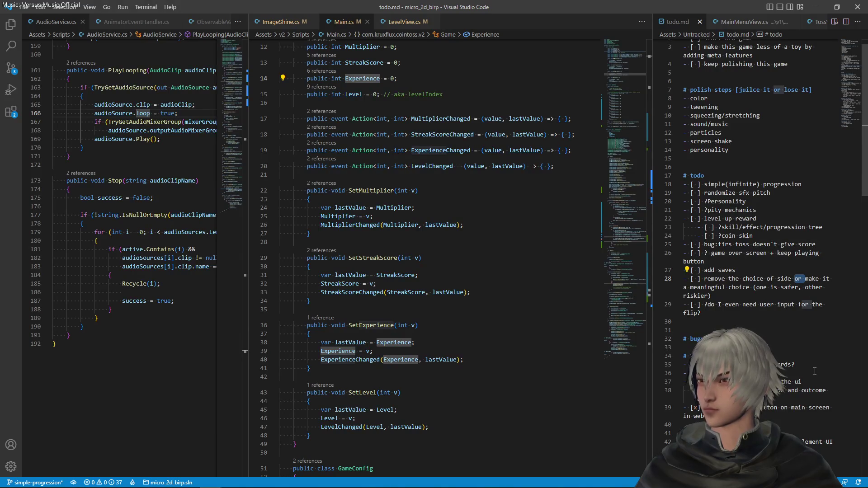
- Move the meaningful-choice text onto its own indented '- [ ]' line and save todo.md
key("Return")
key("Tab")
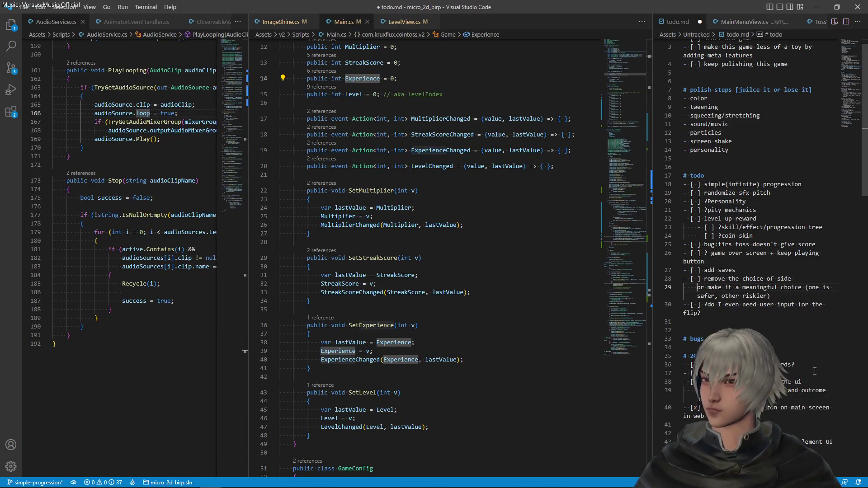
key("Up")
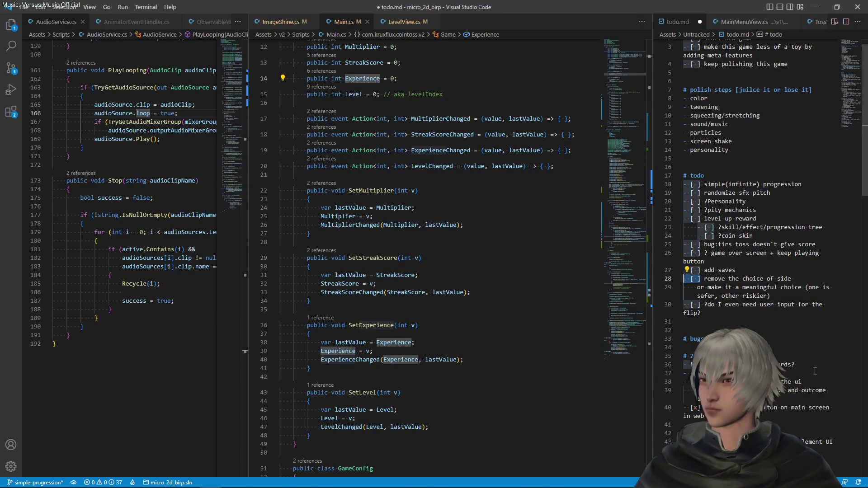
key("Down")
type("- [ ]")
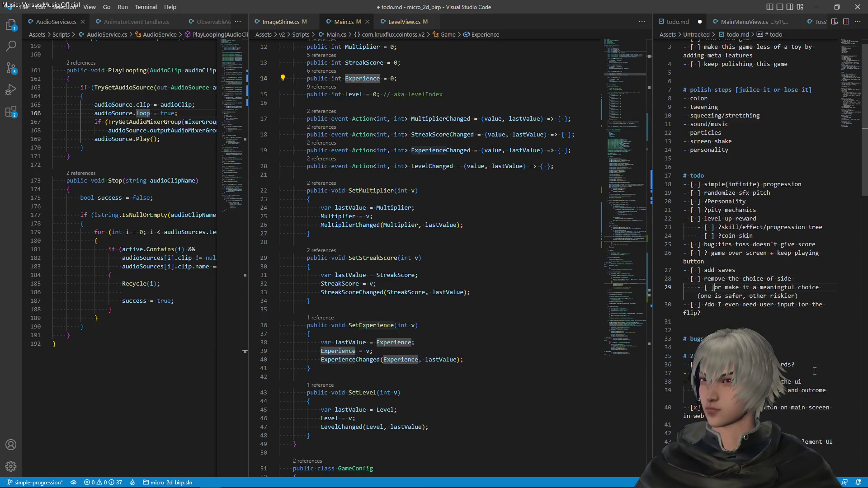
key("ctrl+s")
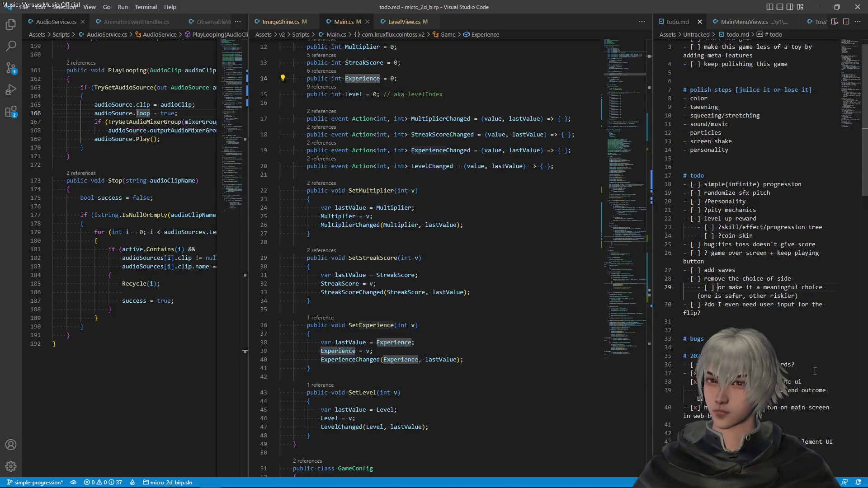
left_click(795, 295)
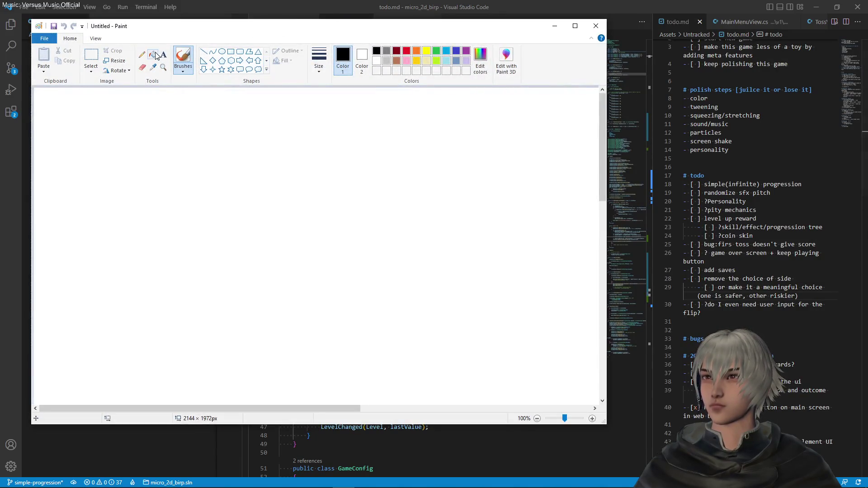
- Flood-fill the Paint canvas black and make white the drawing colour
left_click(154, 55)
left_click(219, 164)
left_click(377, 61)
- With the Pencil, sketch two white dome arcs, a base line and a long wavy line
left_click(142, 54)
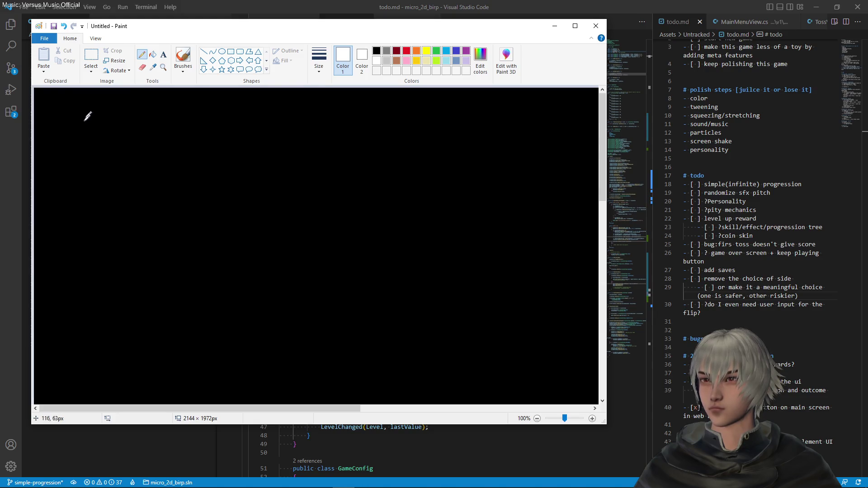
mouse_move(83, 121)
left_mouse_down()
mouse_move(128, 108)
mouse_move(135, 119)
left_mouse_up()
left_click_drag(152, 121, 346, 113)
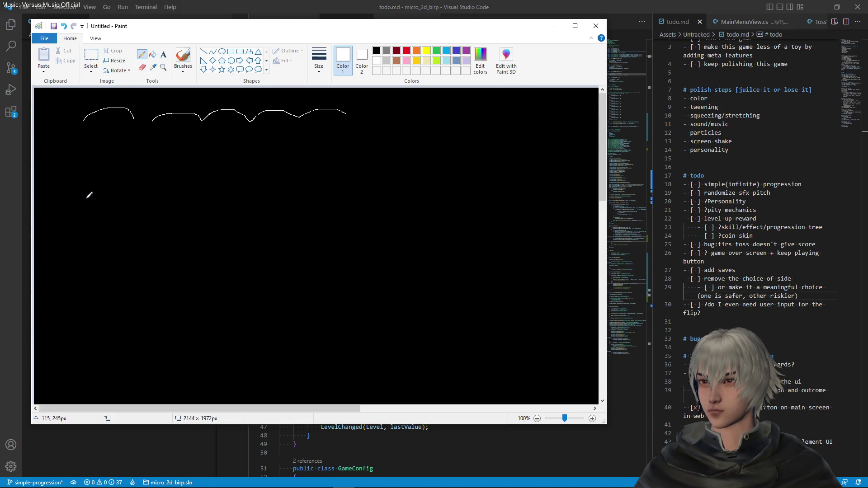
mouse_move(85, 121)
left_mouse_down()
mouse_move(128, 125)
mouse_move(87, 127)
left_mouse_up()
mouse_move(86, 189)
left_mouse_down()
mouse_move(119, 167)
mouse_move(149, 189)
left_mouse_up()
left_click_drag(93, 190, 135, 193)
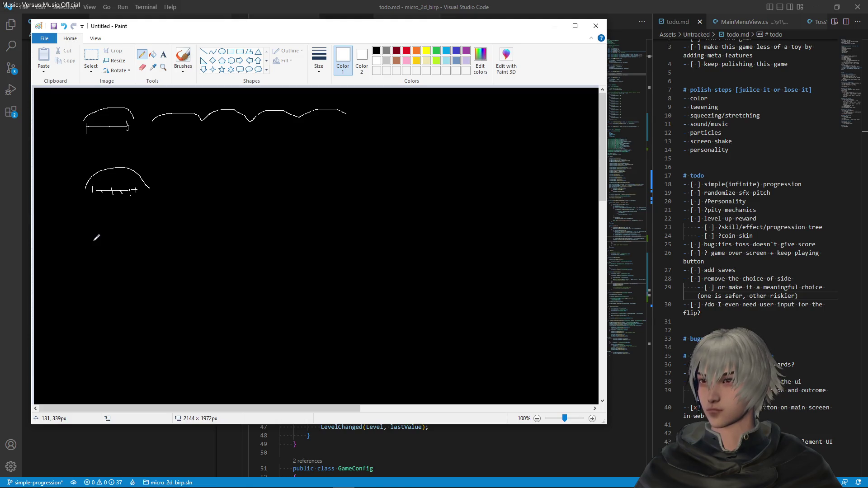
- Draw a rectangle divided into cells below the domes, undoing a stray line above it
mouse_move(87, 236)
left_mouse_down()
mouse_move(230, 240)
mouse_move(233, 271)
left_mouse_up()
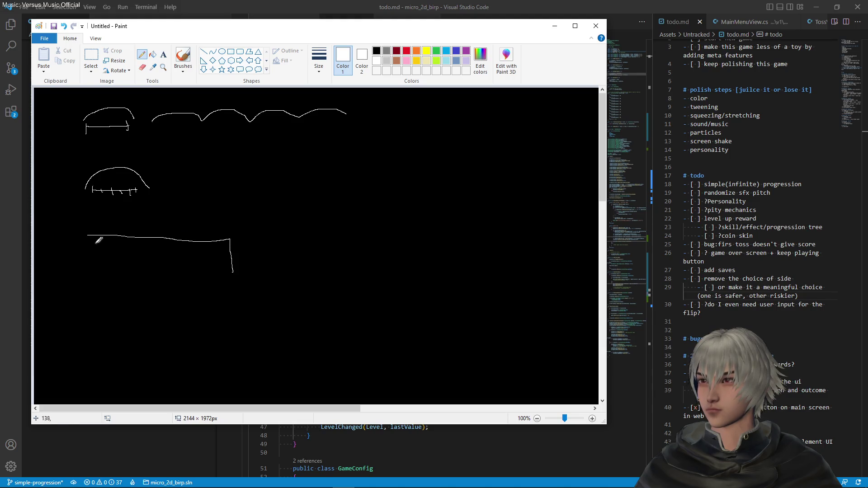
mouse_move(88, 237)
left_mouse_down()
mouse_move(86, 269)
mouse_move(230, 273)
left_mouse_up()
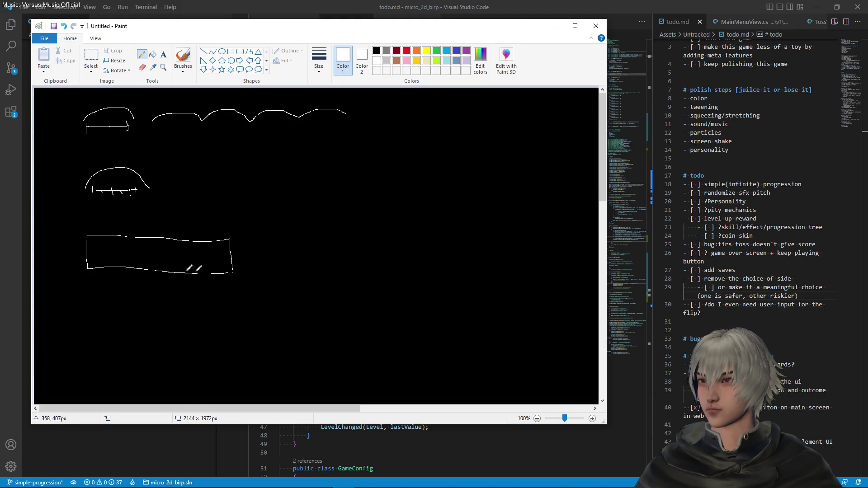
mouse_move(112, 240)
left_mouse_down()
mouse_move(112, 259)
mouse_move(161, 270)
left_mouse_up()
mouse_move(183, 243)
left_mouse_down()
mouse_move(185, 273)
mouse_move(210, 270)
left_mouse_up()
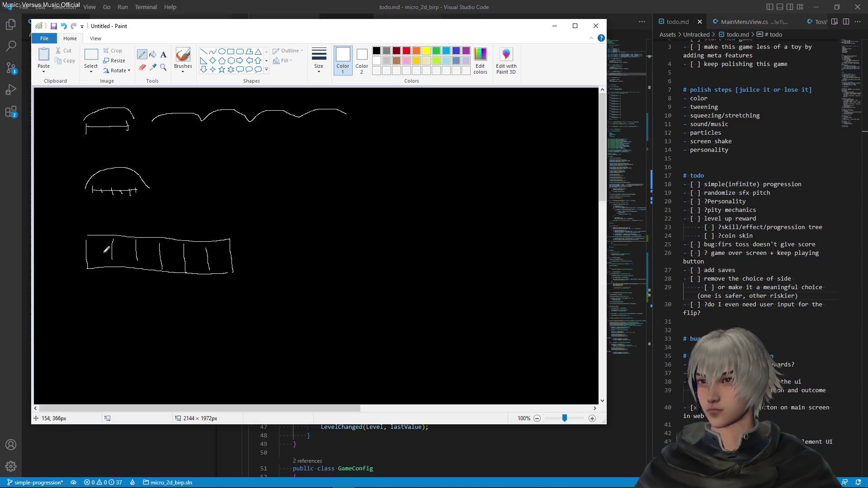
mouse_move(94, 250)
left_mouse_down()
mouse_move(131, 247)
mouse_move(153, 257)
left_mouse_up()
mouse_move(86, 223)
left_mouse_down()
mouse_move(174, 218)
mouse_move(181, 232)
left_mouse_up()
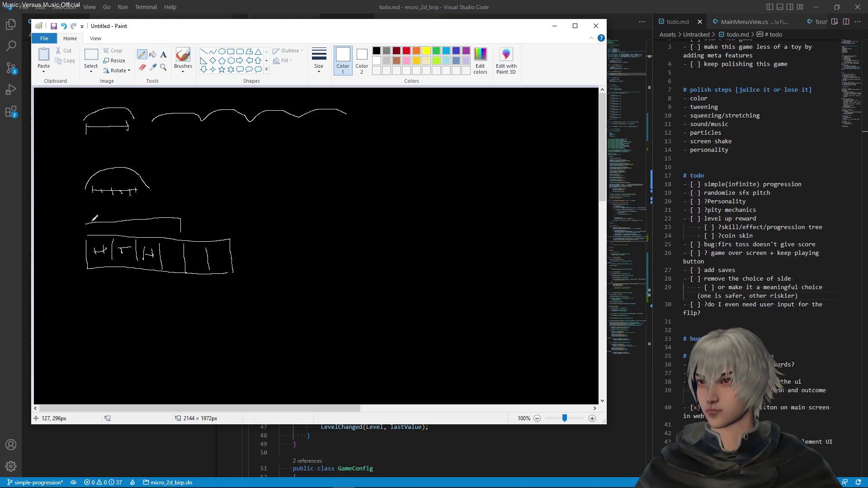
key("ctrl+z")
- Draw a second divided bar and a small box beneath it, undoing a stray mark
mouse_move(86, 290)
left_mouse_down()
mouse_move(86, 313)
mouse_move(119, 288)
mouse_move(184, 290)
mouse_move(185, 312)
left_mouse_up()
left_click_drag(86, 318, 190, 321)
mouse_move(117, 288)
left_mouse_down()
mouse_move(119, 317)
mouse_move(141, 308)
mouse_move(140, 319)
mouse_move(167, 324)
left_mouse_up()
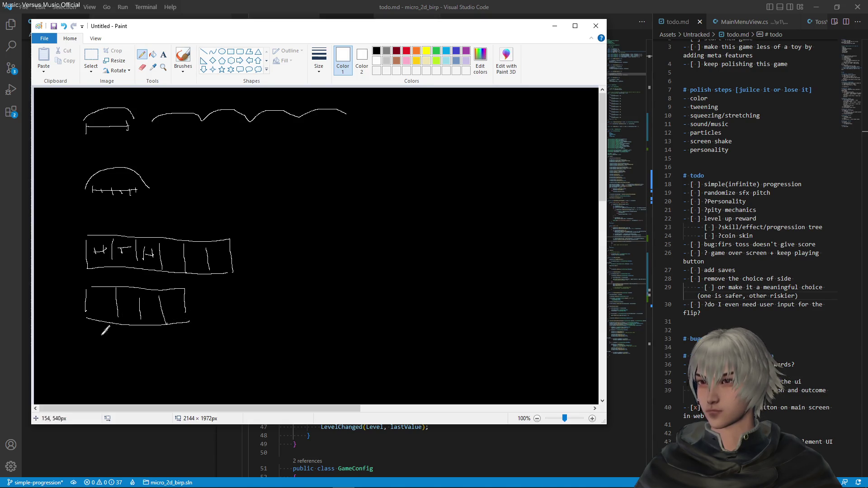
mouse_move(91, 345)
left_mouse_down()
mouse_move(90, 366)
mouse_move(120, 345)
mouse_move(123, 360)
mouse_move(86, 368)
left_mouse_up()
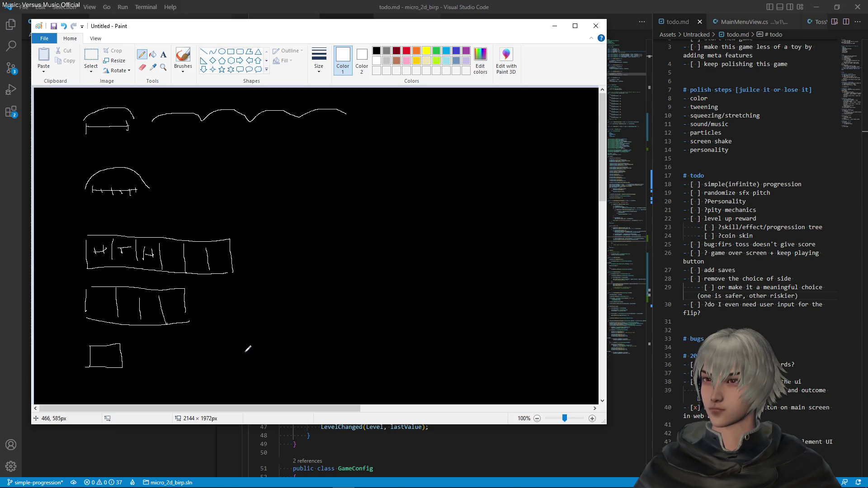
mouse_move(248, 352)
left_mouse_down()
mouse_move(259, 366)
mouse_move(266, 352)
mouse_move(302, 365)
mouse_move(358, 362)
left_mouse_up()
key("ctrl+z")
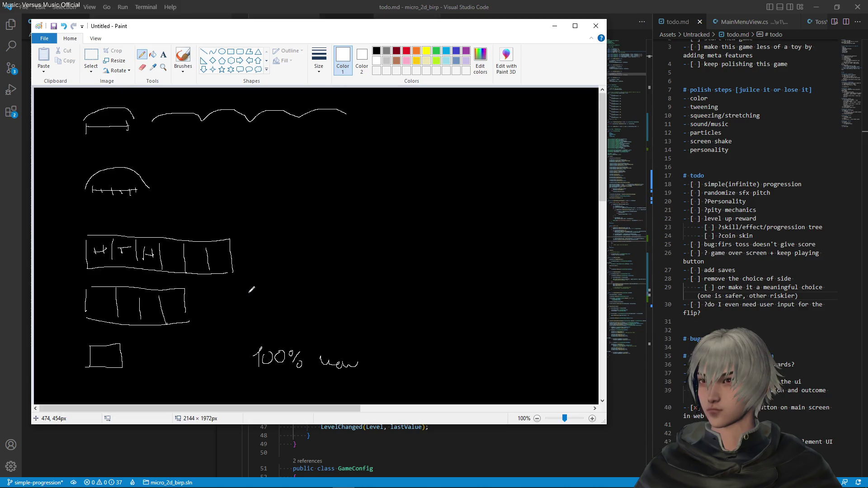
- Write the 1000% and percentage labels, a T in the top bar and an H in the small box
mouse_move(248, 293)
left_mouse_down()
mouse_move(250, 312)
mouse_move(257, 300)
mouse_move(282, 295)
mouse_move(300, 310)
left_mouse_up()
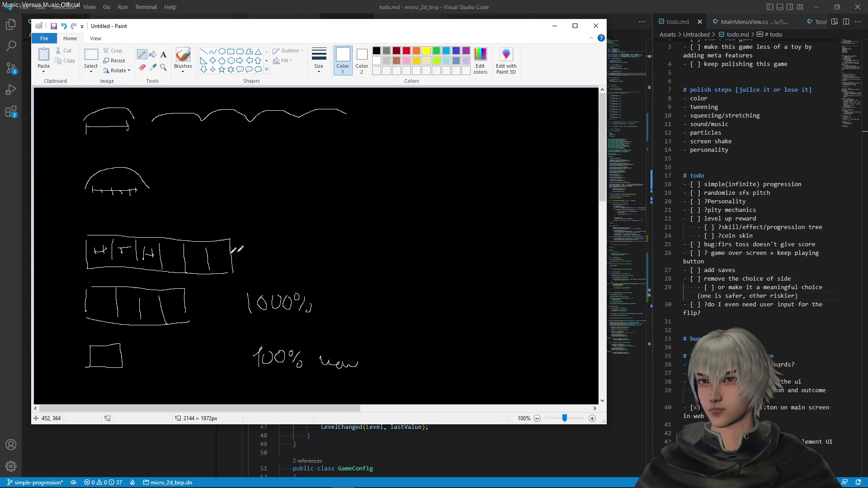
mouse_move(169, 252)
left_mouse_down()
mouse_move(170, 263)
mouse_move(180, 251)
left_mouse_up()
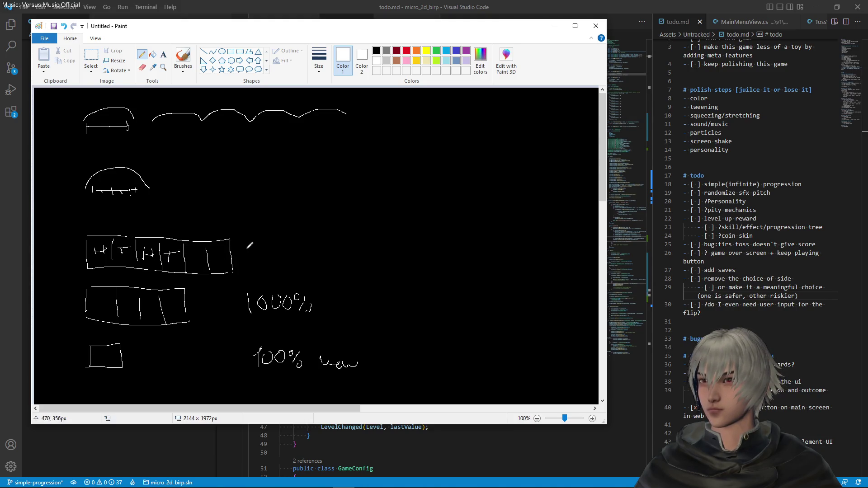
mouse_move(257, 251)
left_mouse_down()
mouse_move(312, 258)
mouse_move(314, 249)
mouse_move(319, 260)
left_mouse_up()
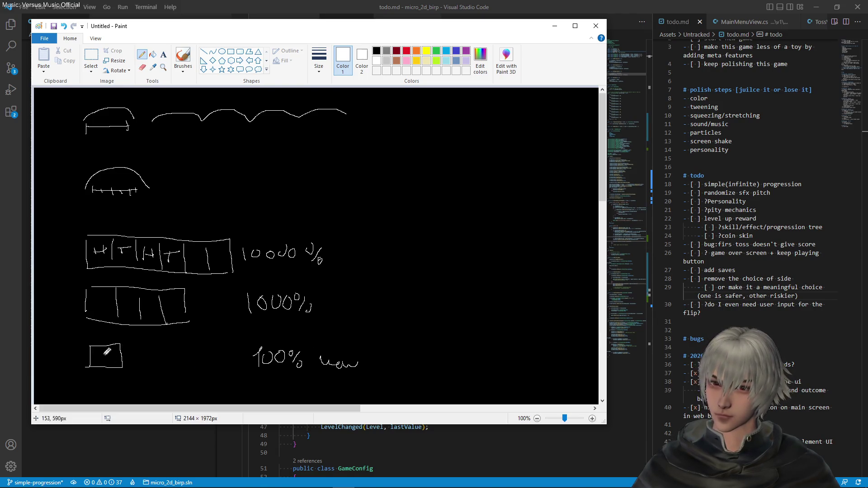
left_click_drag(100, 353, 112, 365)
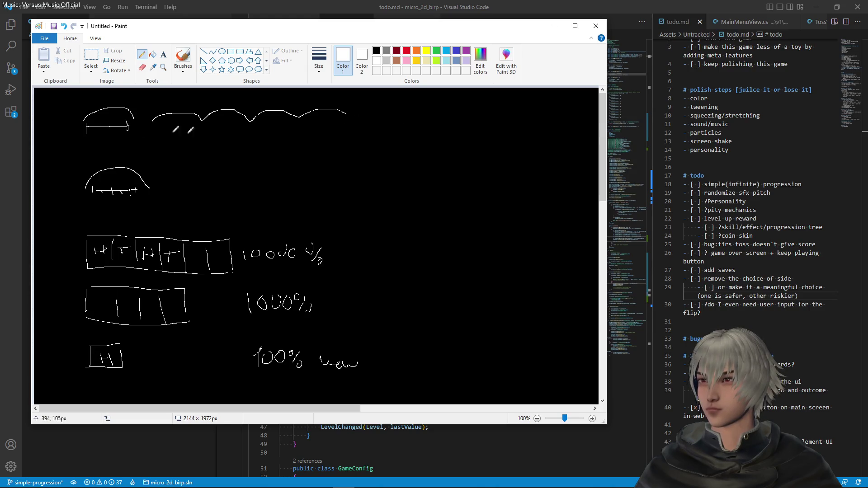
- Draw boxes under the wavy line with I marks between them, undoing one stray stroke
mouse_move(89, 134)
left_mouse_down()
mouse_move(87, 150)
mouse_move(188, 144)
mouse_move(190, 125)
mouse_move(157, 128)
left_mouse_up()
mouse_move(210, 128)
left_mouse_down()
mouse_move(235, 145)
mouse_move(210, 128)
left_mouse_up()
mouse_move(263, 129)
left_mouse_down()
mouse_move(276, 146)
mouse_move(282, 123)
mouse_move(267, 122)
mouse_move(334, 144)
mouse_move(332, 125)
mouse_move(309, 127)
left_mouse_up()
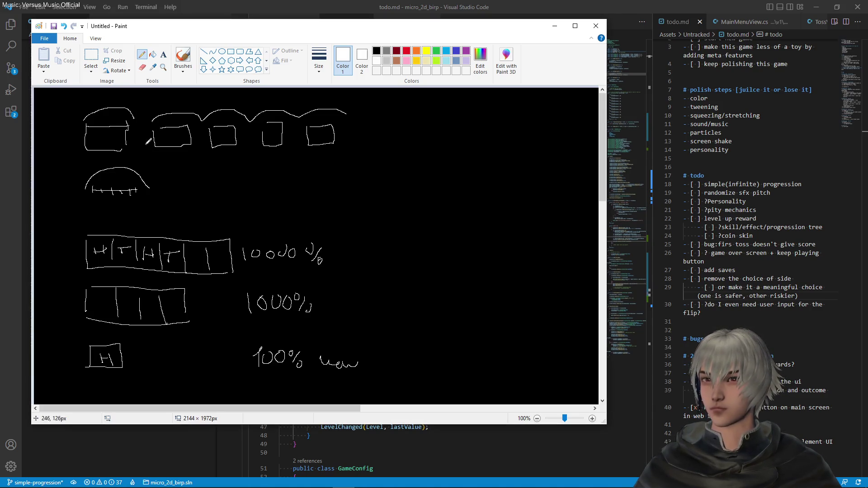
mouse_move(139, 135)
left_mouse_down()
mouse_move(148, 148)
mouse_move(145, 133)
left_mouse_up()
mouse_move(198, 132)
left_mouse_down()
mouse_move(203, 147)
mouse_move(247, 146)
left_mouse_up()
mouse_move(243, 145)
left_mouse_down()
mouse_move(252, 134)
mouse_move(297, 147)
mouse_move(298, 132)
left_mouse_up()
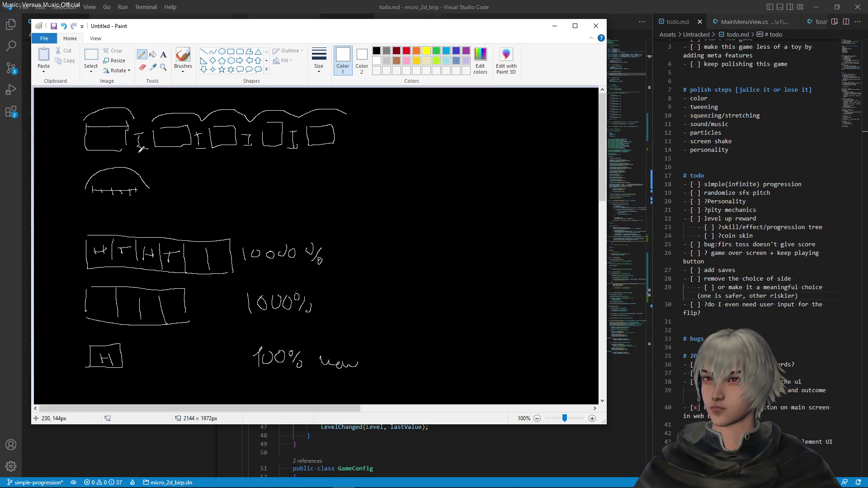
key("ctrl+z")
left_click(91, 58)
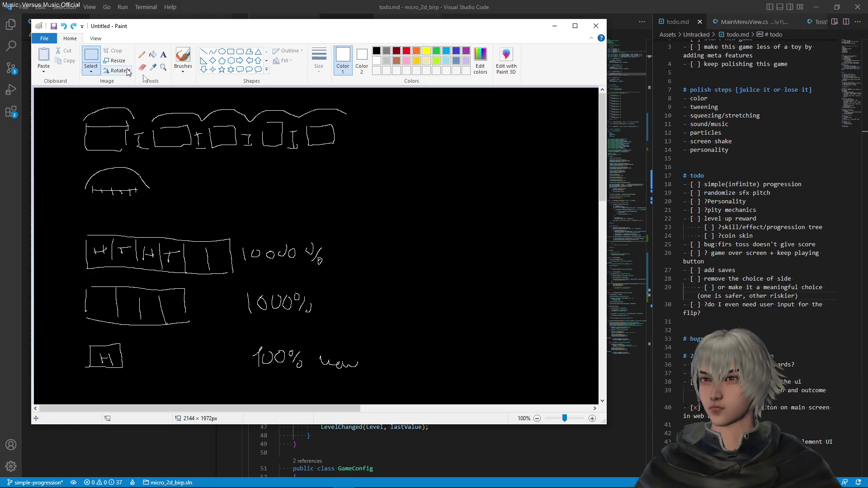
- Delete the row of boxes and refill the cleared area with black
left_click_drag(371, 165, 151, 100)
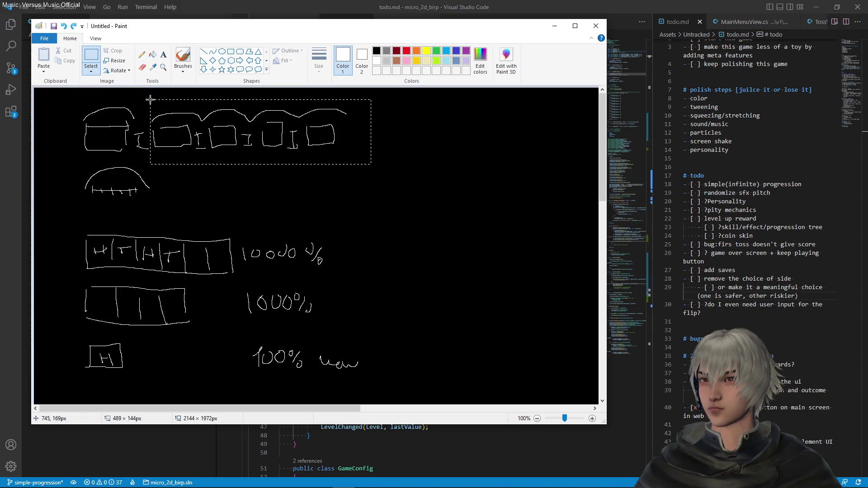
key("Delete")
left_click(153, 55)
left_click(376, 51)
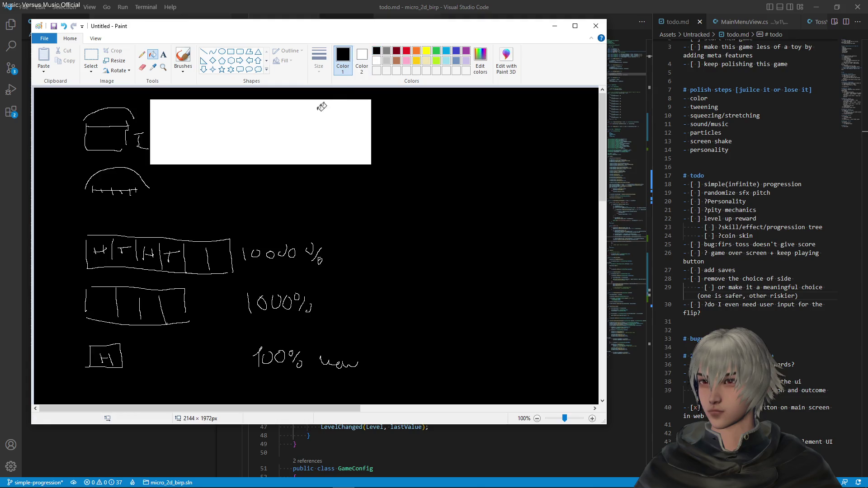
left_click(320, 108)
left_click(141, 55)
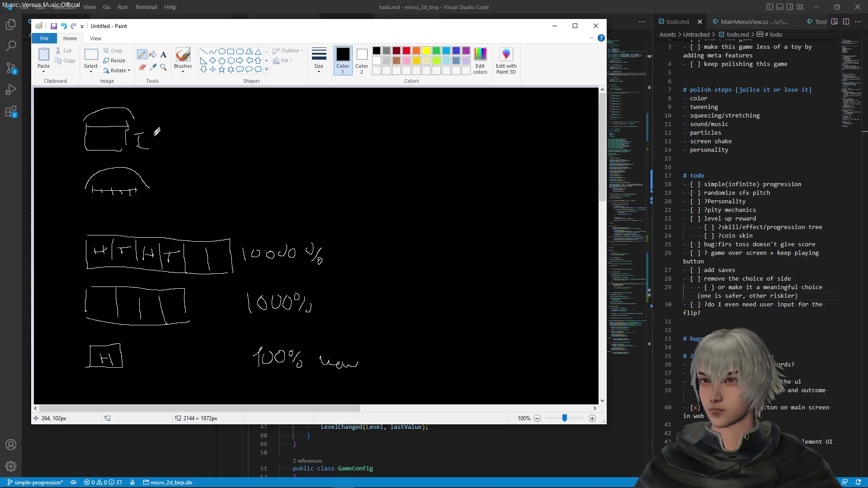
left_click(377, 60)
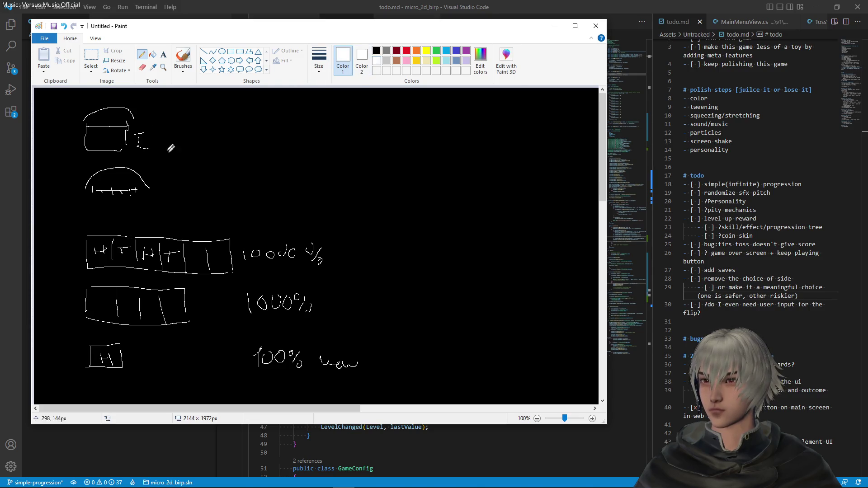
- Pencil in two white boxes under arches, each followed by an ID mark
mouse_move(155, 134)
left_mouse_down()
mouse_move(154, 148)
mouse_move(168, 135)
mouse_move(156, 147)
mouse_move(237, 151)
mouse_move(232, 145)
left_mouse_up()
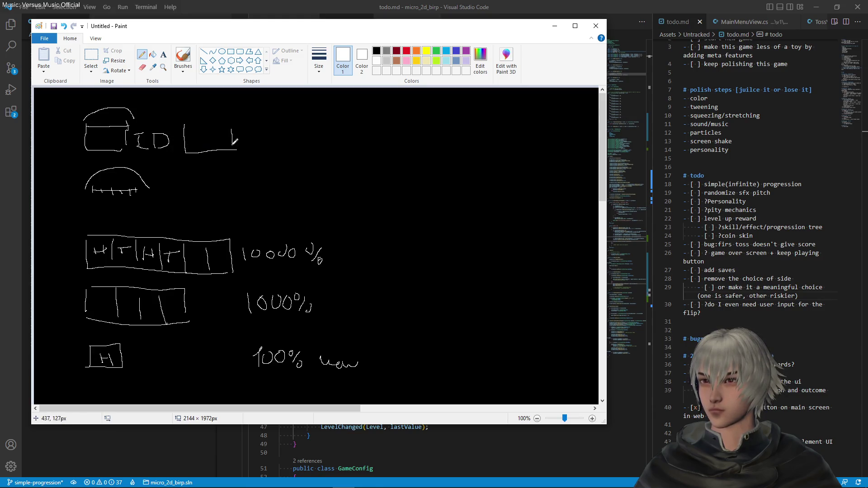
left_click_drag(186, 125, 231, 125)
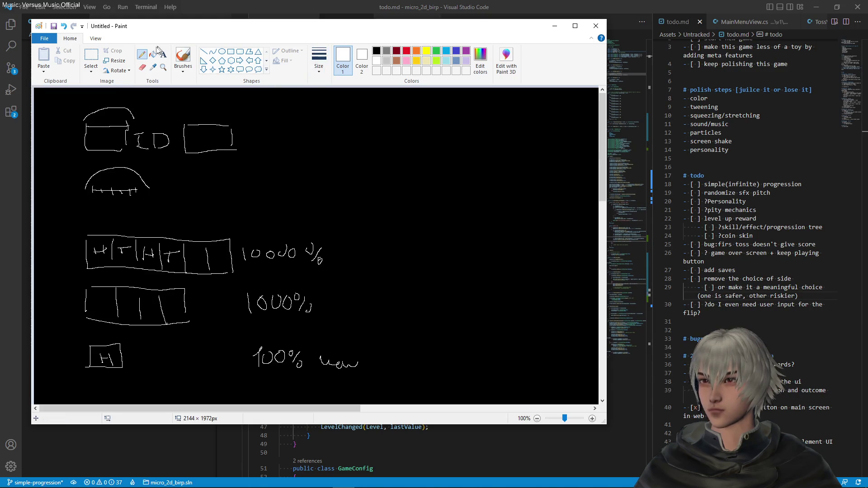
left_click(96, 57)
left_click_drag(71, 94, 150, 123)
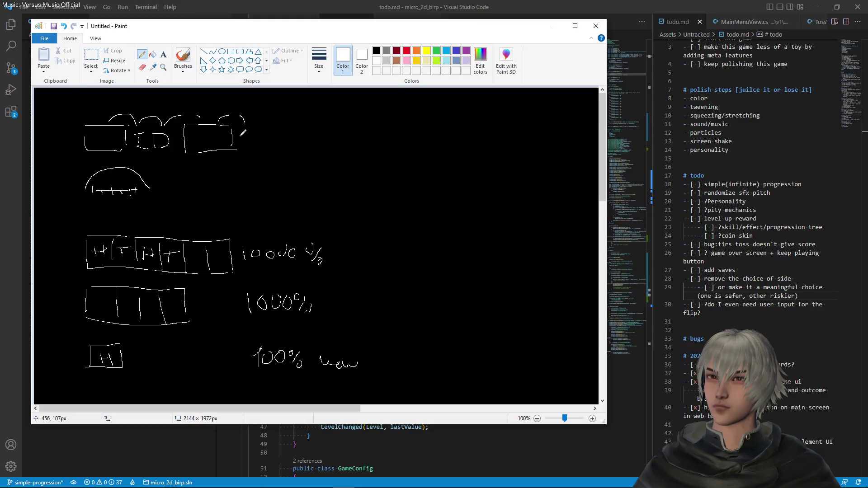
mouse_move(241, 146)
left_mouse_down()
mouse_move(250, 145)
mouse_move(248, 132)
left_mouse_up()
mouse_move(259, 136)
left_mouse_down()
mouse_move(270, 140)
mouse_move(261, 145)
mouse_move(261, 126)
left_mouse_up()
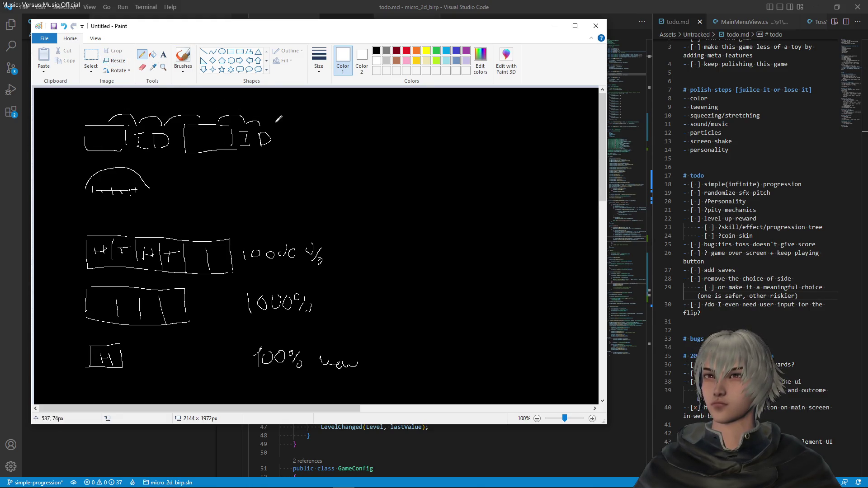
left_click(91, 59)
left_click_drag(65, 100, 308, 158)
- Nudge the ID row slightly and paste a copy of it below the original
scroll(303, 163, "down", 7)
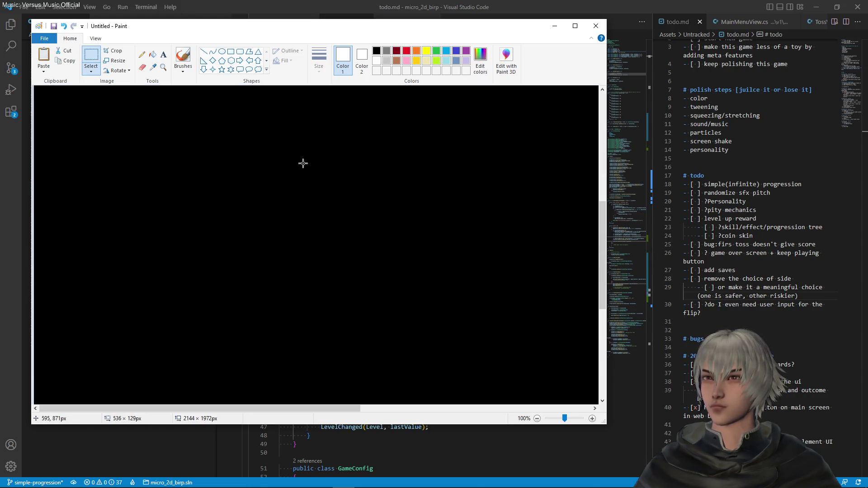
scroll(295, 163, "up", 6)
left_click_drag(199, 128, 231, 137)
left_click(277, 200)
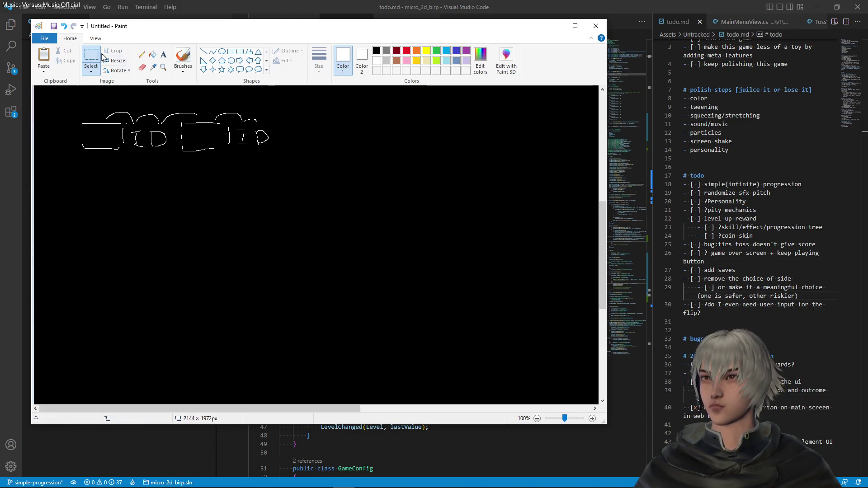
left_click(141, 55)
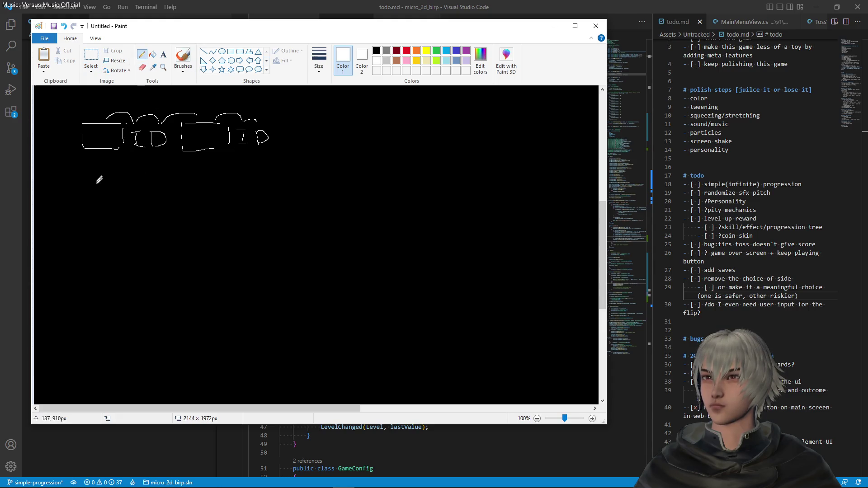
mouse_move(88, 185)
left_mouse_down()
mouse_move(122, 185)
mouse_move(124, 210)
left_mouse_up()
mouse_move(88, 185)
left_mouse_down()
mouse_move(94, 206)
mouse_move(127, 208)
left_mouse_up()
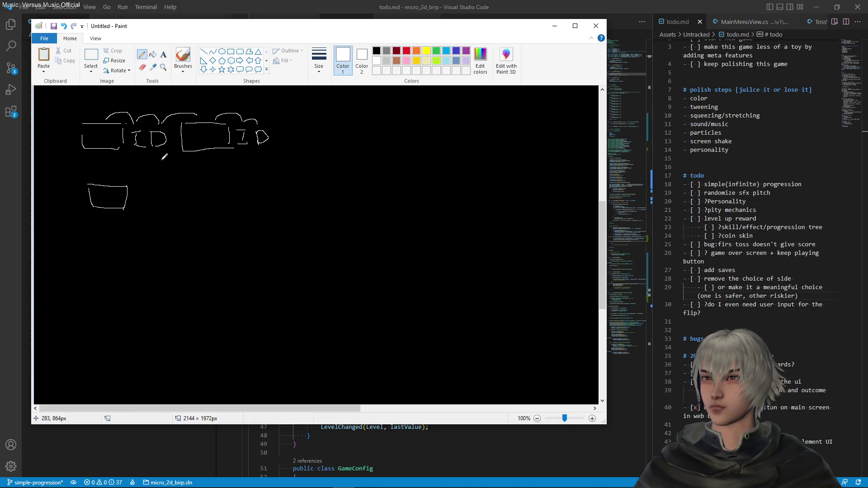
key("ctrl+z")
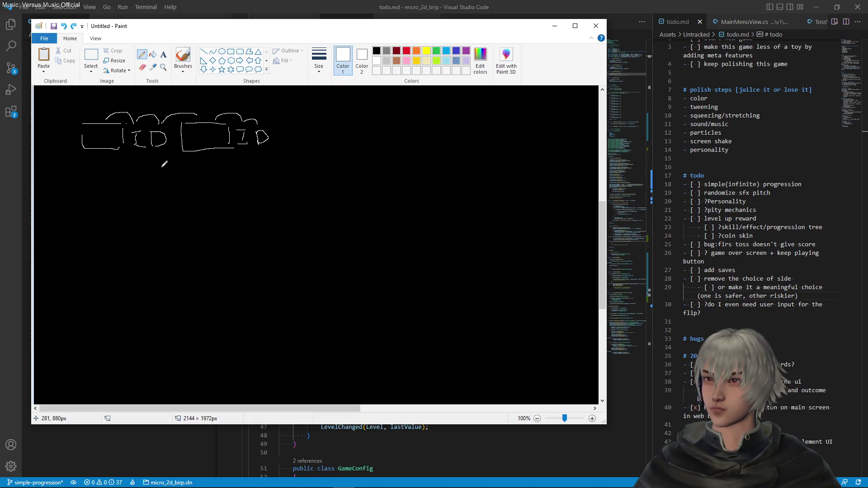
key("ctrl+v")
mouse_move(188, 144)
left_mouse_down()
mouse_move(186, 199)
mouse_move(225, 205)
left_mouse_up()
left_click(289, 239)
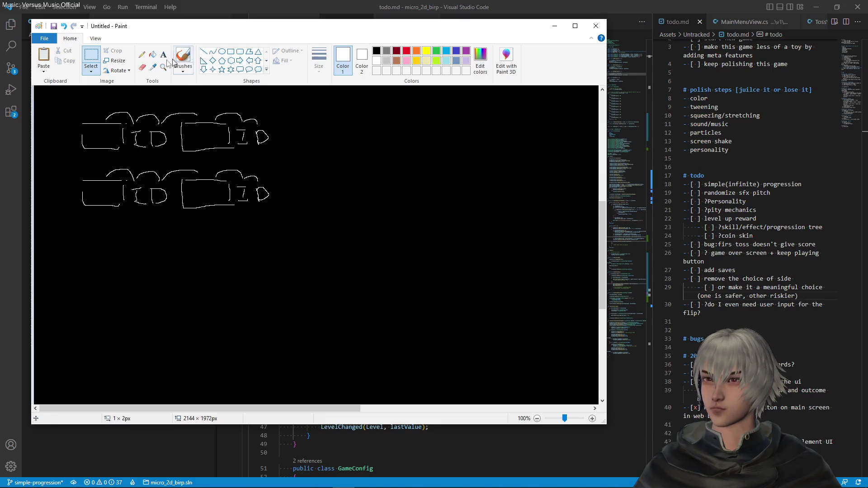
- Cross out both D marks in the copy and sketch a new arched box with an I beside it
left_click(143, 55)
mouse_move(146, 182)
left_mouse_down()
mouse_move(166, 202)
mouse_move(159, 194)
mouse_move(151, 202)
left_mouse_up()
left_click_drag(257, 182, 274, 205)
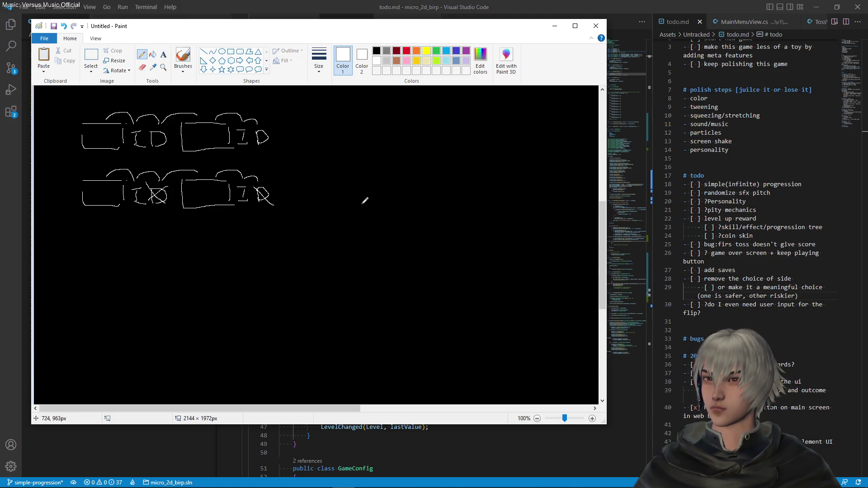
mouse_move(304, 181)
left_mouse_down()
mouse_move(306, 208)
mouse_move(347, 180)
mouse_move(348, 208)
left_mouse_up()
mouse_move(326, 179)
left_mouse_down()
mouse_move(341, 165)
mouse_move(367, 177)
mouse_move(368, 203)
left_mouse_up()
mouse_move(360, 203)
left_mouse_down()
mouse_move(372, 202)
mouse_move(382, 162)
mouse_move(401, 177)
mouse_move(381, 190)
mouse_move(381, 209)
mouse_move(425, 179)
mouse_move(421, 203)
mouse_move(447, 204)
mouse_move(443, 177)
left_mouse_up()
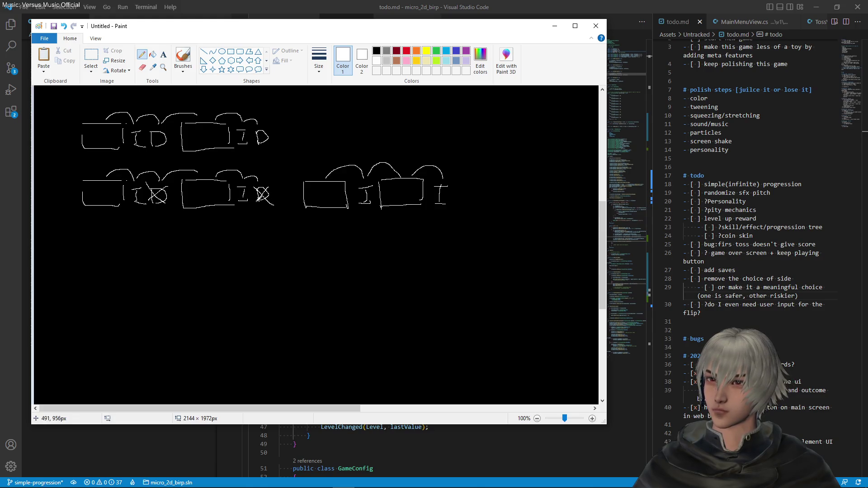
key("ctrl+v")
- Place the pasted row lowest, X out its I and D marks, and sketch three boxes beside it
mouse_move(241, 127)
left_mouse_down()
mouse_move(248, 254)
mouse_move(263, 271)
left_mouse_up()
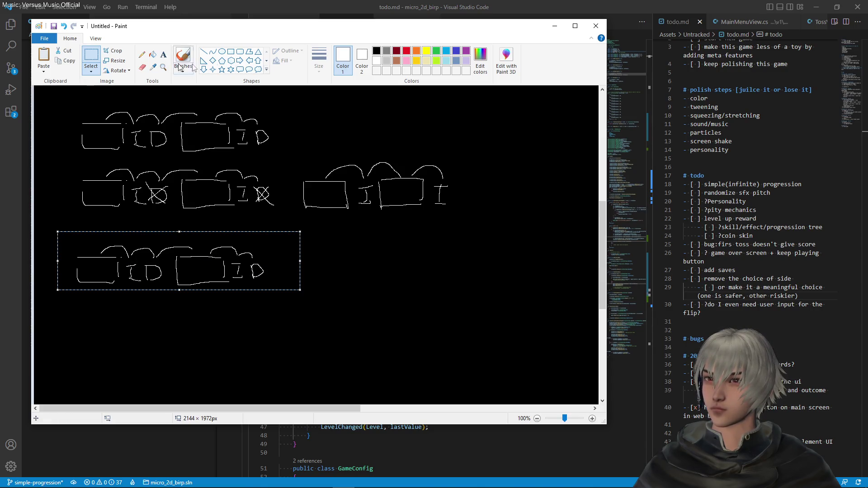
left_click(142, 55)
mouse_move(142, 258)
left_mouse_down()
mouse_move(164, 282)
mouse_move(154, 273)
left_mouse_up()
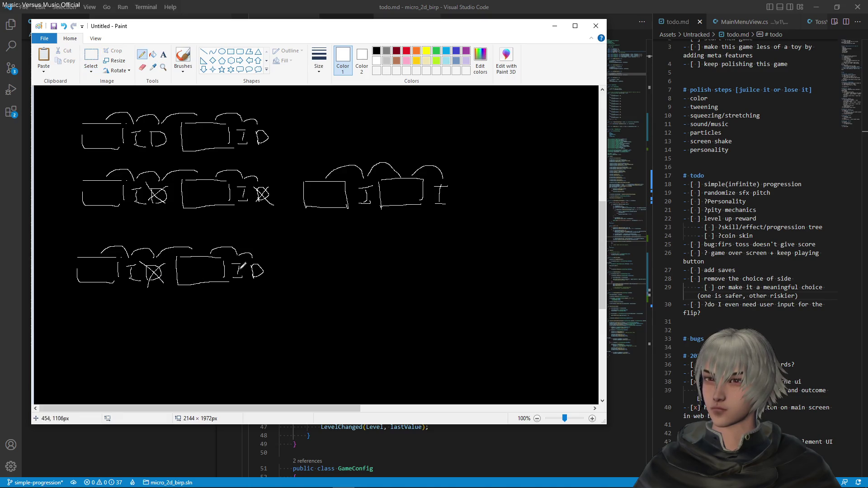
mouse_move(252, 259)
left_mouse_down()
mouse_move(272, 278)
mouse_move(250, 277)
left_mouse_up()
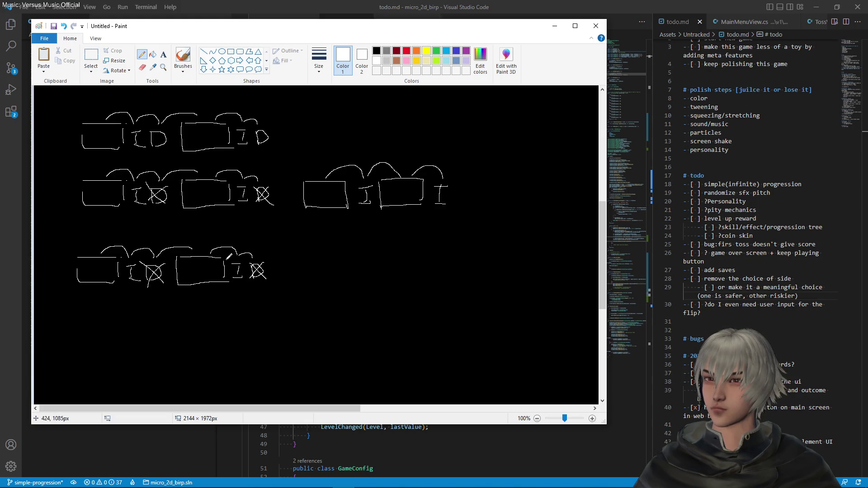
mouse_move(230, 259)
left_mouse_down()
mouse_move(243, 279)
mouse_move(232, 279)
left_mouse_up()
left_click_drag(128, 263, 140, 278)
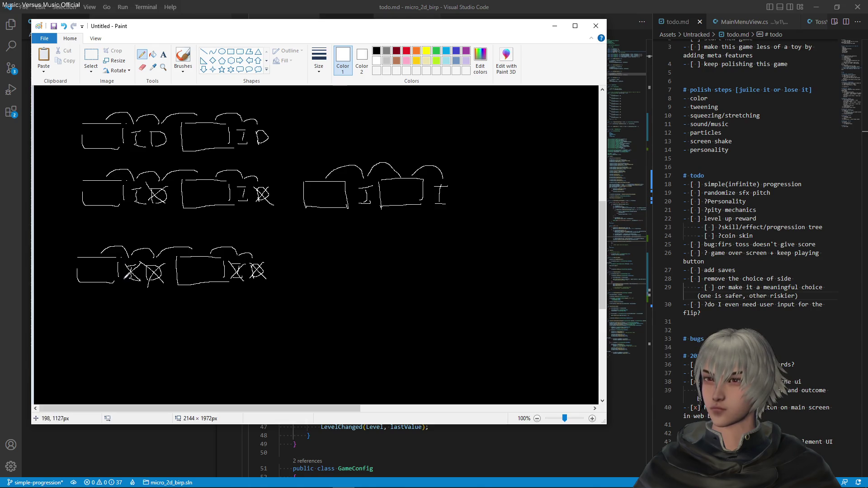
mouse_move(307, 254)
left_mouse_down()
mouse_move(336, 254)
mouse_move(342, 282)
mouse_move(303, 266)
mouse_move(332, 281)
mouse_move(350, 281)
mouse_move(387, 253)
mouse_move(387, 280)
mouse_move(401, 283)
mouse_move(414, 252)
mouse_move(441, 254)
mouse_move(441, 279)
left_mouse_up()
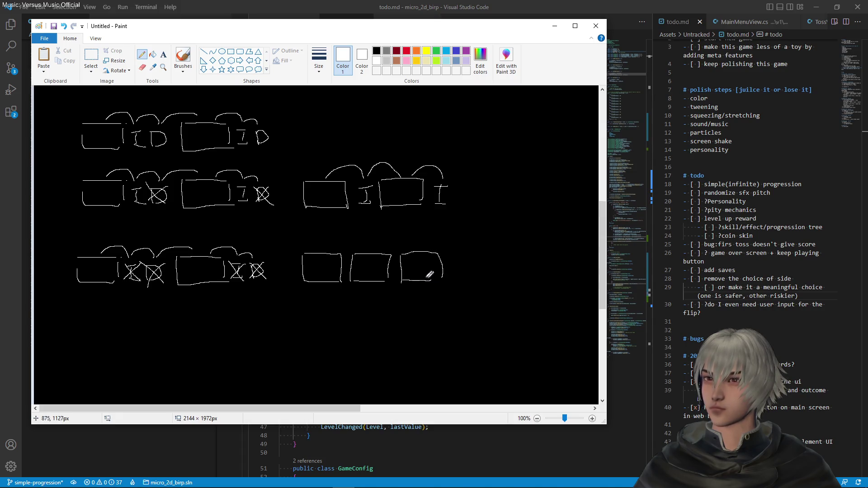
mouse_move(320, 246)
left_mouse_down()
mouse_move(349, 239)
mouse_move(365, 248)
left_mouse_up()
- Draw arcs over the three new boxes and handwrite 'Upgrade (auto)' to their right
left_click_drag(378, 248, 415, 245)
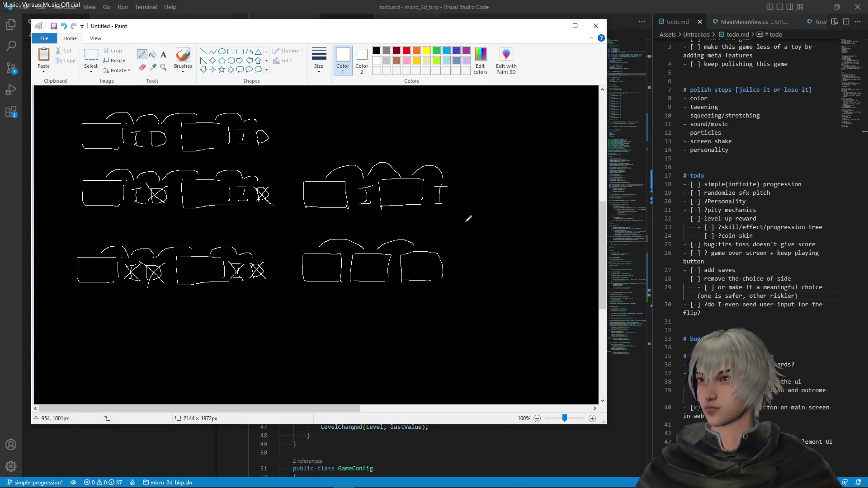
mouse_move(474, 219)
left_mouse_down()
mouse_move(476, 231)
mouse_move(489, 218)
mouse_move(500, 245)
mouse_move(521, 222)
mouse_move(527, 245)
mouse_move(534, 222)
mouse_move(562, 226)
mouse_move(559, 207)
mouse_move(578, 230)
left_mouse_up()
mouse_move(497, 246)
left_mouse_down()
mouse_move(560, 253)
mouse_move(552, 248)
left_mouse_up()
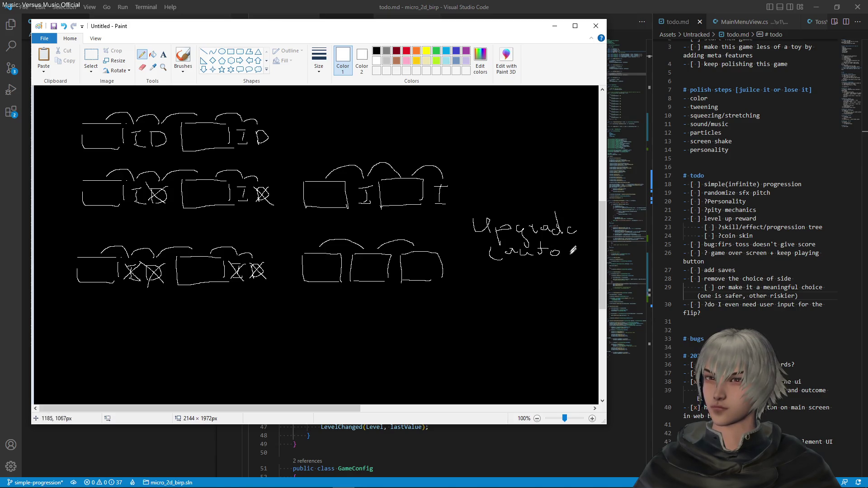
left_click_drag(568, 244, 574, 268)
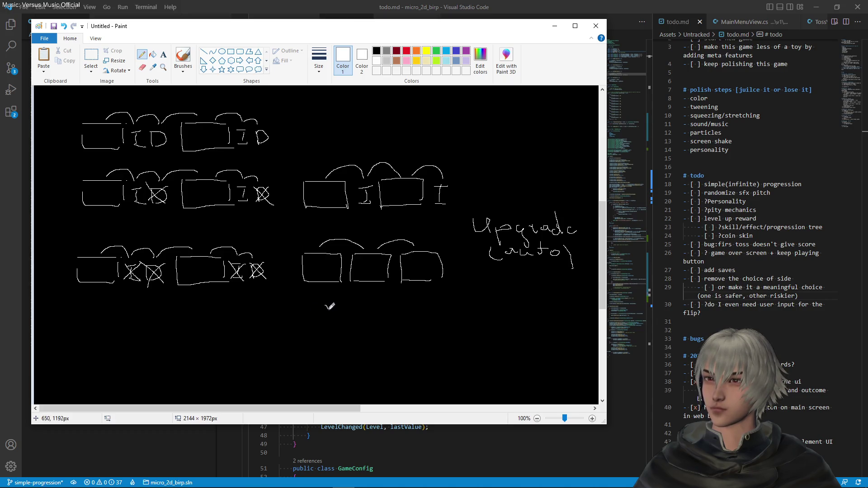
- Handwrite FREQ, REW and CHANCE (ODDS with up arrows in a column below the boxes
mouse_move(324, 303)
left_mouse_down()
mouse_move(351, 311)
mouse_move(365, 302)
mouse_move(368, 312)
mouse_move(383, 299)
mouse_move(373, 310)
left_mouse_up()
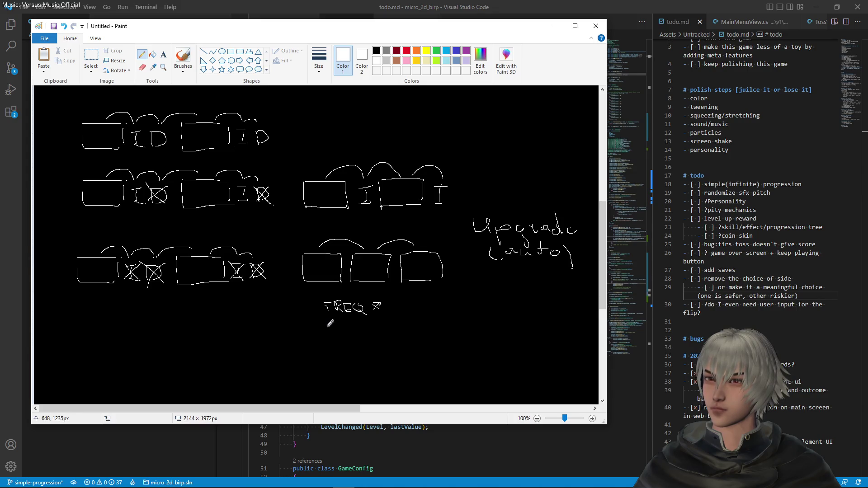
mouse_move(327, 323)
left_mouse_down()
mouse_move(326, 336)
mouse_move(362, 324)
left_mouse_up()
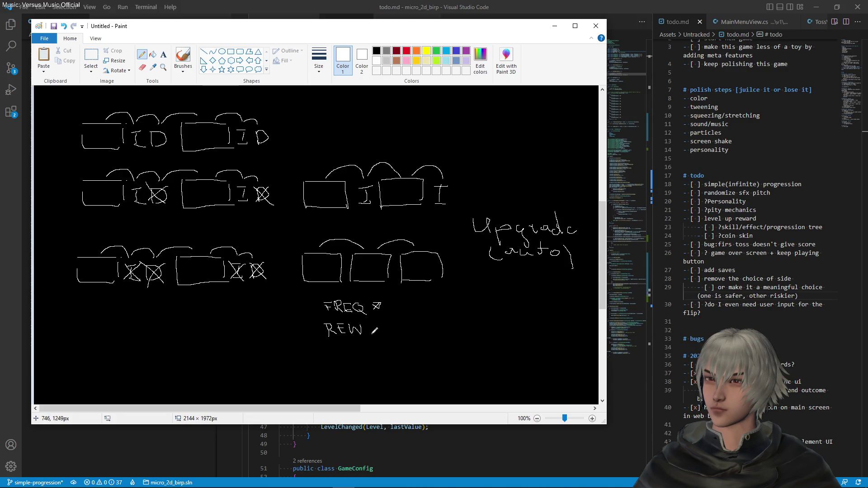
left_click_drag(385, 324, 377, 323)
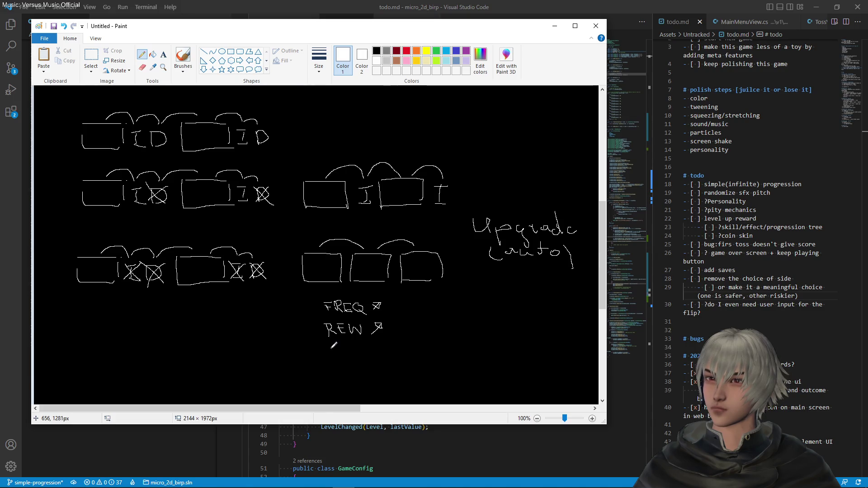
mouse_move(335, 347)
left_mouse_down()
mouse_move(334, 355)
mouse_move(353, 356)
mouse_move(357, 343)
mouse_move(364, 358)
mouse_move(379, 345)
mouse_move(380, 356)
mouse_move(405, 357)
mouse_move(404, 346)
mouse_move(416, 346)
left_mouse_up()
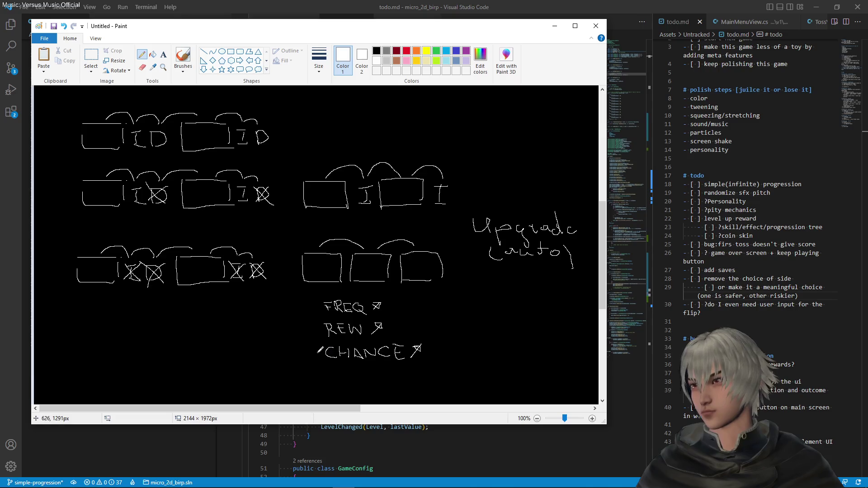
mouse_move(434, 345)
left_mouse_down()
mouse_move(433, 363)
mouse_move(441, 349)
mouse_move(480, 355)
left_mouse_up()
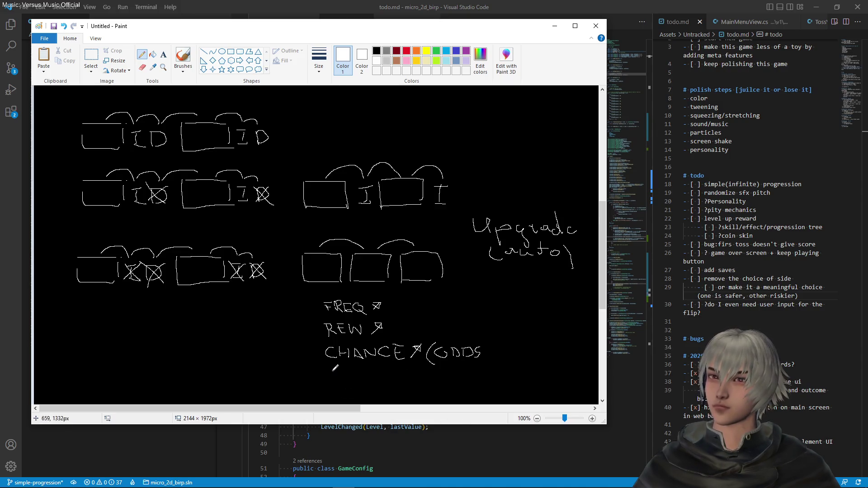
mouse_move(333, 370)
left_mouse_down()
mouse_move(337, 380)
mouse_move(347, 371)
mouse_move(340, 376)
mouse_move(370, 380)
mouse_move(375, 372)
mouse_move(391, 375)
mouse_move(387, 380)
mouse_move(466, 382)
mouse_move(472, 368)
mouse_move(475, 385)
mouse_move(490, 370)
mouse_move(488, 383)
left_mouse_up()
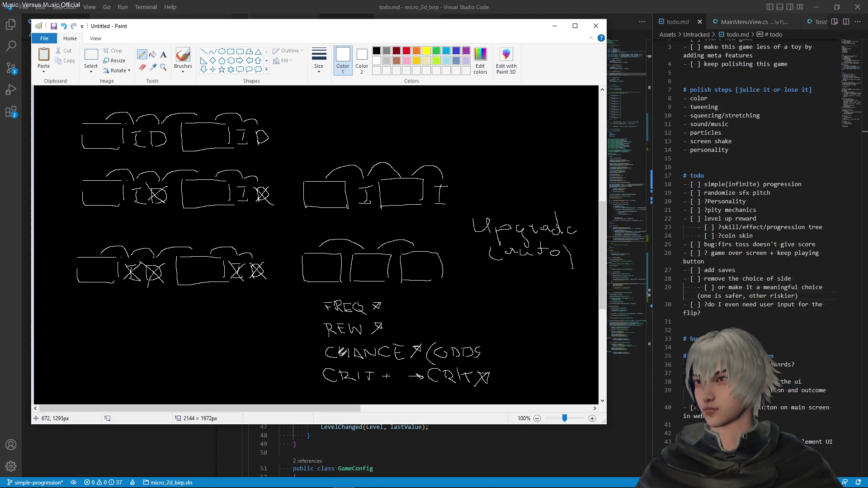
- Draw the closing parenthesis after ODDS in the upgrade list
left_click_drag(483, 342, 494, 356)
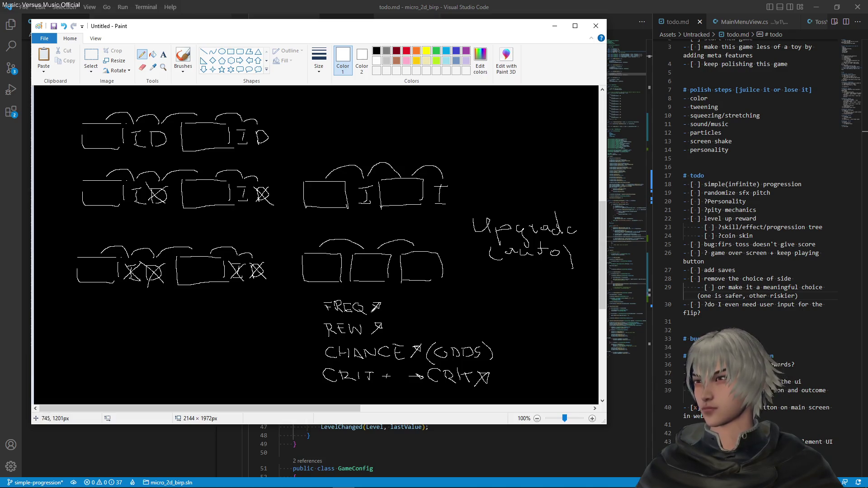
scroll(441, 325, "down", 3)
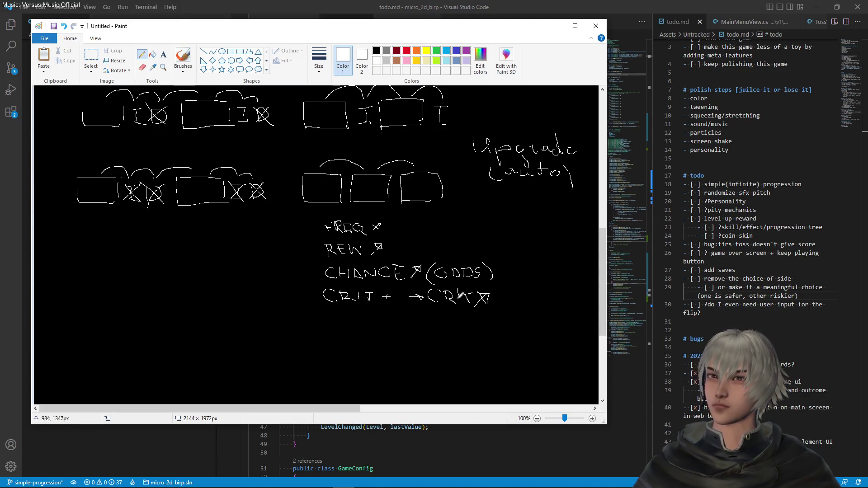
left_click(95, 65)
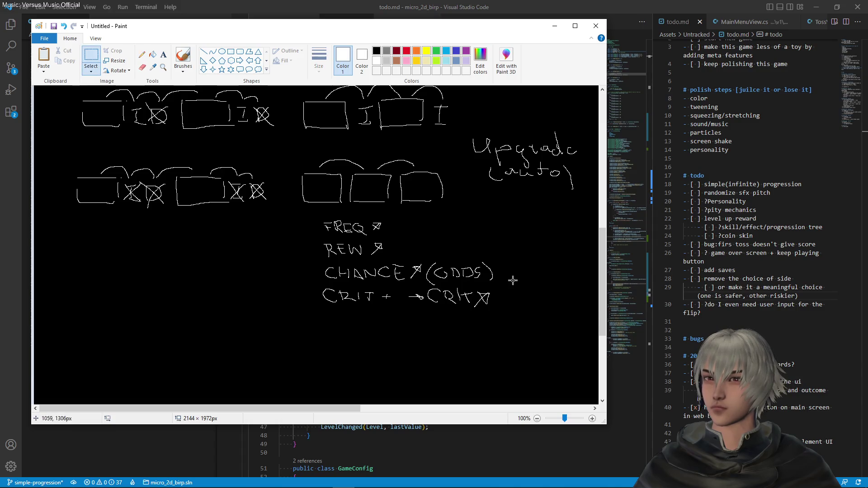
left_click_drag(507, 316, 474, 287)
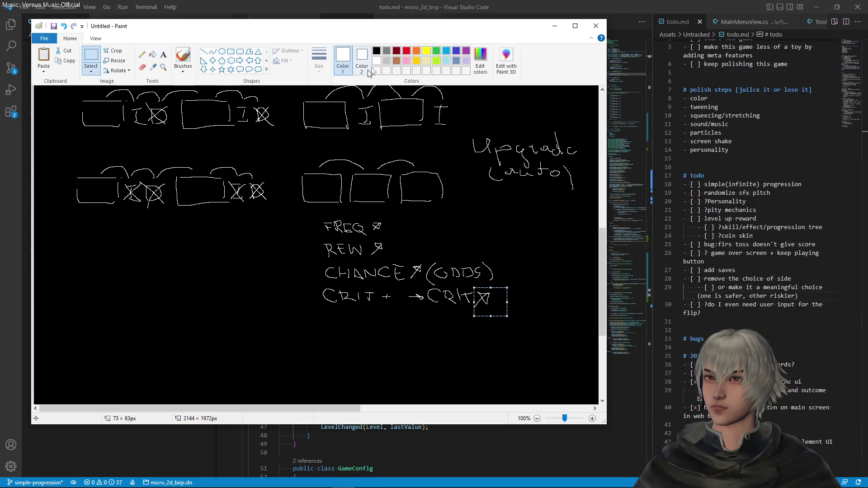
key("Delete")
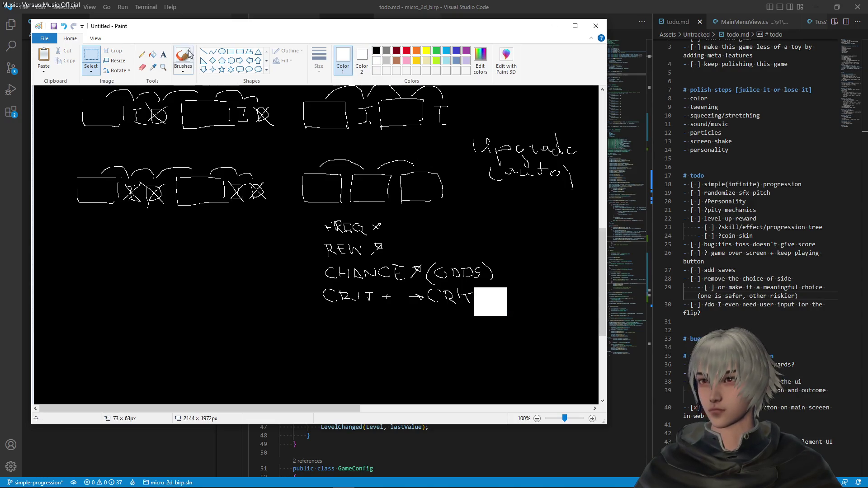
left_click(154, 55)
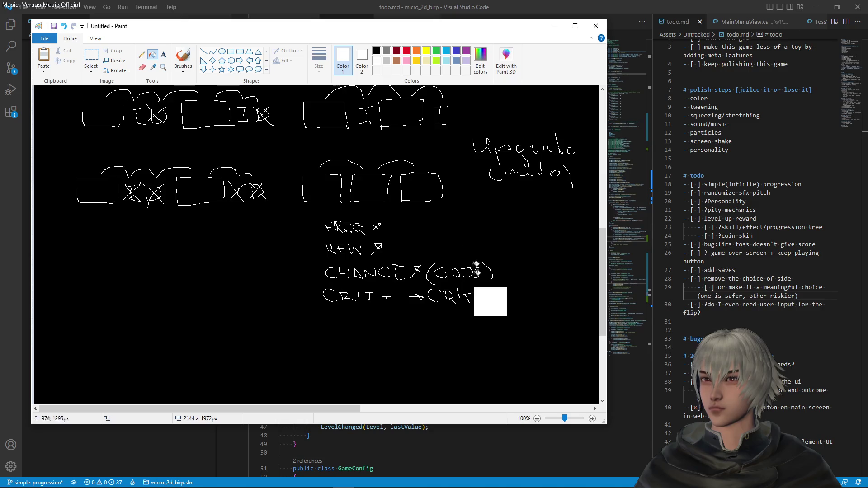
left_click(376, 50)
left_click(493, 297)
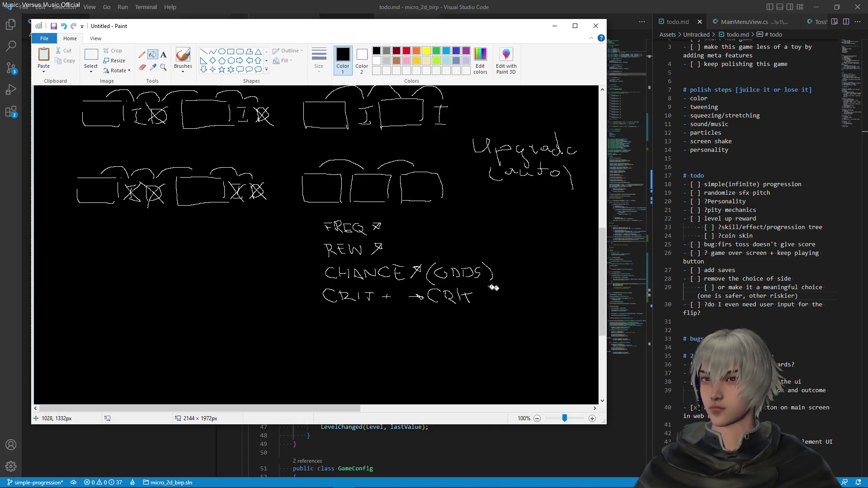
left_click(142, 54)
left_click(378, 60)
mouse_move(493, 291)
left_mouse_down()
mouse_move(483, 296)
mouse_move(521, 299)
mouse_move(543, 288)
mouse_move(541, 297)
left_mouse_up()
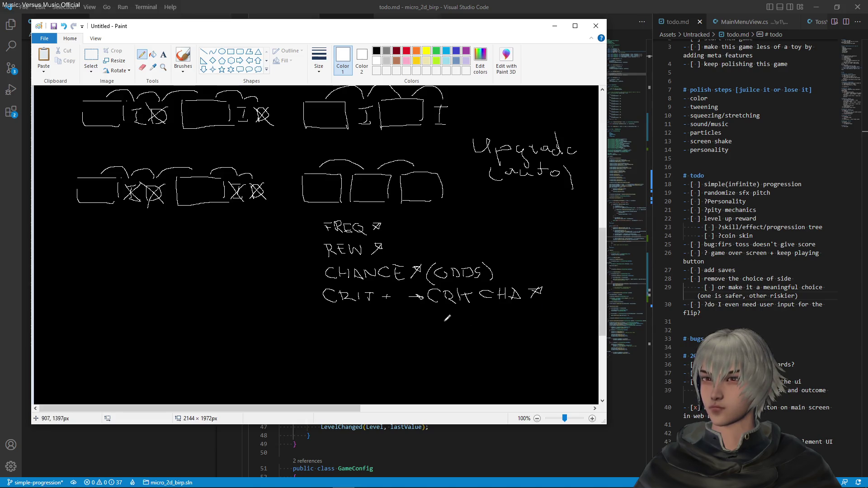
mouse_move(442, 313)
left_mouse_down()
mouse_move(431, 318)
mouse_move(440, 324)
mouse_move(453, 312)
mouse_move(466, 322)
mouse_move(480, 311)
left_mouse_up()
mouse_move(474, 312)
left_mouse_down()
mouse_move(474, 322)
mouse_move(513, 325)
mouse_move(525, 311)
left_mouse_up()
mouse_move(519, 312)
left_mouse_down()
mouse_move(526, 324)
mouse_move(534, 312)
left_mouse_up()
left_click_drag(526, 319, 546, 311)
left_click_drag(546, 312, 548, 319)
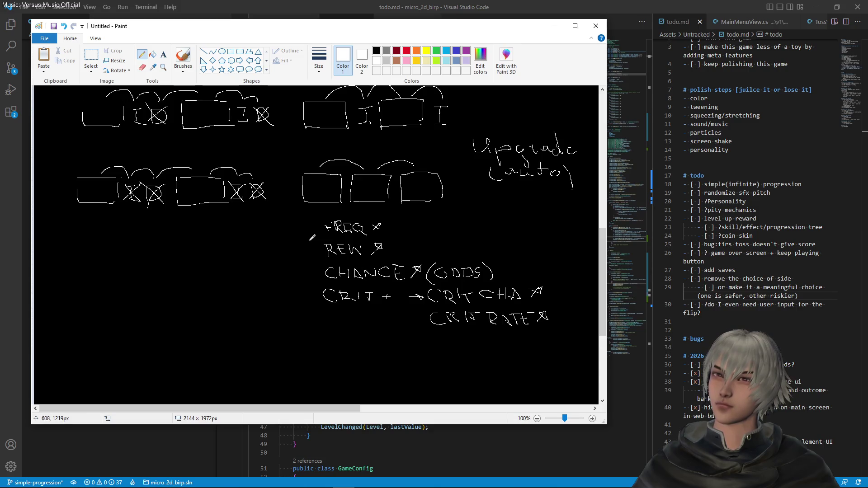
mouse_move(486, 230)
left_mouse_down()
mouse_move(510, 230)
mouse_move(512, 282)
mouse_move(500, 281)
left_mouse_up()
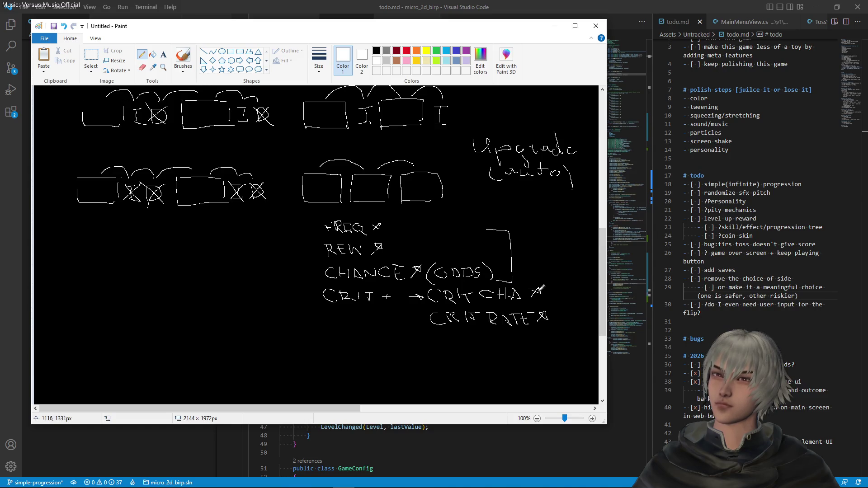
mouse_move(549, 284)
left_mouse_down()
mouse_move(562, 284)
mouse_move(564, 322)
mouse_move(557, 323)
left_mouse_up()
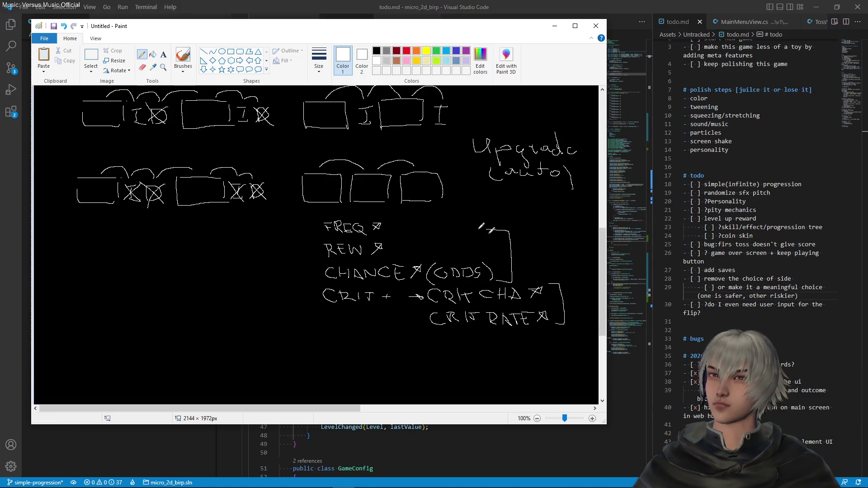
mouse_move(523, 246)
left_mouse_down()
mouse_move(530, 256)
mouse_move(560, 247)
mouse_move(566, 258)
mouse_move(573, 249)
left_mouse_up()
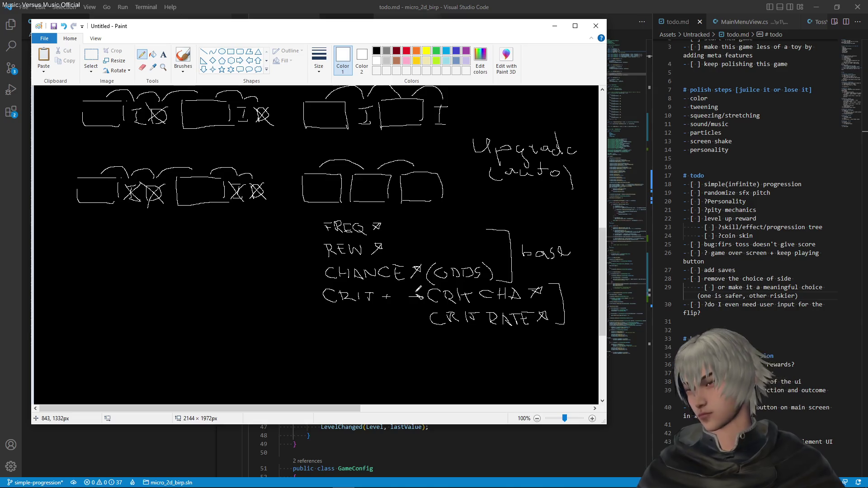
scroll(415, 291, "up", 3)
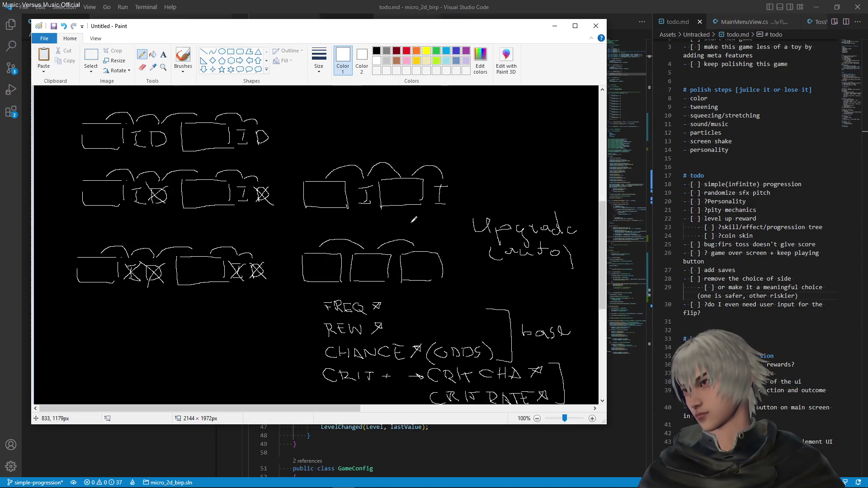
scroll(414, 220, "down", 3)
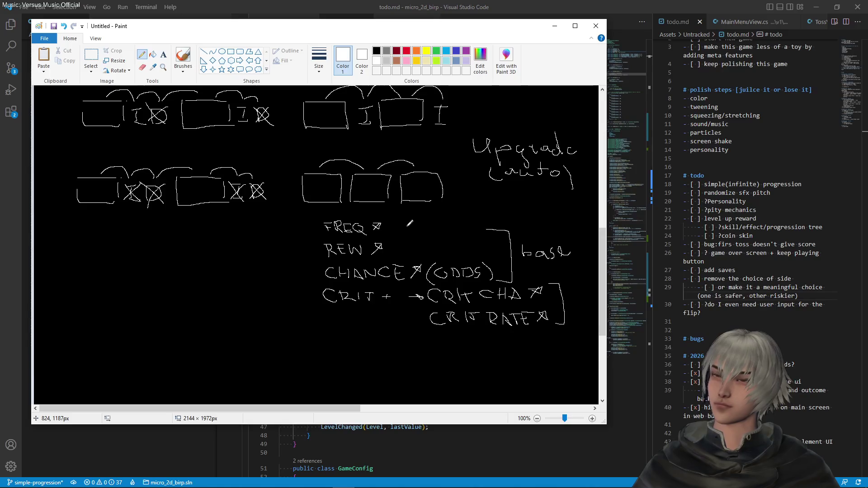
scroll(410, 223, "up", 3)
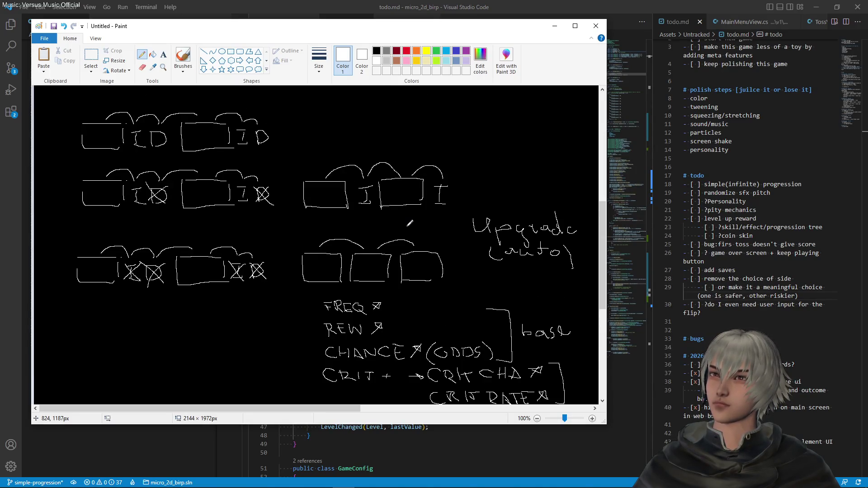
scroll(410, 223, "down", 3)
scroll(413, 229, "up", 3)
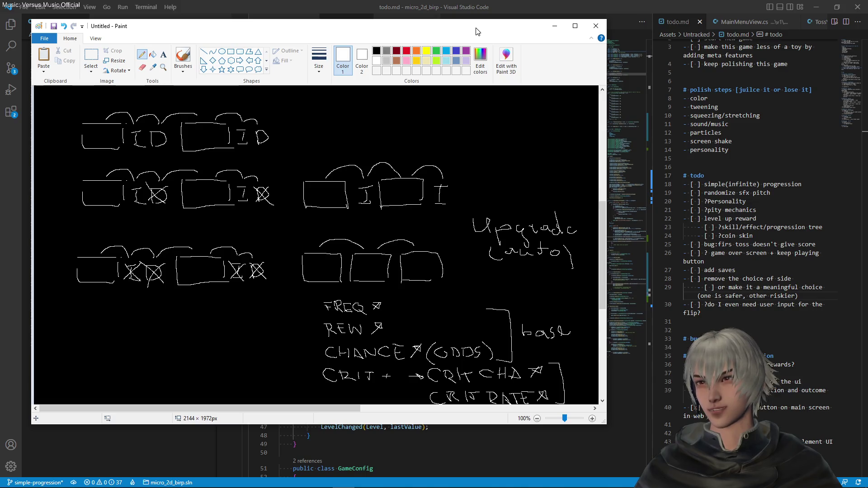
- Minimize Paint, scroll Main.cs back to the top, and show the Source Control changes
left_click(549, 24)
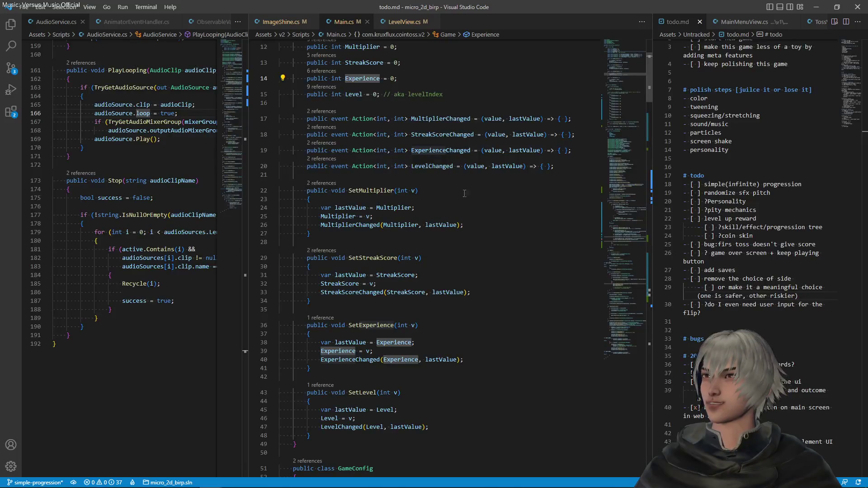
scroll(465, 194, "up", 5)
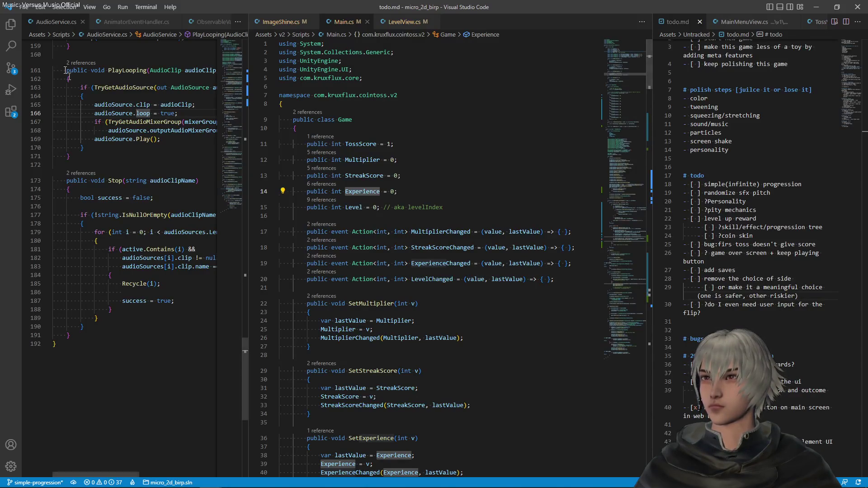
left_click(11, 67)
- Review ImageShine.cs, stage it alone, and commit it
left_click(57, 79)
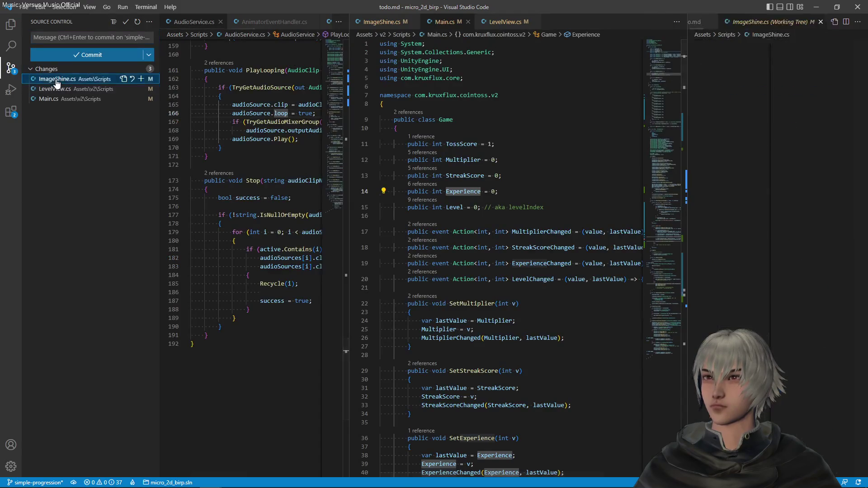
left_click(141, 79)
left_click(76, 37)
type("com")
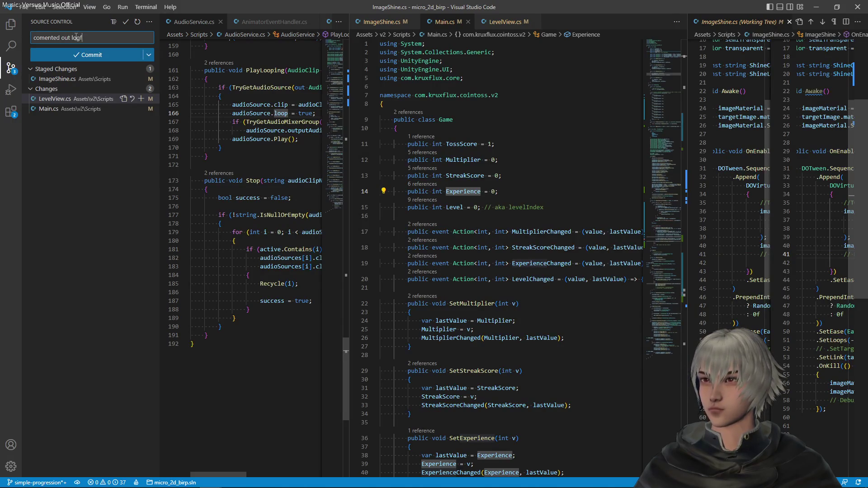
type("m")
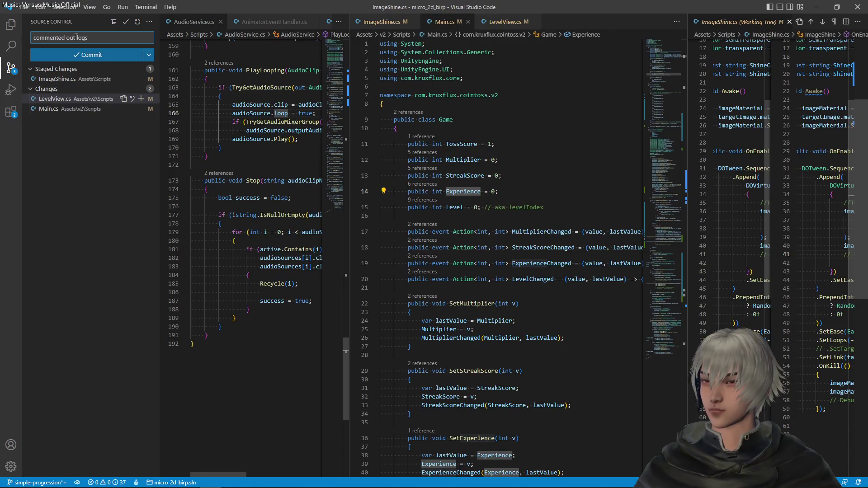
left_click(68, 52)
- Review the LevelView.cs and Main.cs diffs and begin the next commit message
left_click(67, 80)
scroll(834, 235, "right", 5)
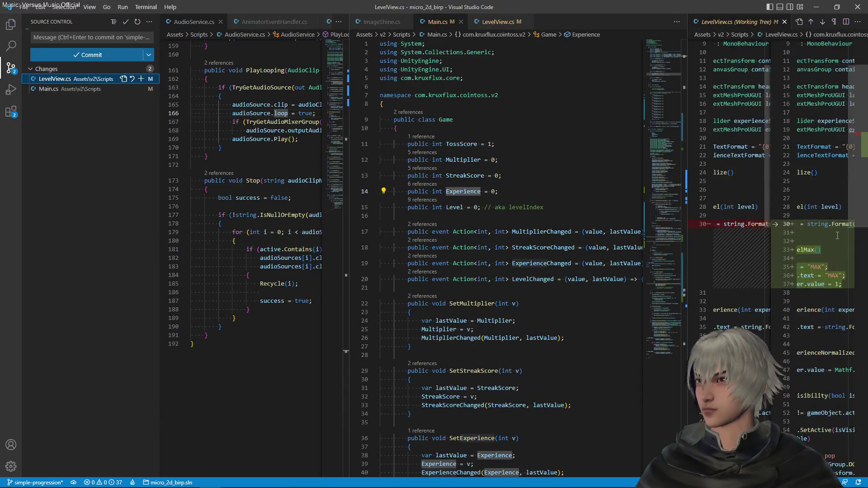
scroll(834, 235, "left", 2)
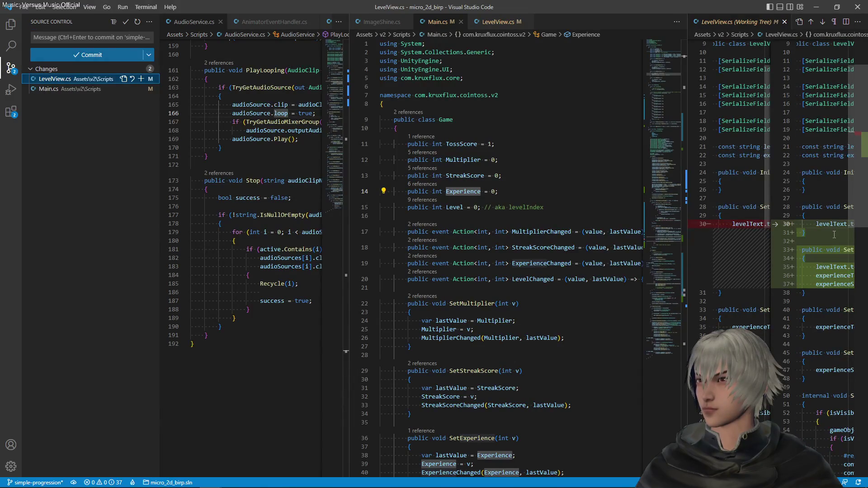
scroll(835, 235, "right", 2)
left_click(61, 36)
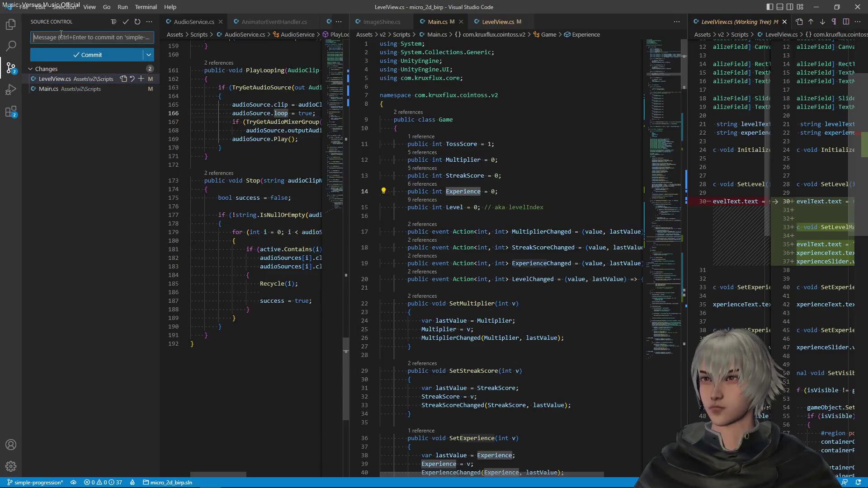
type("set level max logic")
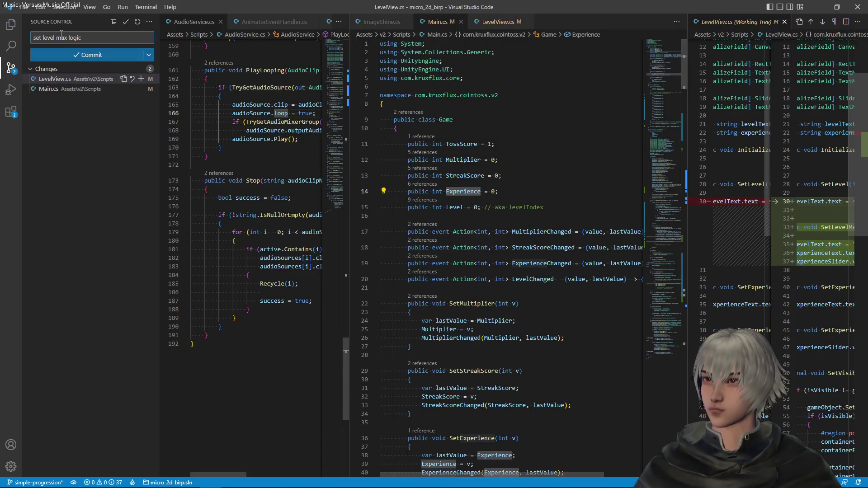
left_click(54, 79)
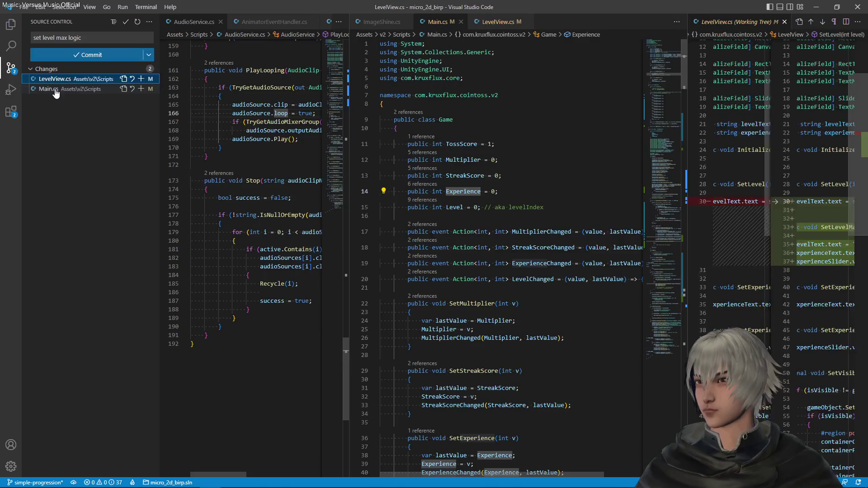
left_click(55, 90)
left_click_drag(688, 57, 406, 57)
scroll(708, 120, "down", 10)
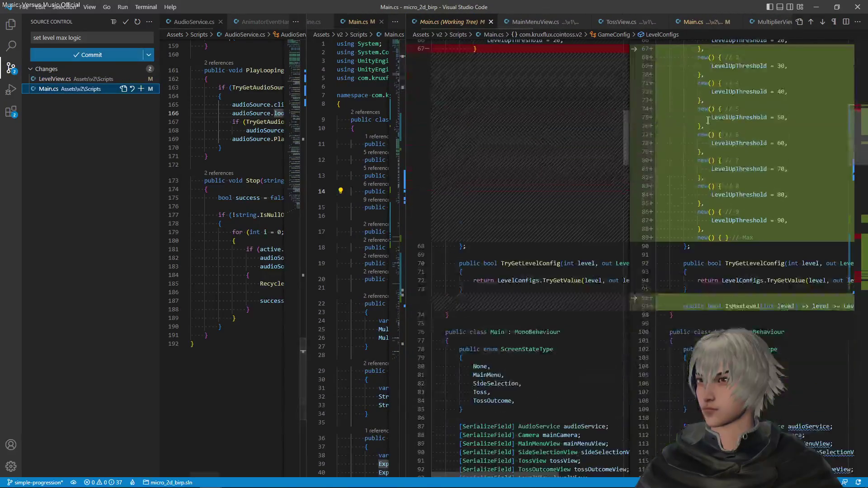
scroll(708, 120, "down", 15)
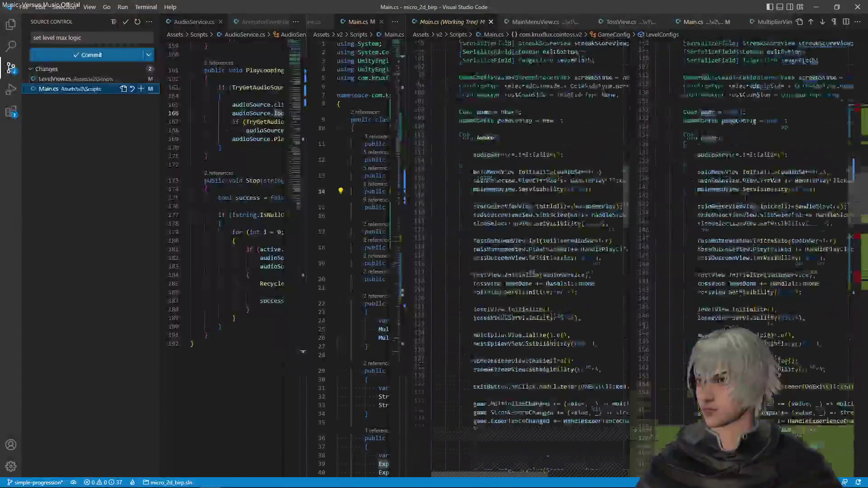
scroll(744, 207, "down", 12)
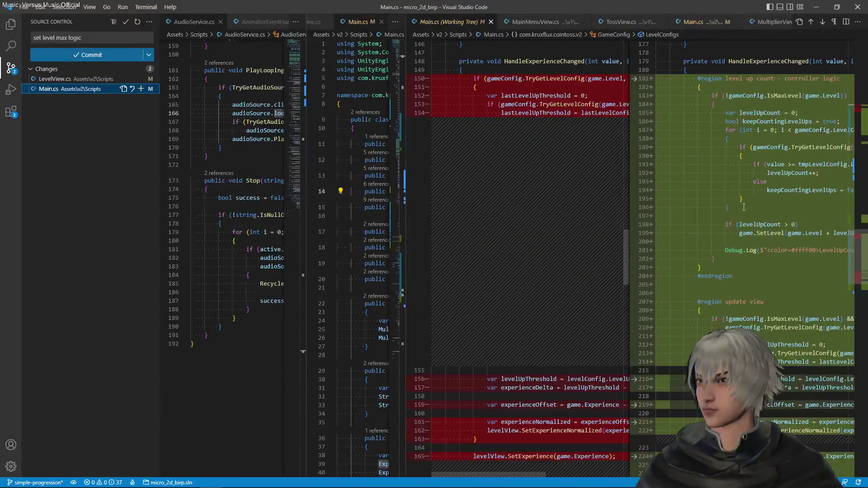
- Set the message to 'handling level max', then stage and commit LevelView.cs and Main.cs
left_click_drag(82, 37, 20, 30)
left_click(55, 38)
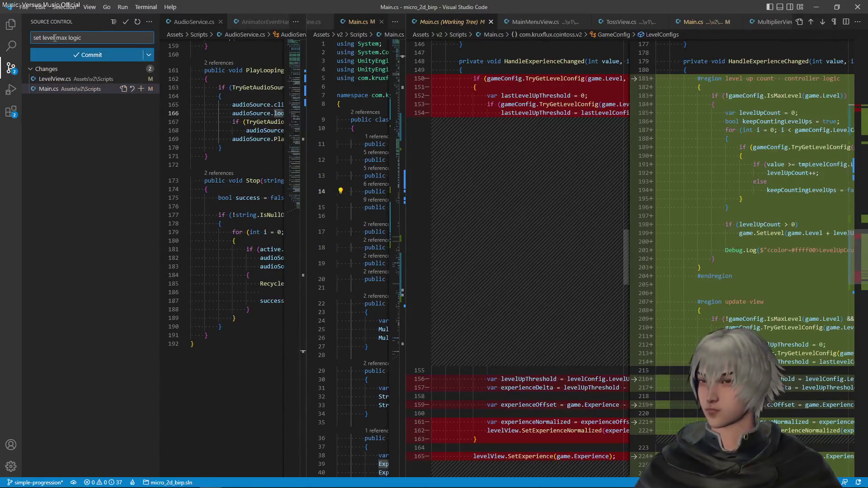
type("handling lev")
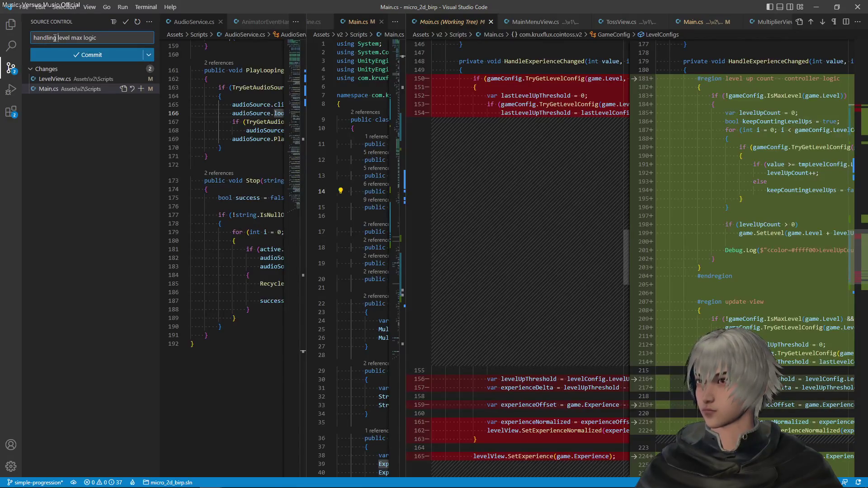
type("el max")
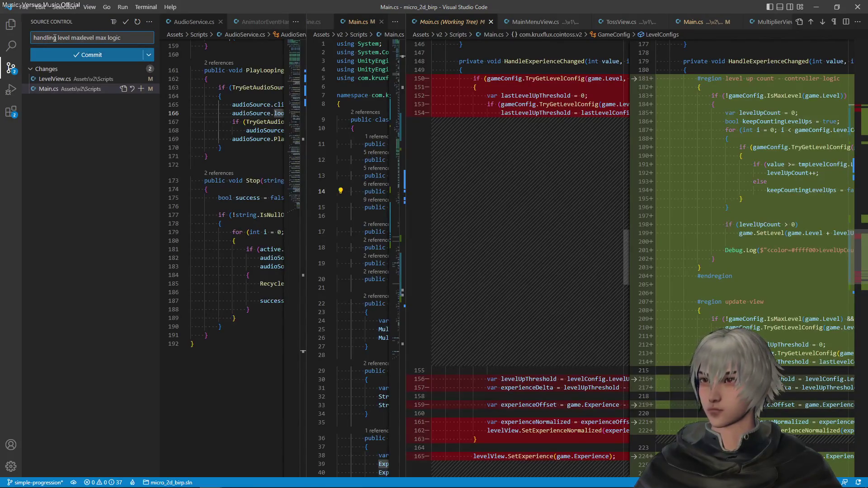
key("shift+End")
key("Delete")
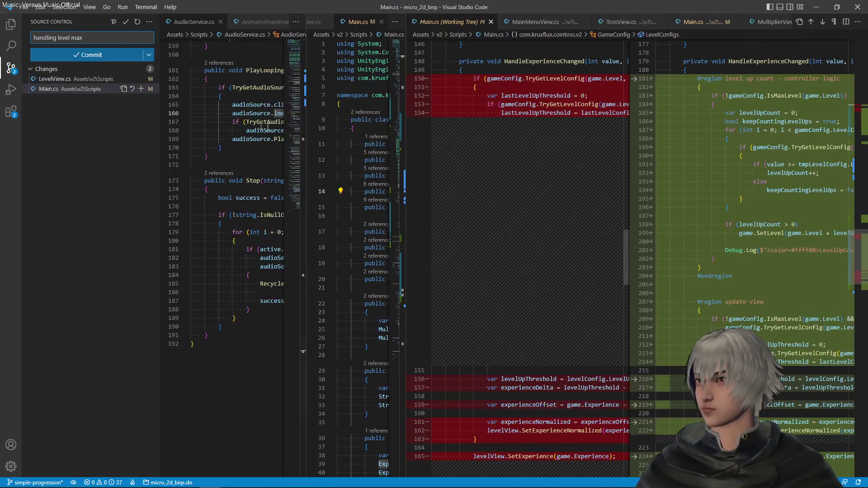
scroll(774, 295, "down", 8)
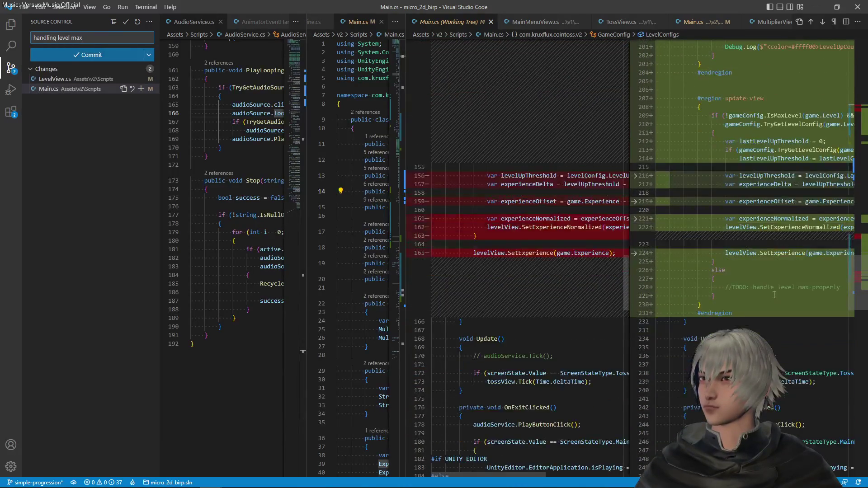
scroll(775, 295, "up", 20)
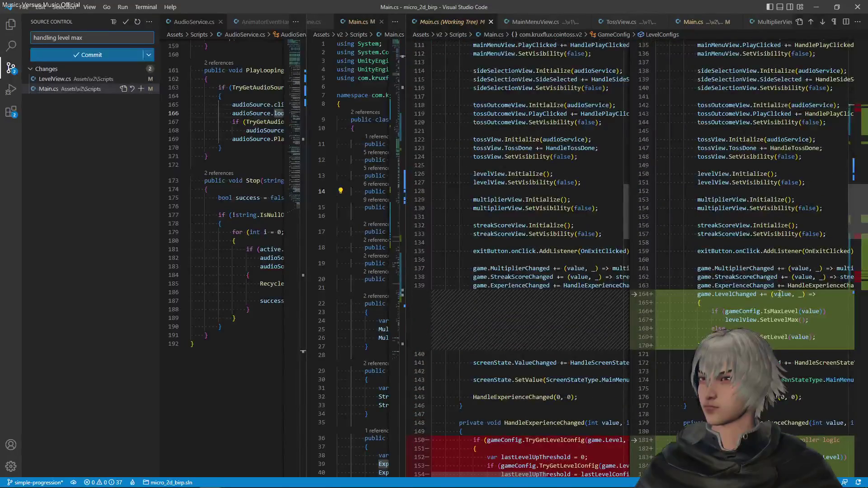
scroll(779, 294, "up", 15)
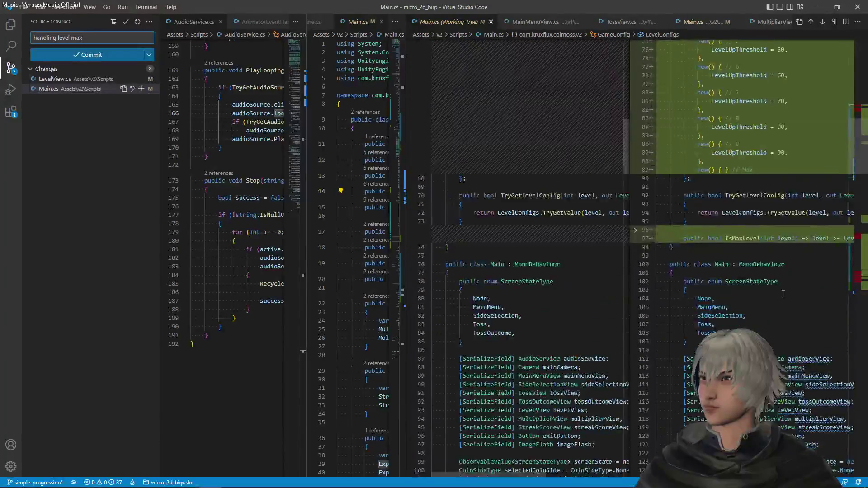
scroll(783, 294, "up", 5)
left_click(138, 69)
left_click(91, 55)
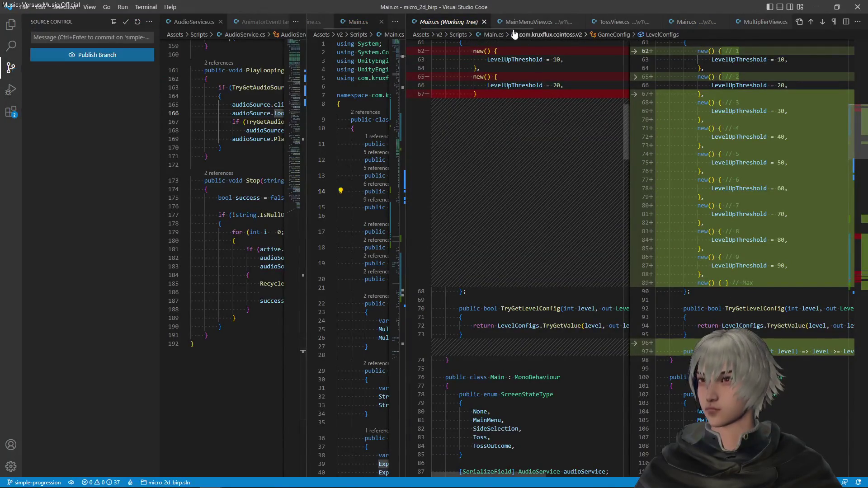
- Close the Main.cs diff, widen the code view, and switch back to Unity
left_click(484, 22)
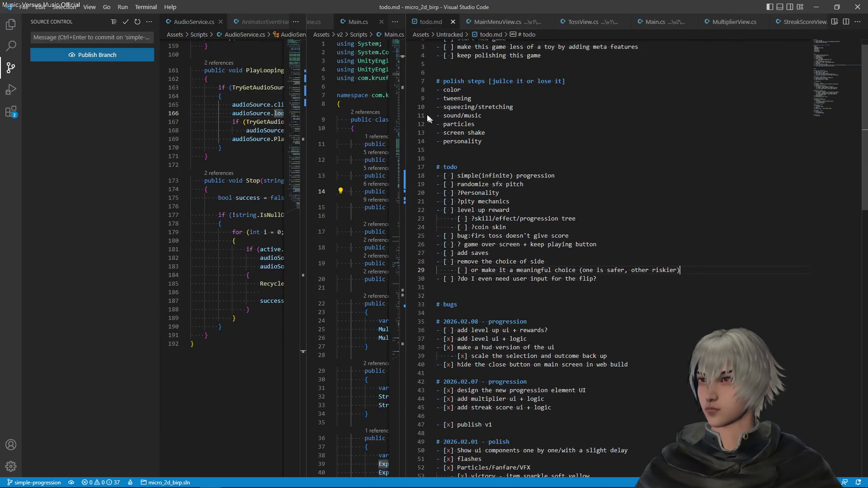
left_click_drag(406, 99, 769, 109)
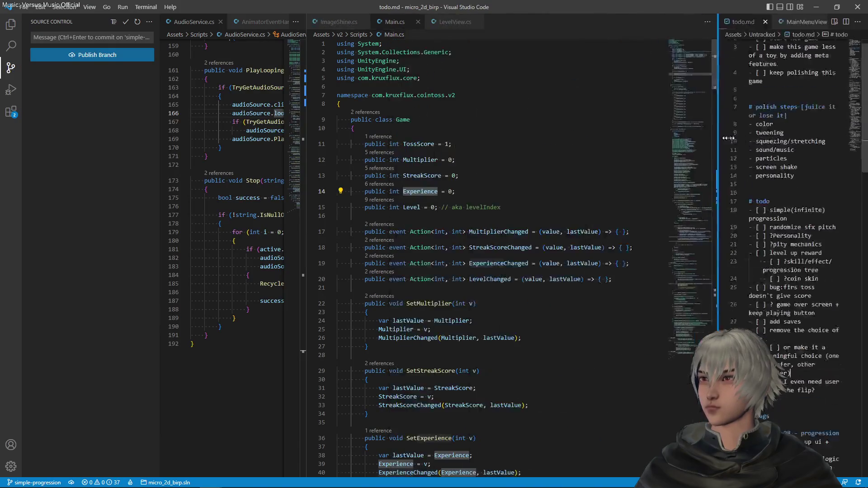
left_click(548, 223)
key("alt+Tab")
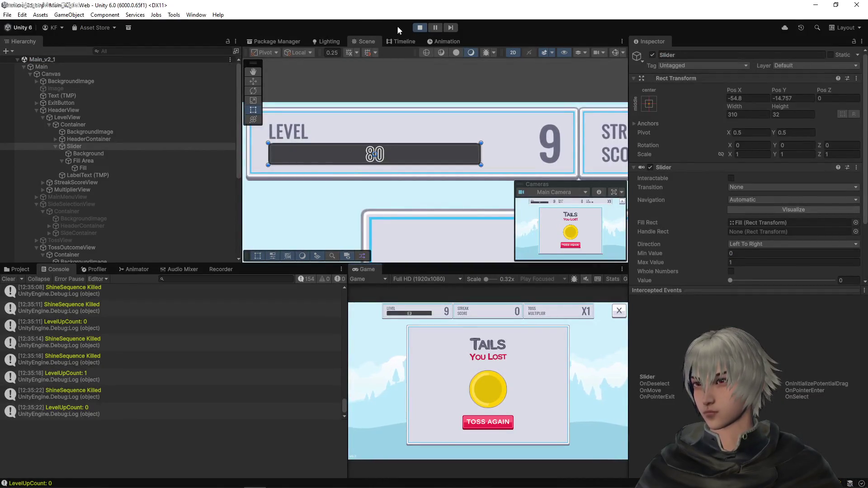
- Stop the game and duplicate the TossOutcomeView object, renaming the copy LevelUpView
left_click(418, 28)
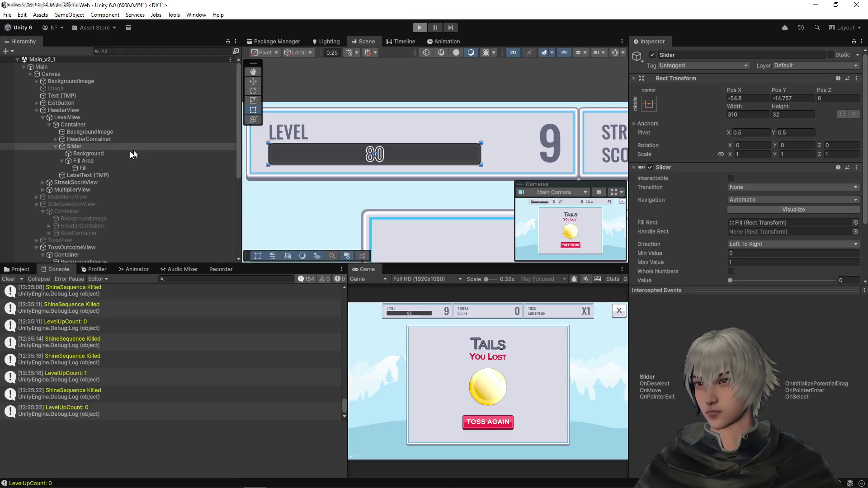
scroll(85, 204, "down", 3)
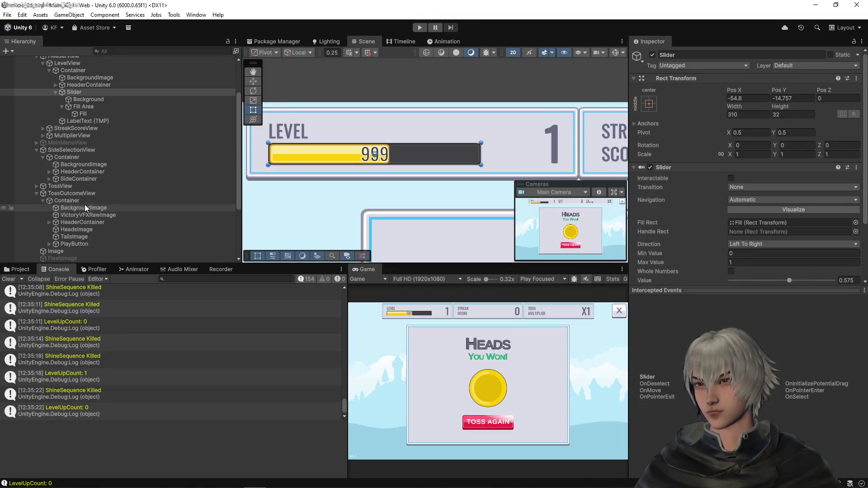
left_click(84, 194)
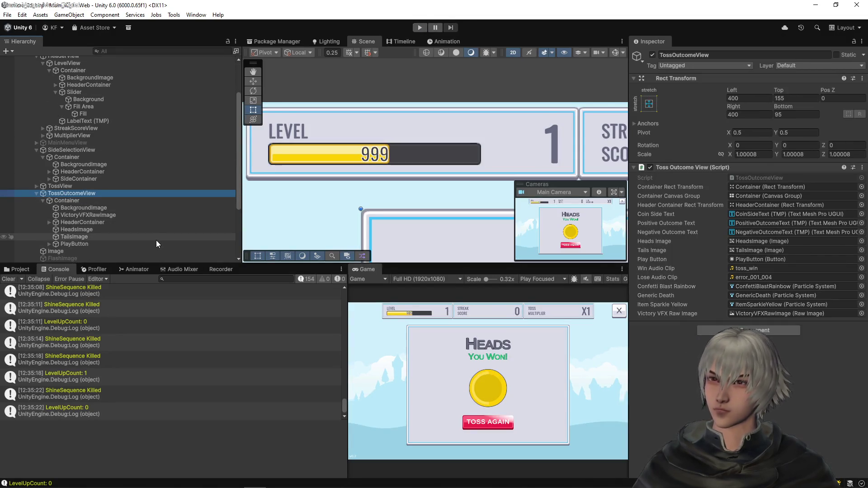
key("ctrl+d")
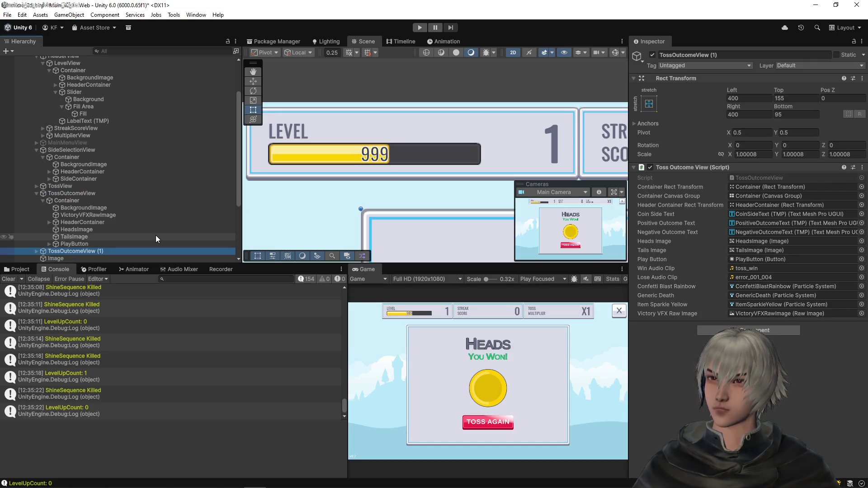
key("F2")
key("End")
key("BackSpace")
key("BackSpace")
key("BackSpace")
key("Left")
key("Left")
key("Left")
key("shift+Home")
type("LevelUp")
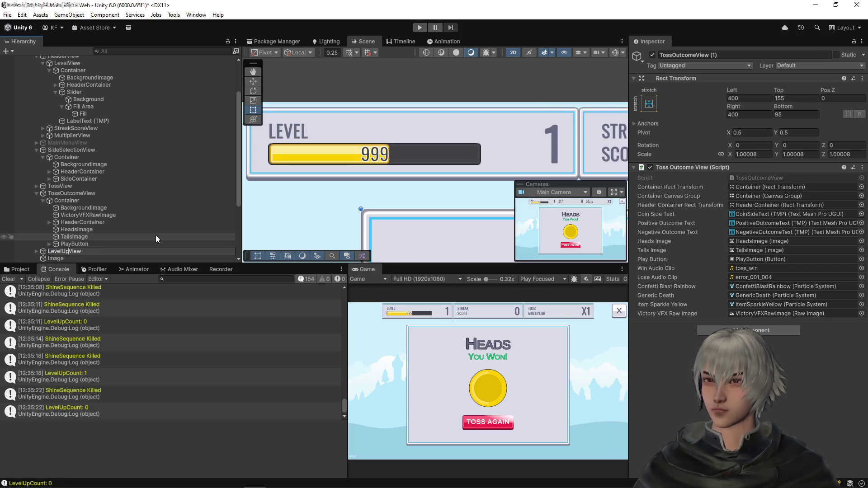
key("Return")
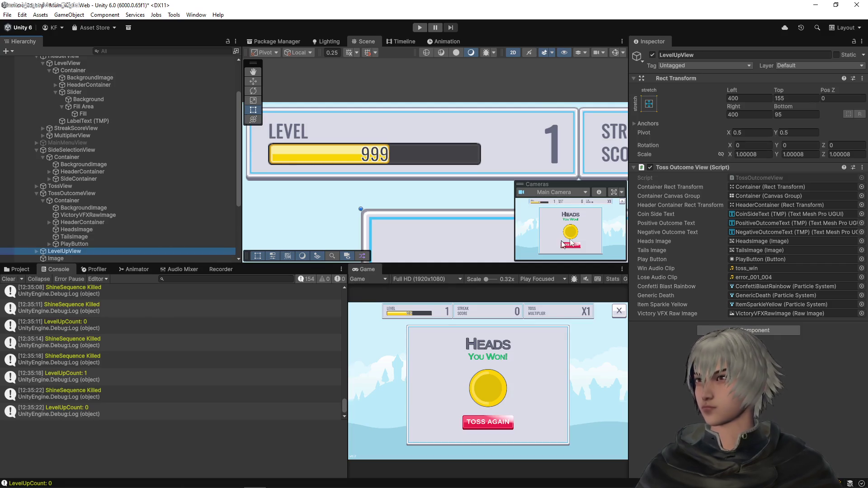
- Duplicate the TossOutcomeView script as LevelUpView and open it in the code editor
left_click(737, 183)
left_click(20, 269)
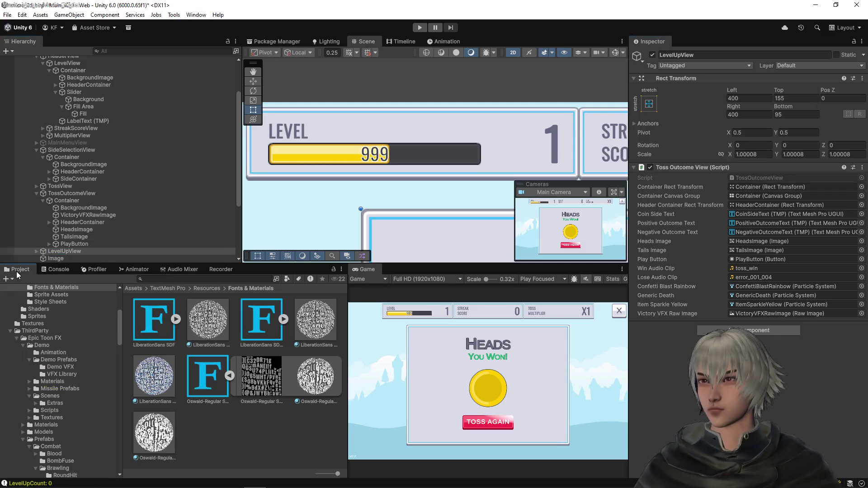
left_click(762, 179)
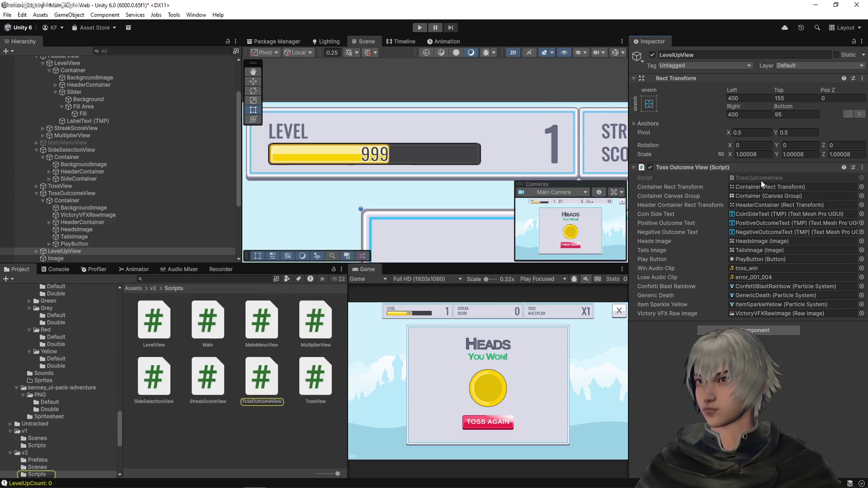
left_click(259, 379)
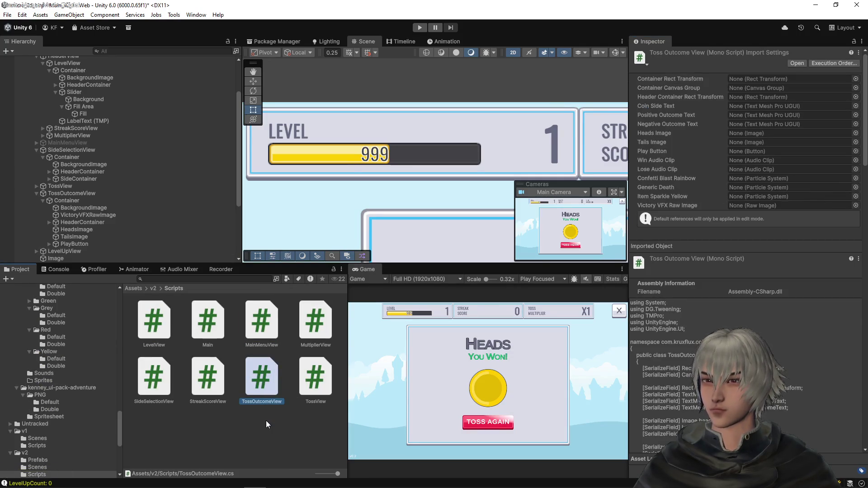
key("ctrl+d")
key("Left")
key("Left")
key("Left")
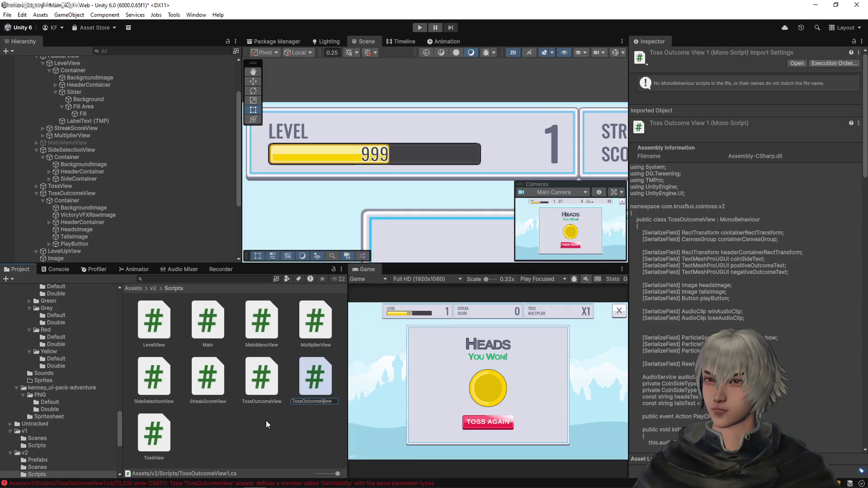
key("shift+Home")
type("LevelU")
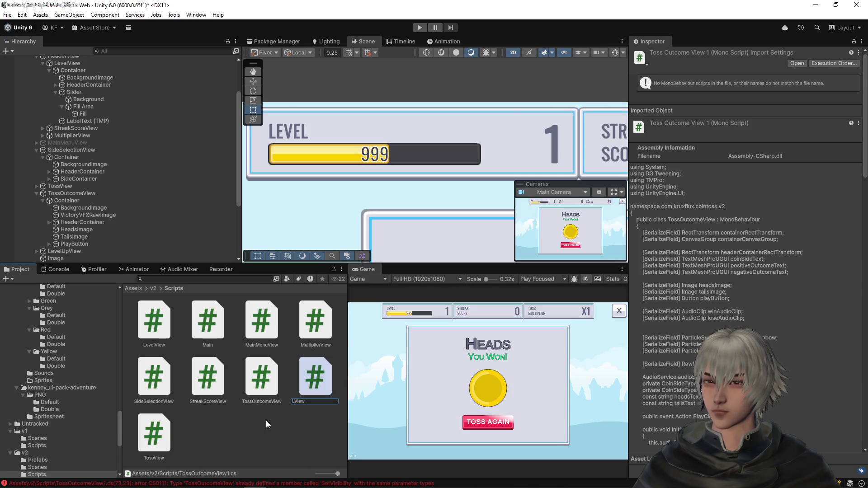
type("p")
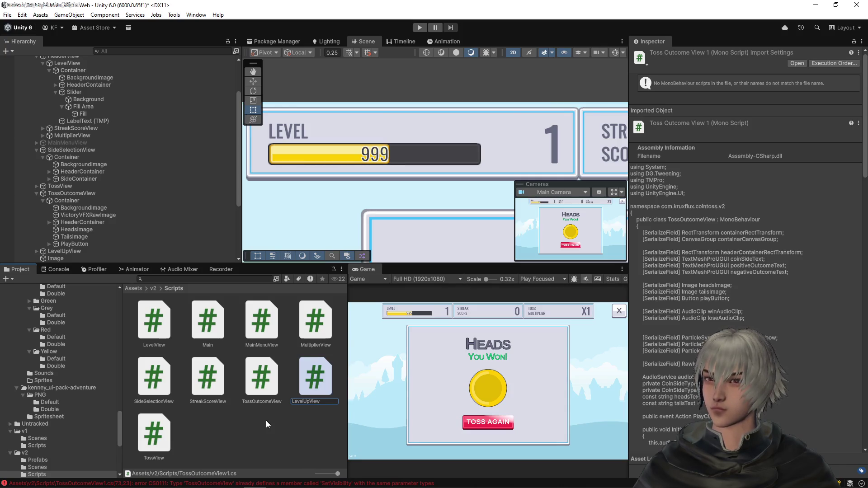
key("Return")
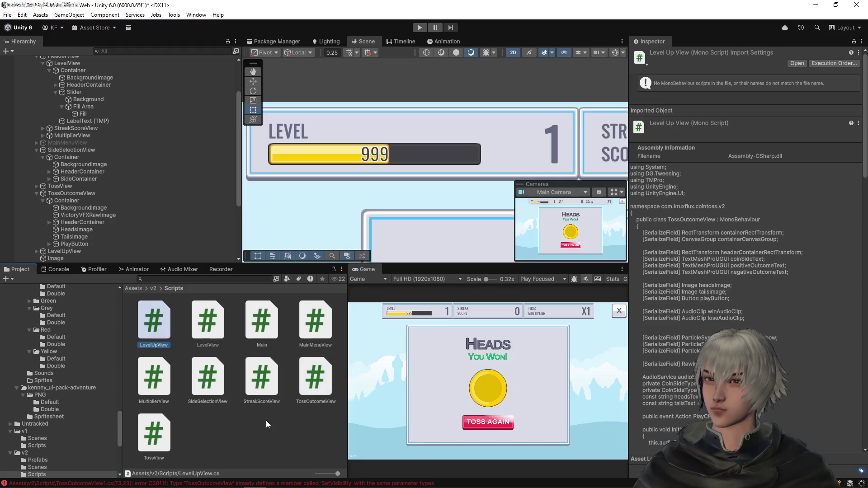
key("Return")
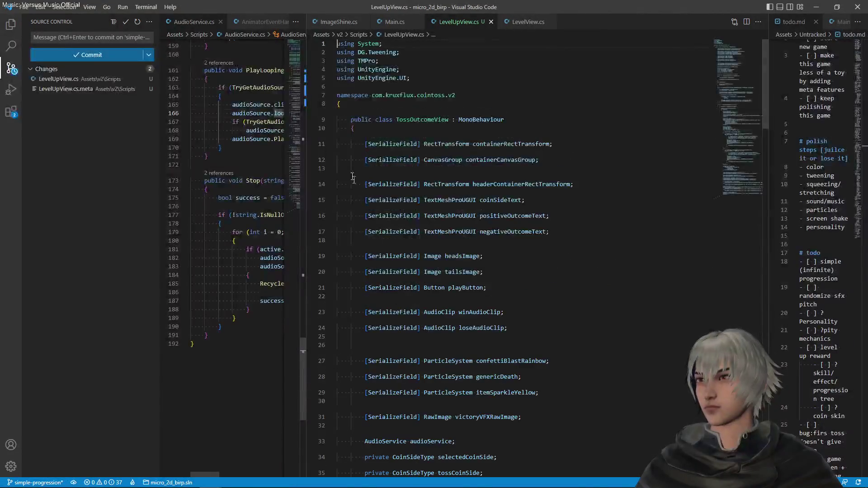
- Rename the class from TossOutcomeView to LevelUpView and save the file
double_click(436, 120)
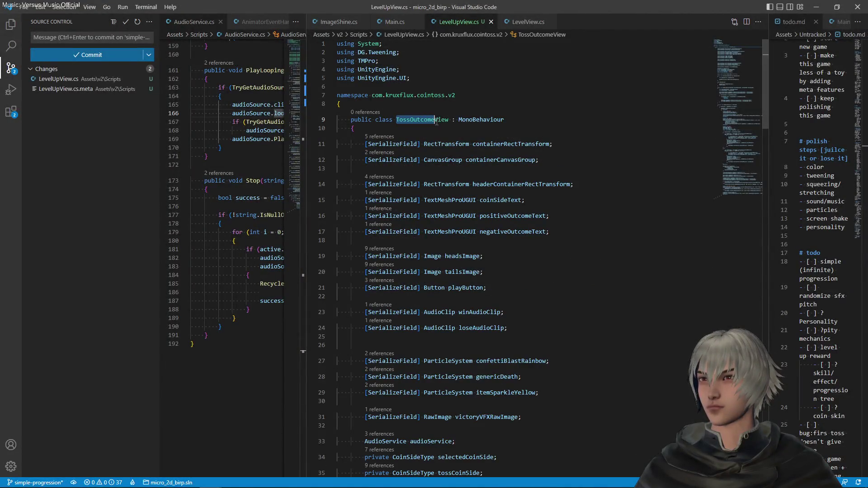
type("LevelView")
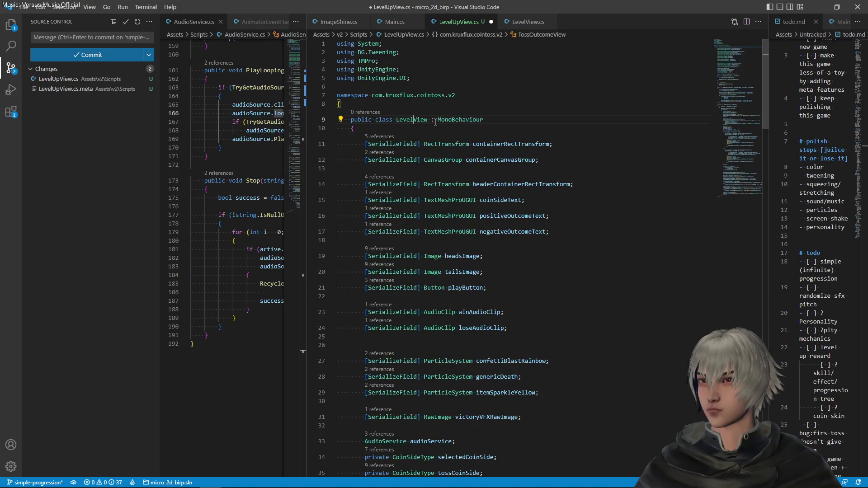
key("Left")
key("Left")
key("Left")
type("Up")
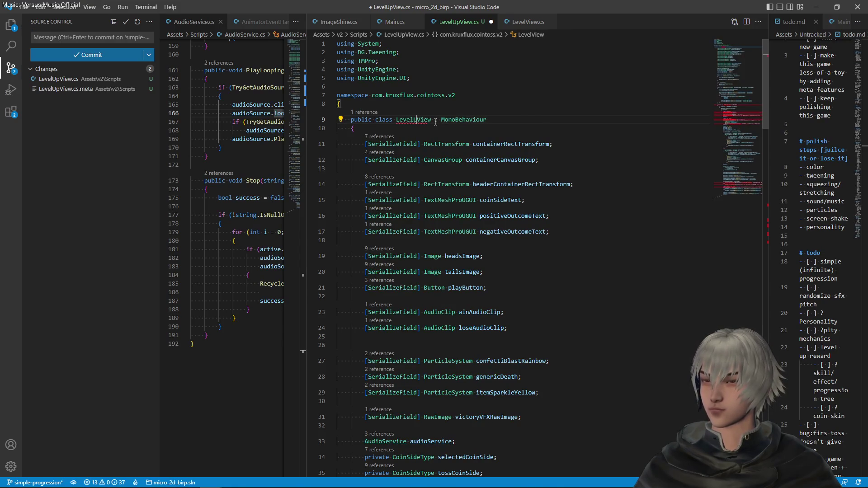
key("End")
key("ctrl+s")
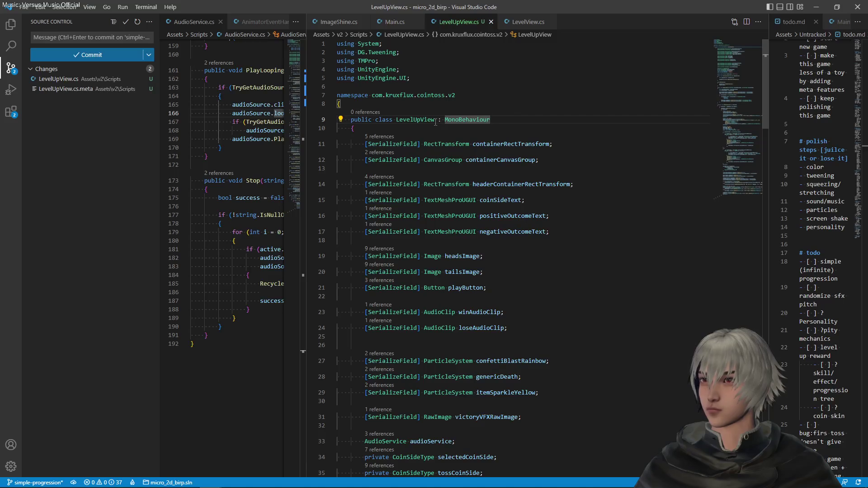
- Scroll through the new script, then return to Unity so it recompiles
scroll(458, 137, "down", 10)
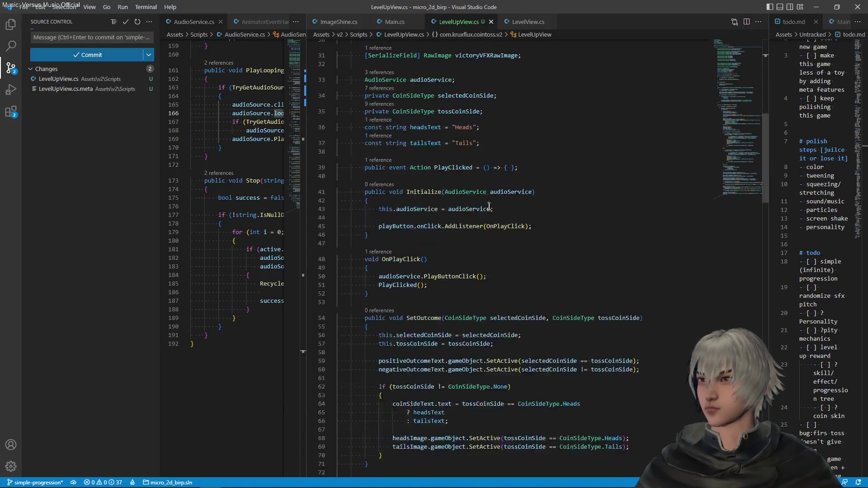
scroll(491, 212, "down", 2)
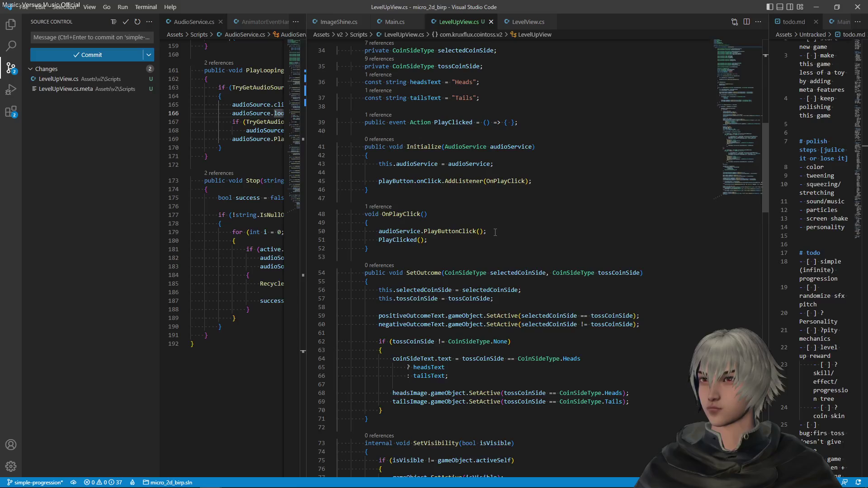
scroll(495, 232, "down", 5)
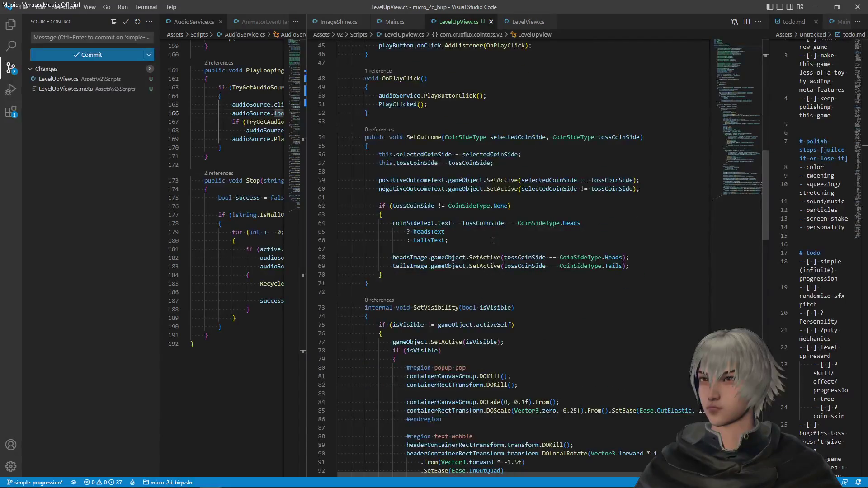
scroll(493, 241, "down", 1)
left_click(533, 263)
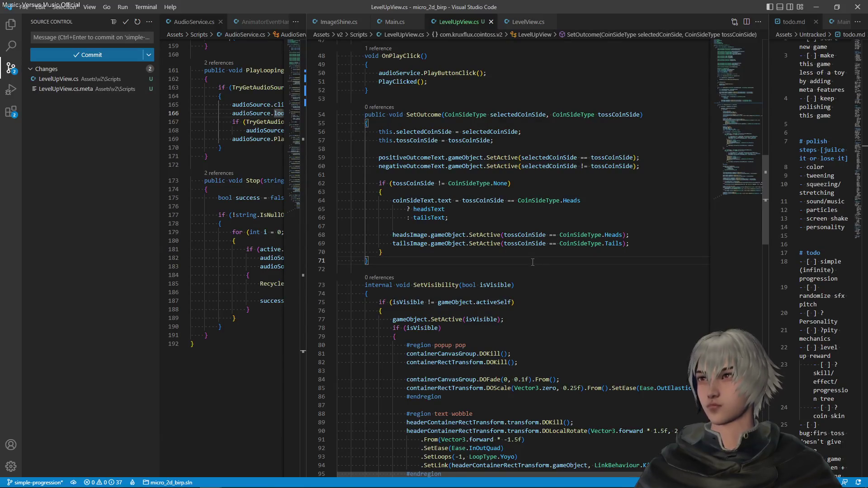
key("alt+Tab")
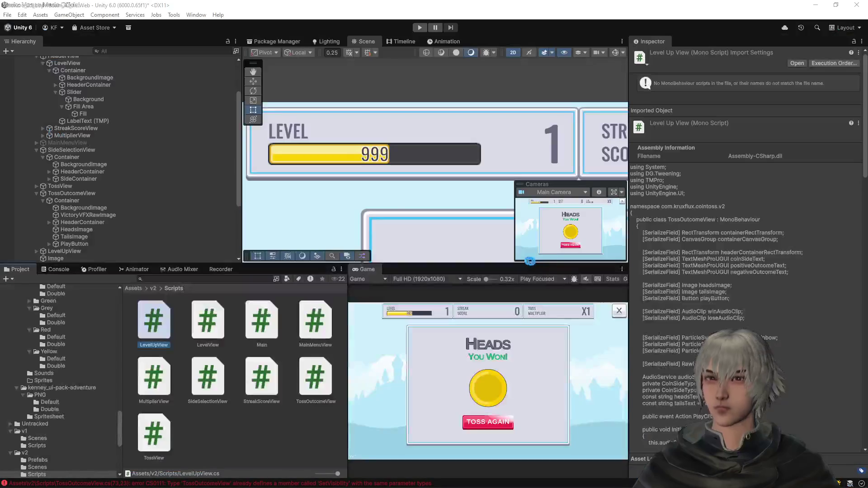
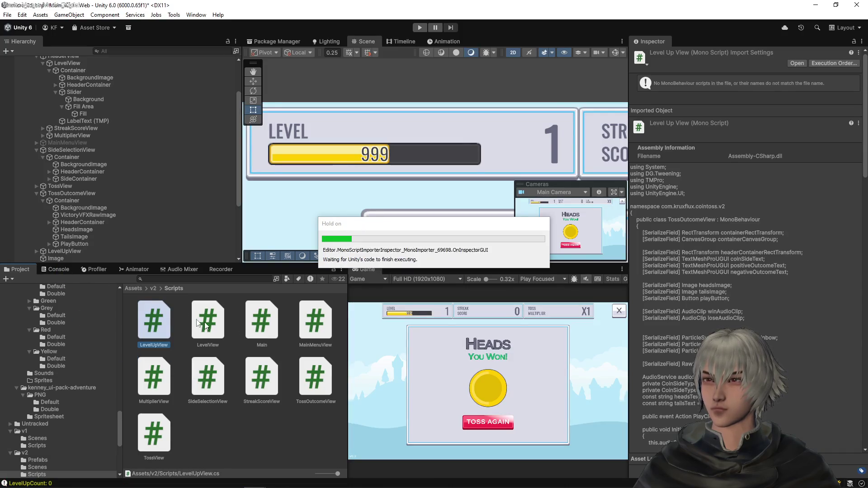
- In Debug Inspector, give LevelUpView the LevelUpView script and save the scene
scroll(68, 199, "down", 3)
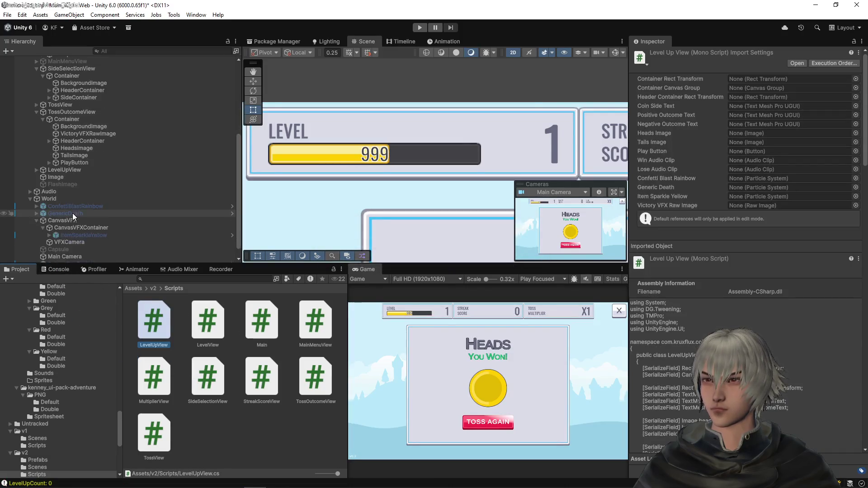
left_click(64, 169)
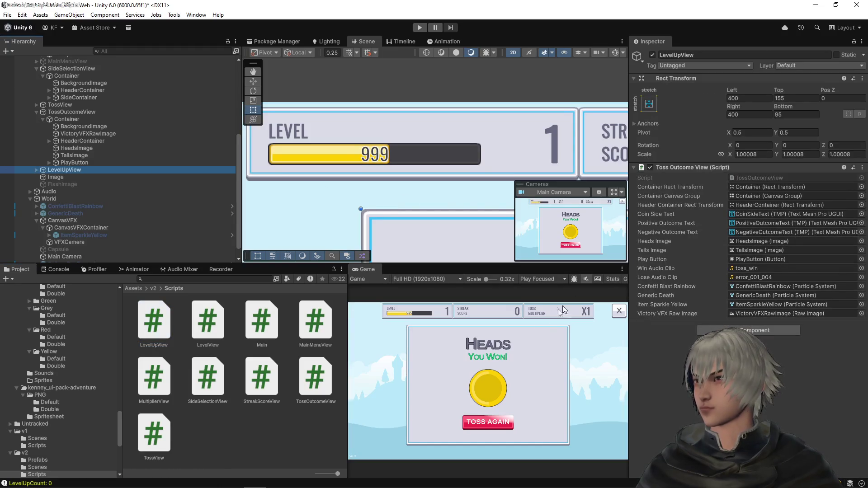
left_click(864, 42)
left_click(756, 84)
mouse_move(169, 326)
left_mouse_down()
mouse_move(746, 271)
mouse_move(770, 221)
left_mouse_up()
key("ctrl+s")
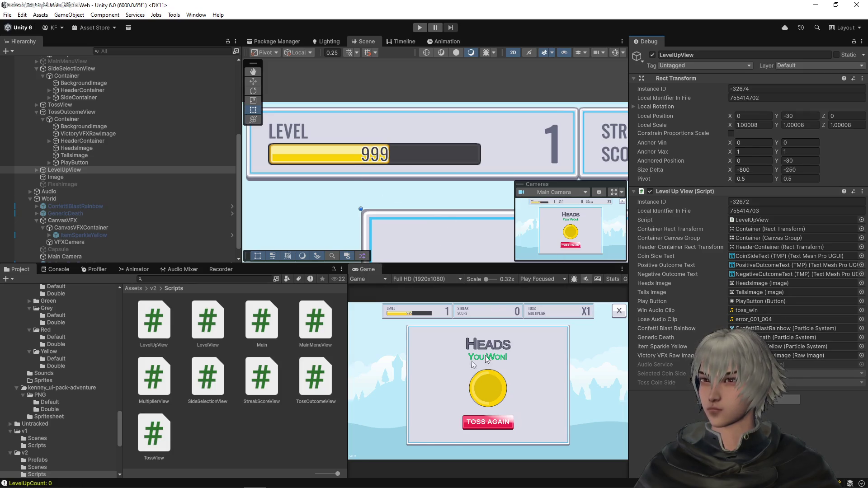
- Deactivate the HeadsImage and TailsImage coin images under LevelUpView's Container
left_click(36, 170)
left_click(43, 177)
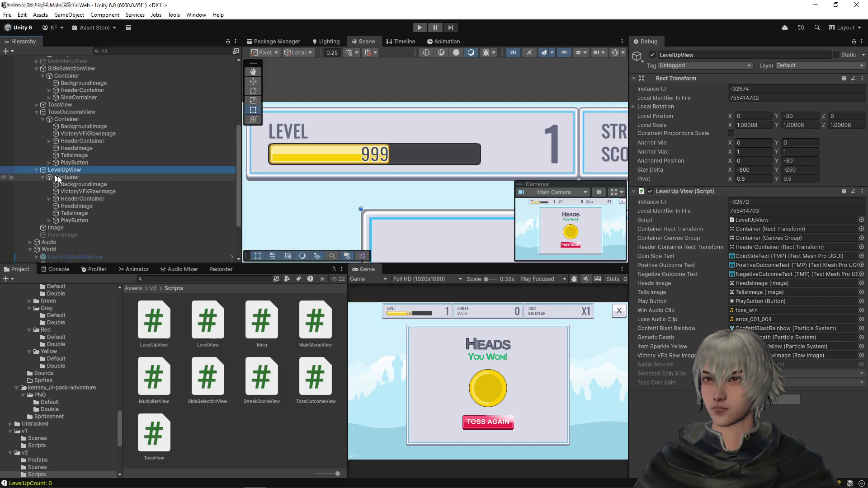
left_click(75, 206)
left_click(74, 213, "ctrl")
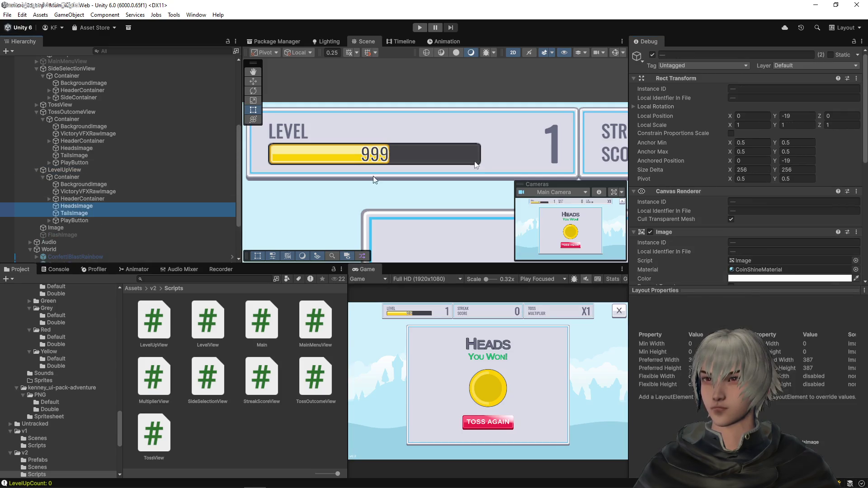
left_click(653, 55)
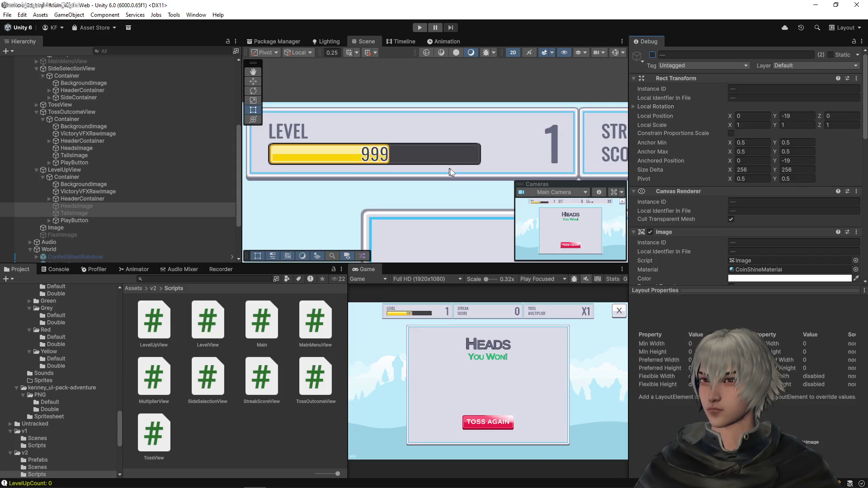
left_click(557, 147)
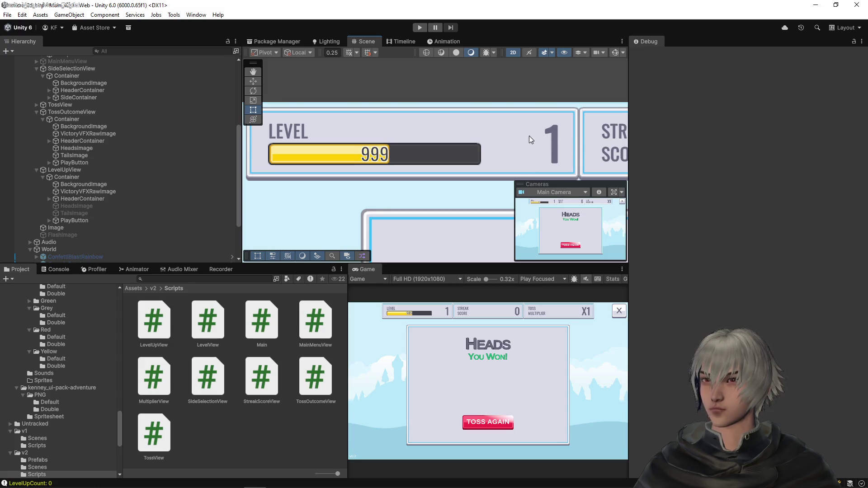
- Paste a copy of the header's ValueText (TMP) into the Level Up panel's Container
left_click(615, 52)
left_click(554, 142)
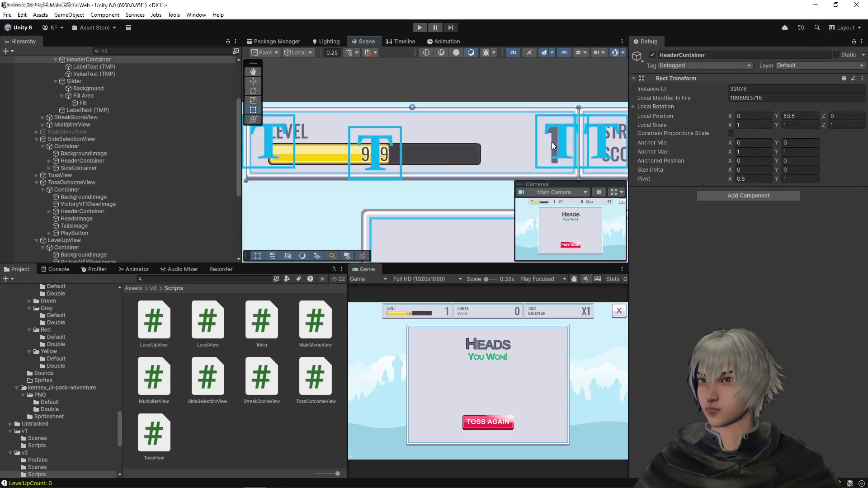
left_click(552, 143)
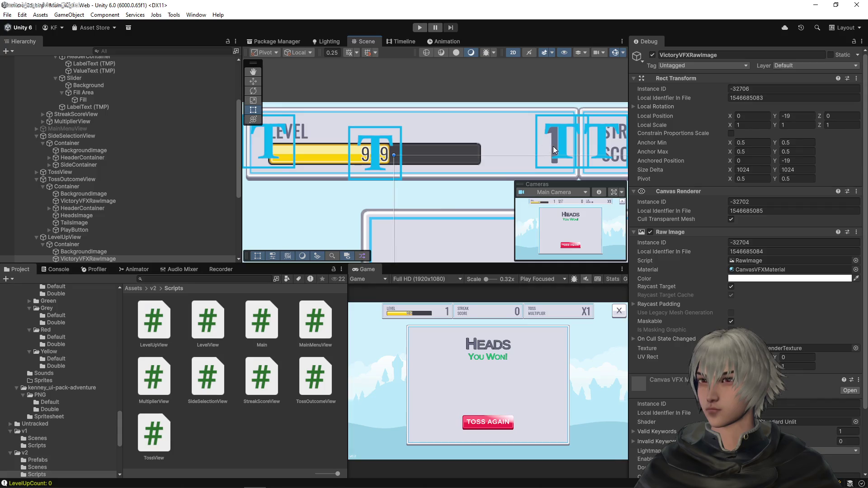
left_click(553, 146)
left_click(557, 136)
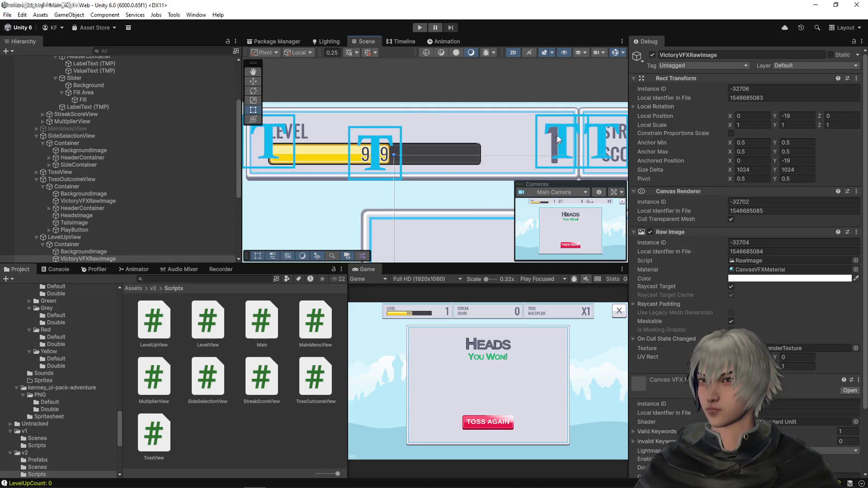
left_click(558, 134)
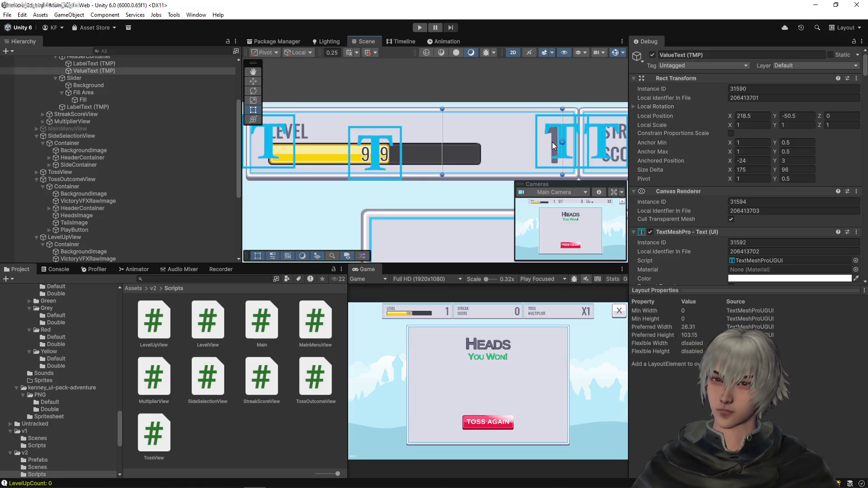
scroll(143, 182, "down", 6)
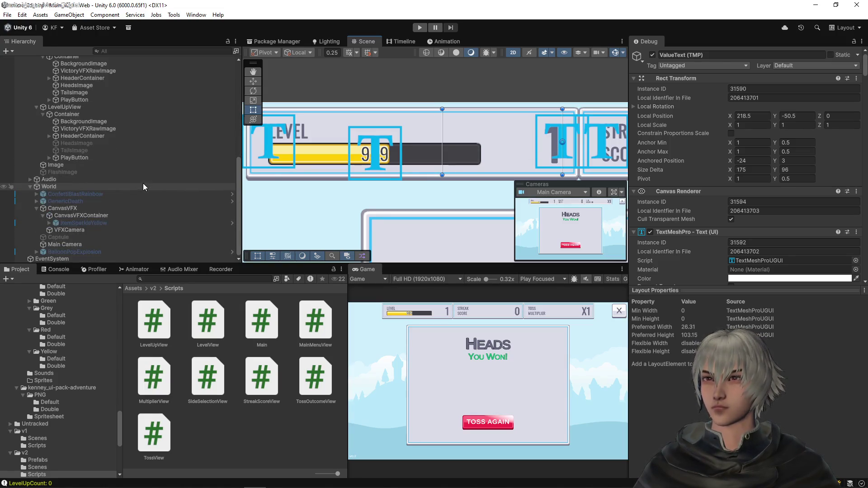
left_click(70, 151)
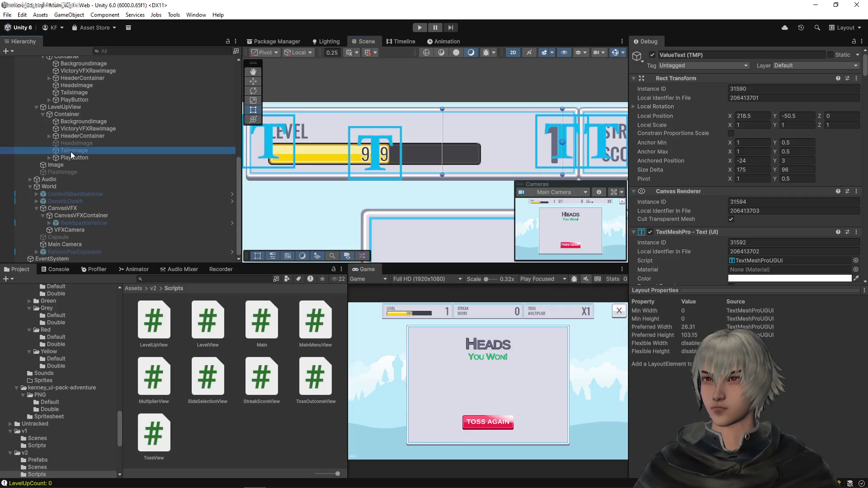
key("ctrl+v")
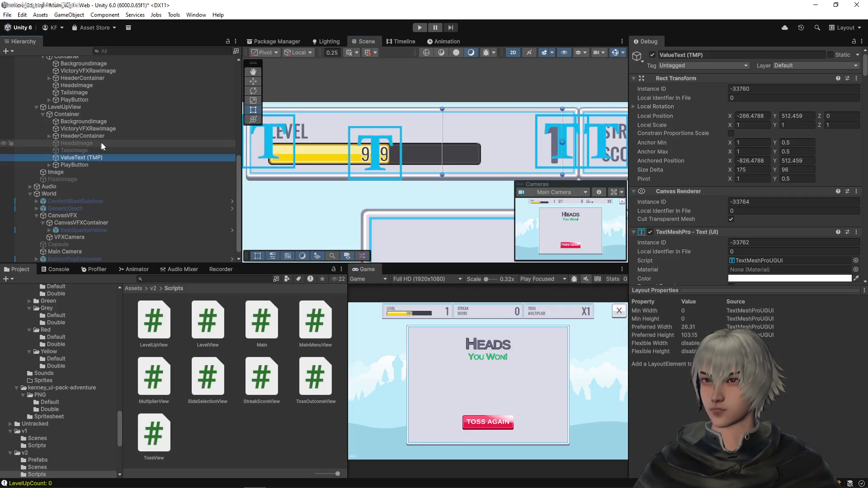
- Paste TailsImage's Rect Transform onto the new ValueText: centered, Y -19, 256×256, Z rotation 90
left_click(71, 151)
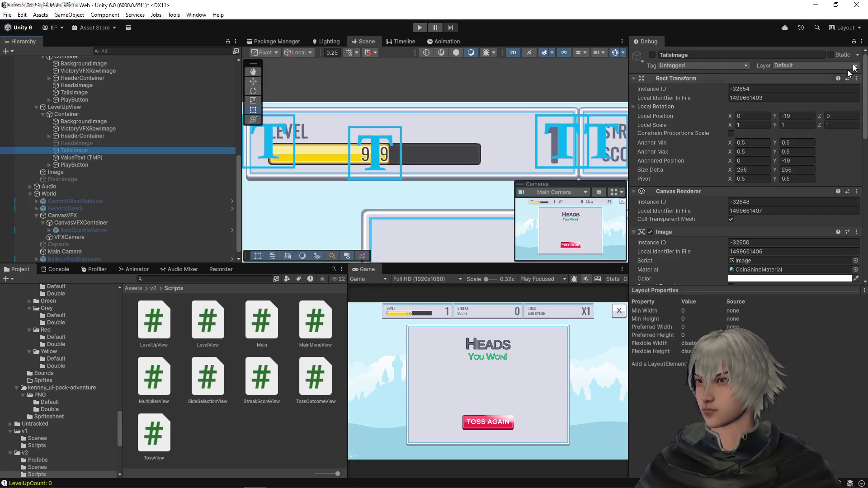
left_click(862, 43)
left_click(763, 72)
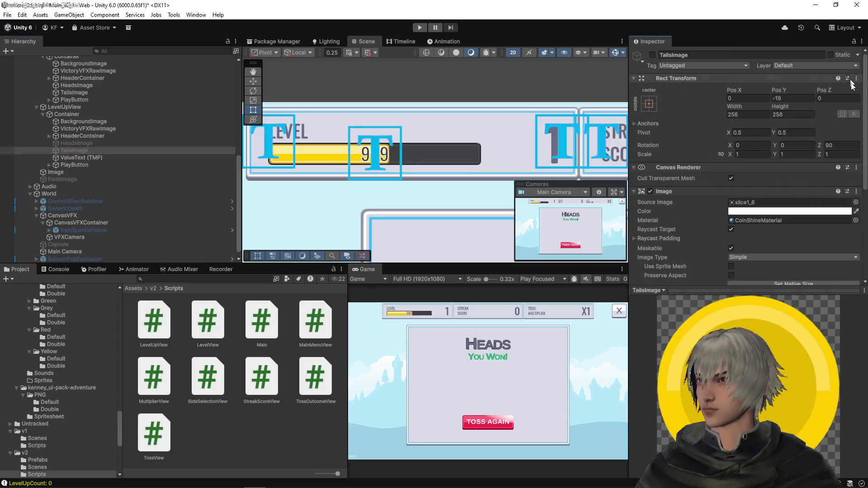
left_click(855, 79)
mouse_move(796, 163)
left_click(744, 207)
left_click(86, 158)
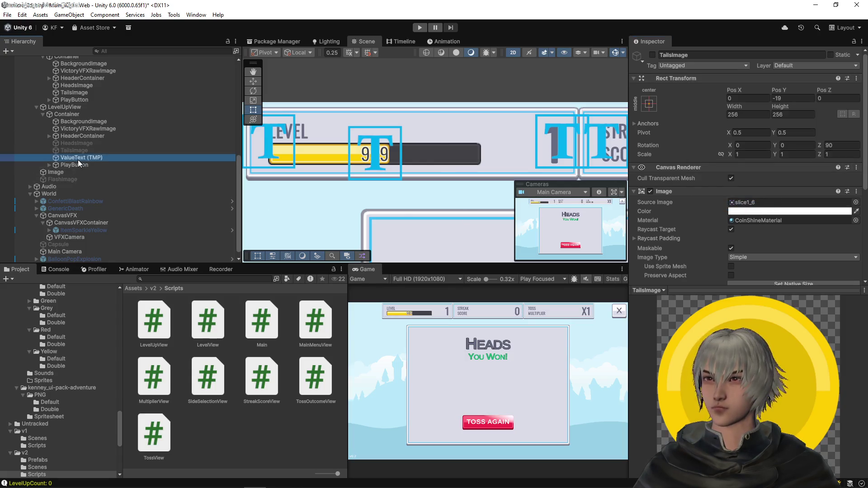
left_click(861, 79)
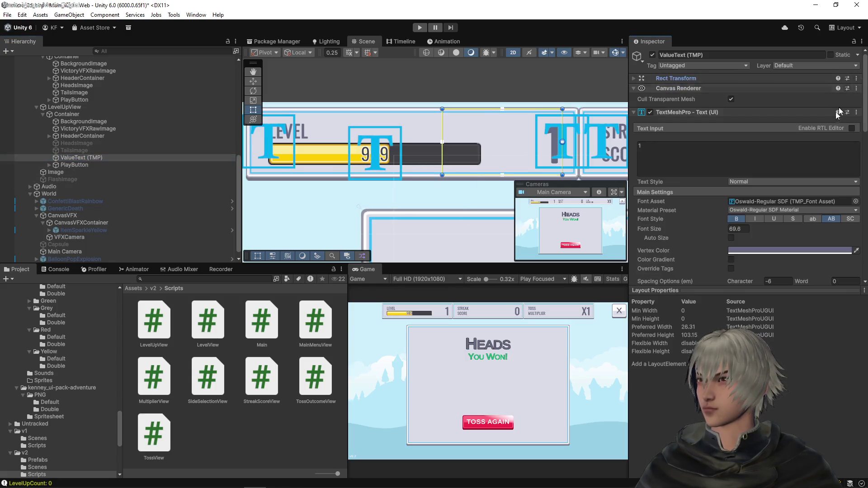
left_click(633, 78)
left_click(856, 79)
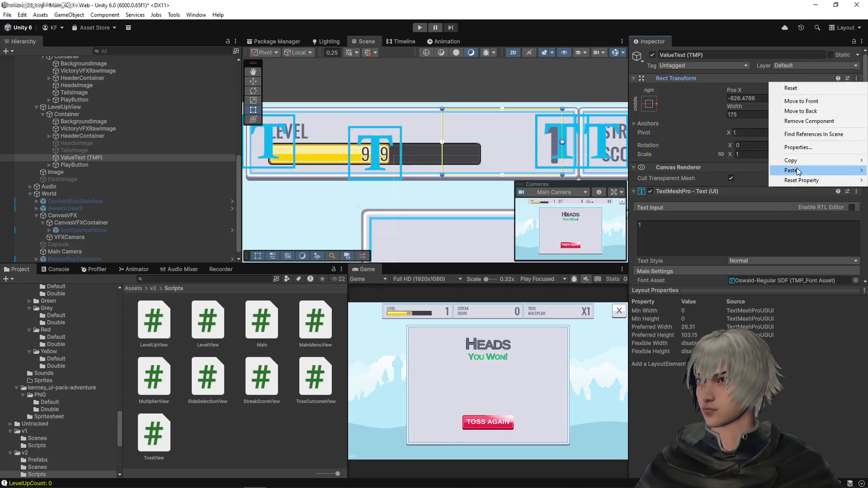
mouse_move(799, 171)
left_click(710, 227)
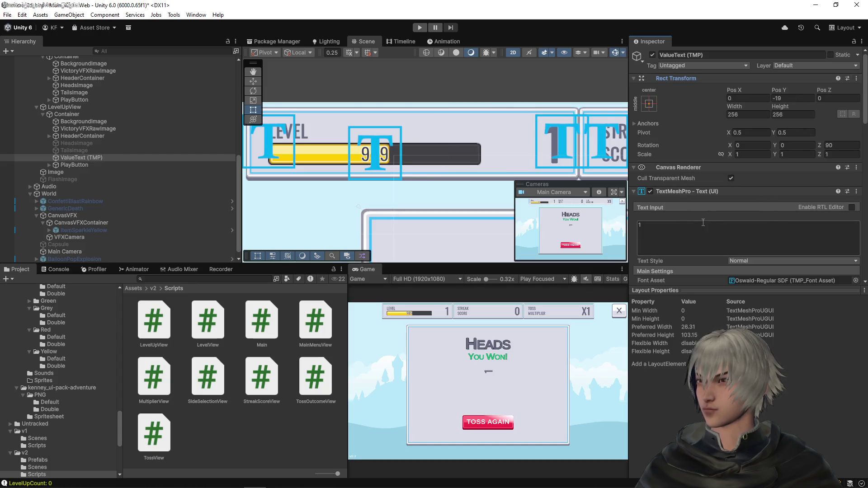
- Zero the value text's Z rotation, centre it horizontally and raise its font size to 111
left_click(848, 143)
type("0")
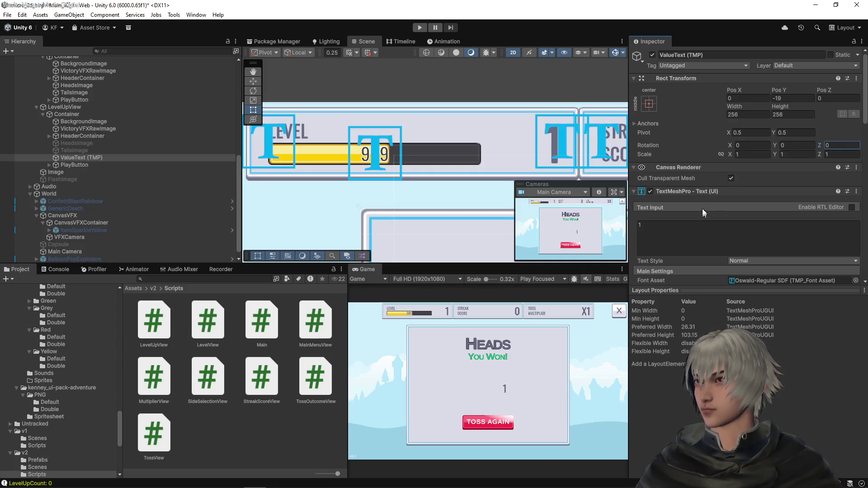
scroll(702, 208, "down", 5)
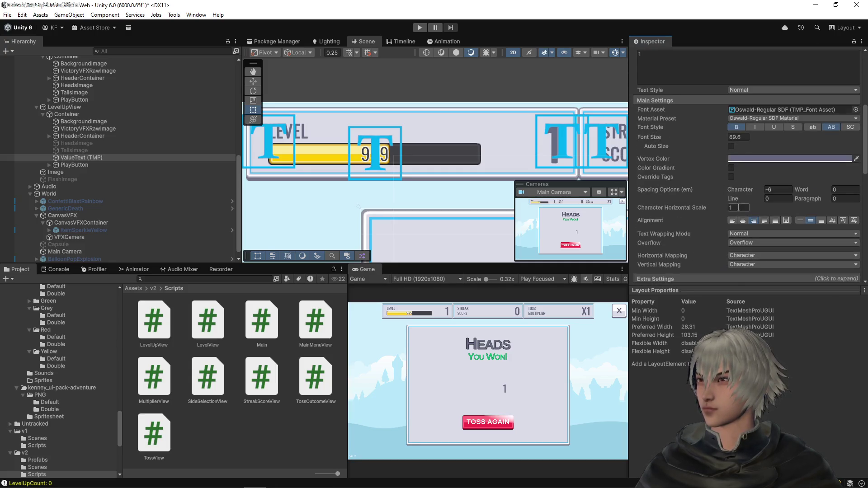
left_click(743, 221)
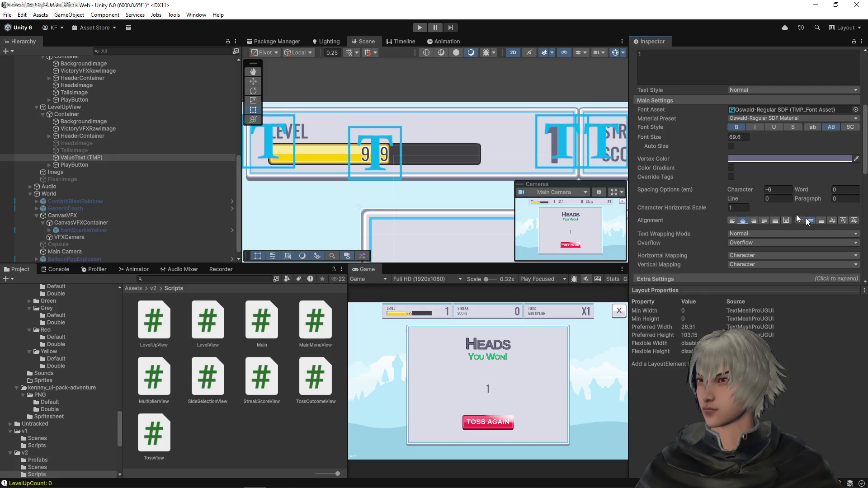
left_click_drag(709, 139, 745, 137)
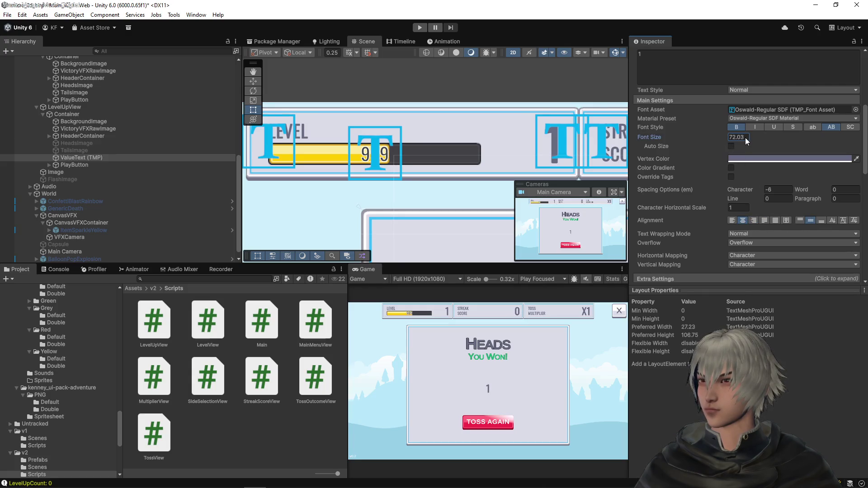
mouse_move(659, 134)
left_mouse_down()
mouse_move(707, 140)
mouse_move(695, 143)
left_mouse_up()
scroll(408, 147, "down", 5)
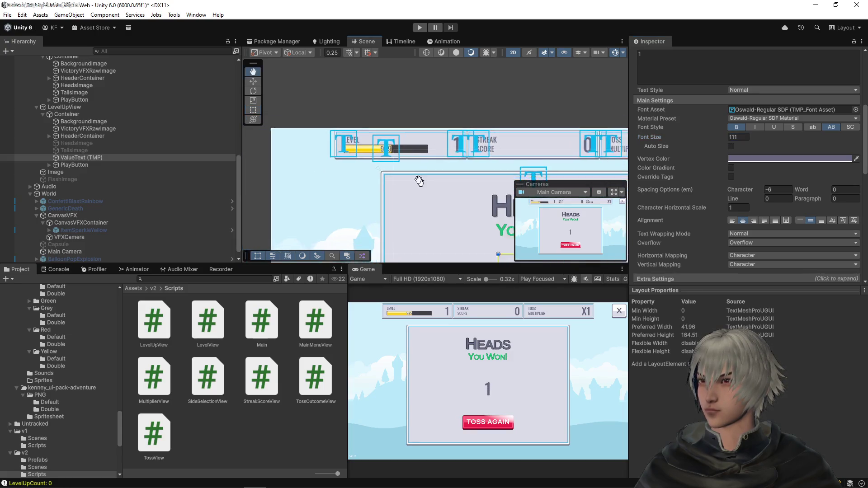
key("f")
key("f")
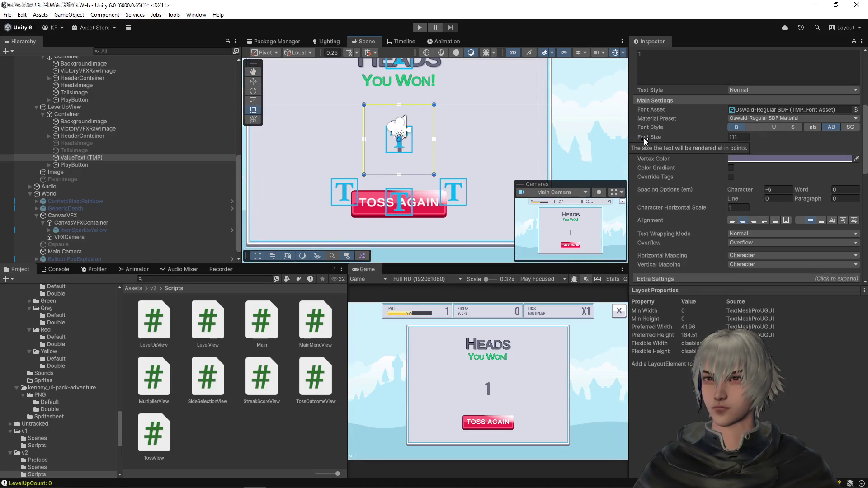
- Enlarge the value number to font size 228.9 with 0 character spacing
mouse_move(434, 105)
left_mouse_down()
mouse_move(495, 70)
mouse_move(497, 86)
mouse_move(472, 87)
left_mouse_up()
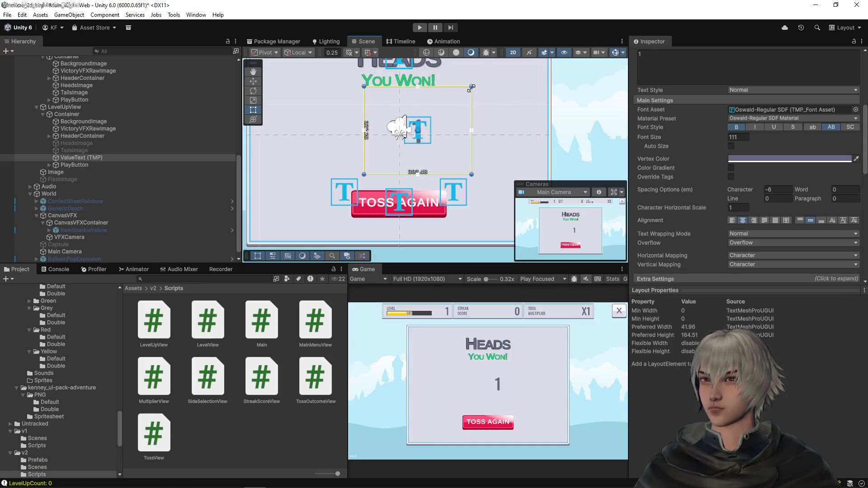
key("ctrl+z")
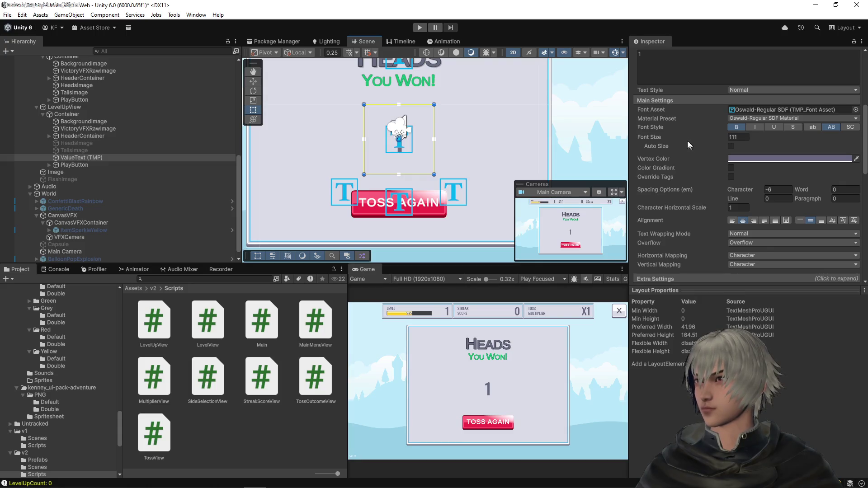
left_click_drag(655, 135, 712, 134)
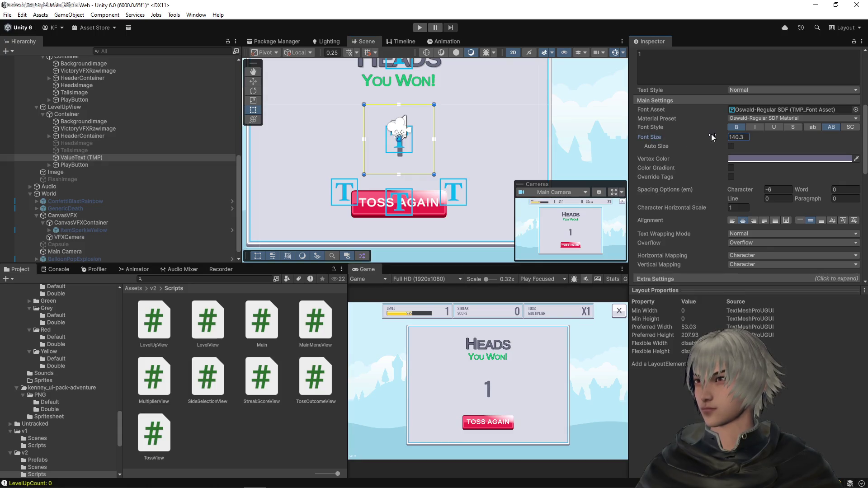
left_click(779, 190)
type("0")
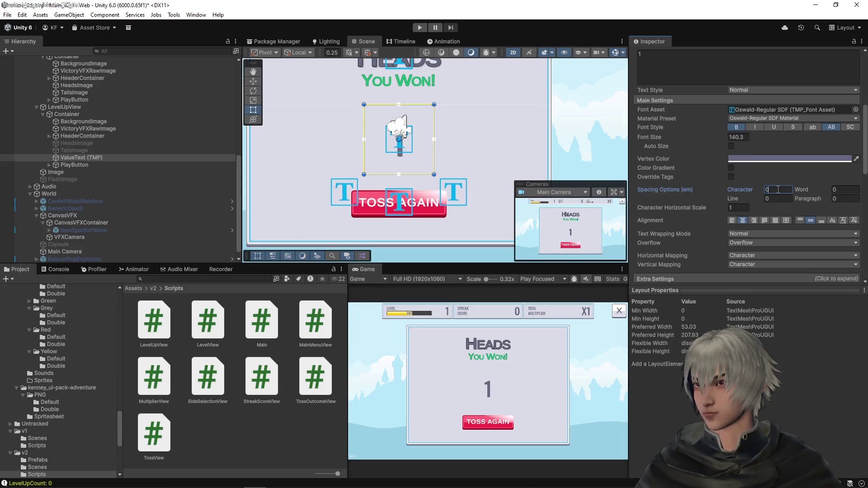
mouse_move(672, 138)
left_mouse_down()
mouse_move(832, 141)
mouse_move(800, 142)
left_mouse_up()
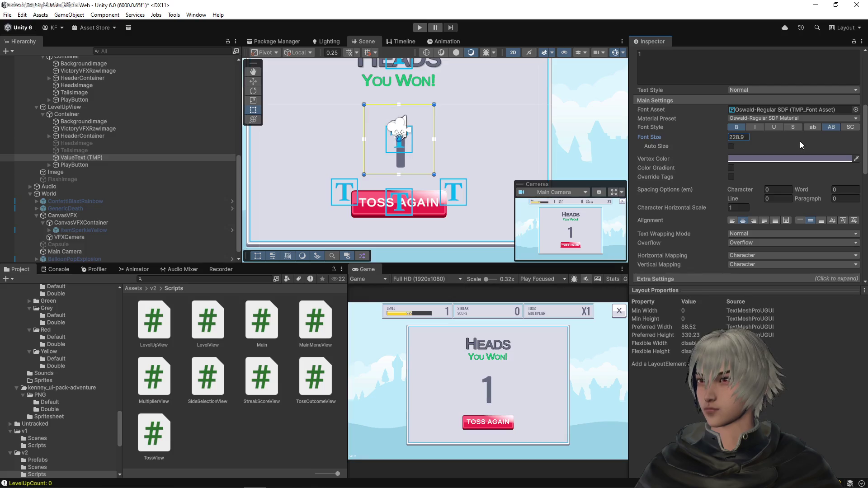
scroll(449, 120, "up", 2)
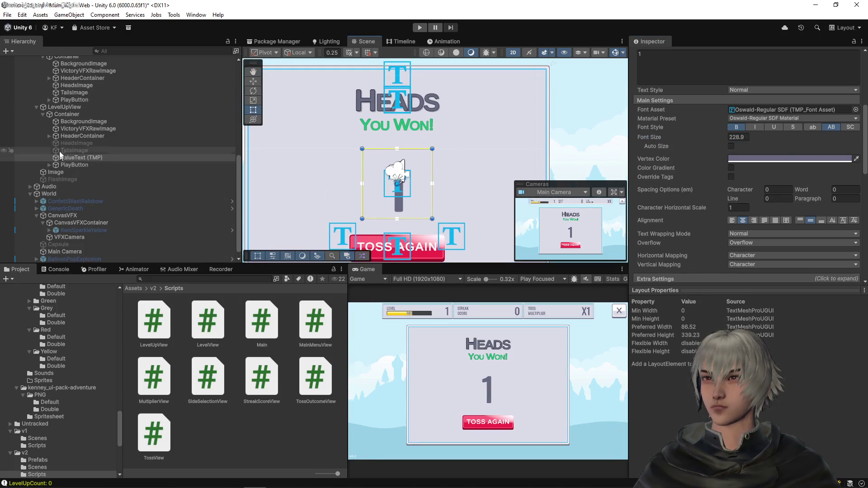
left_click(72, 137)
key("Right")
key("Down")
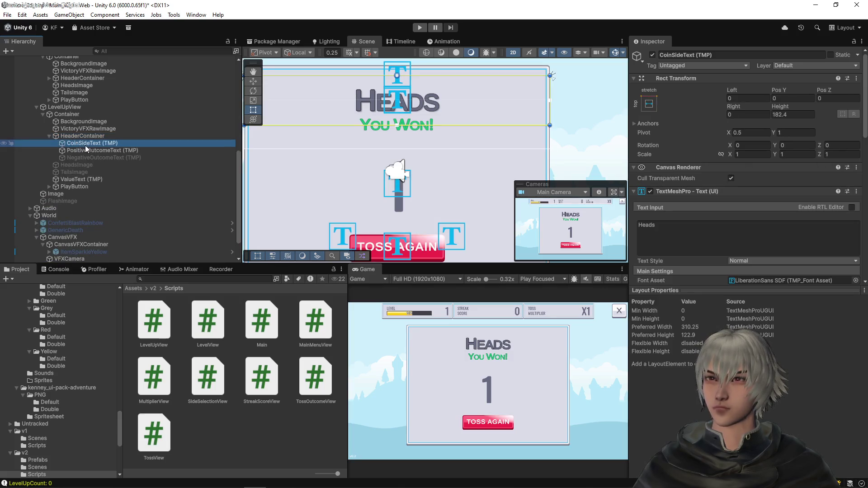
- Change the CoinSideText heading from 'Heads' to 'Level Up'
left_click(83, 148)
left_click(83, 136)
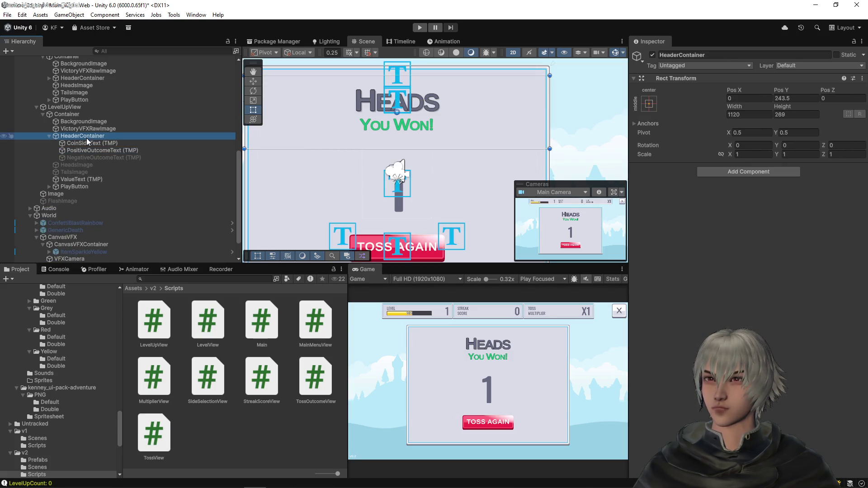
left_click(85, 143)
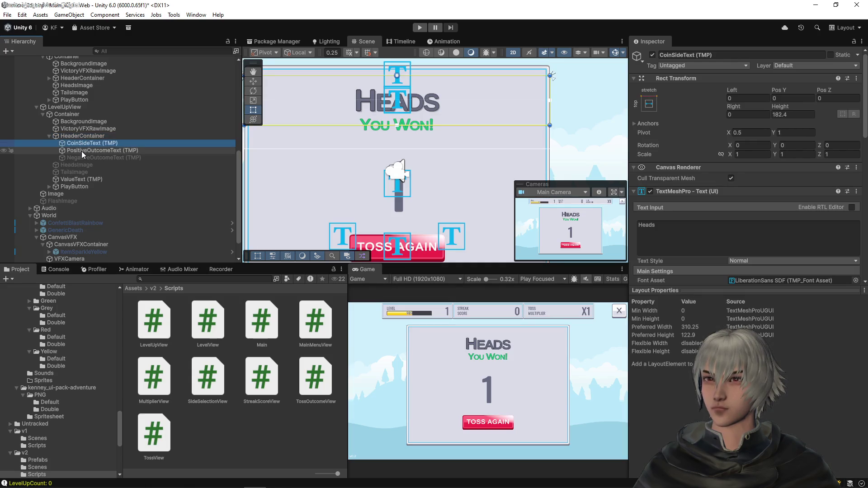
left_click(729, 221)
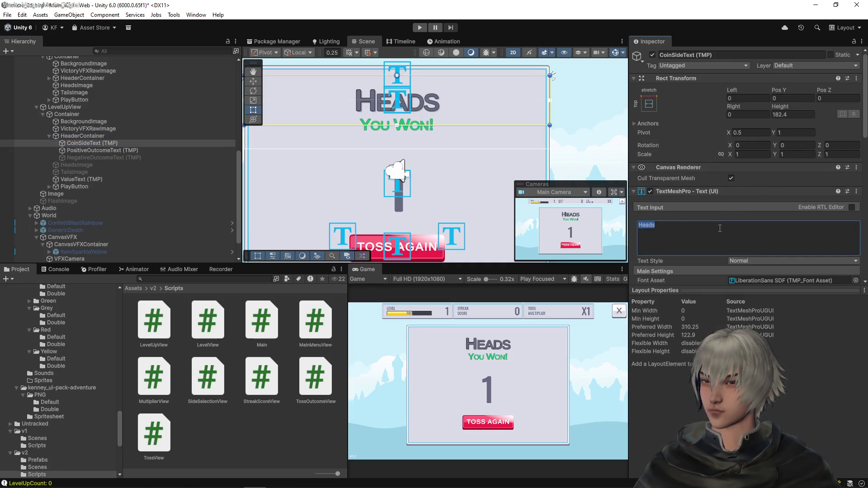
type("Level")
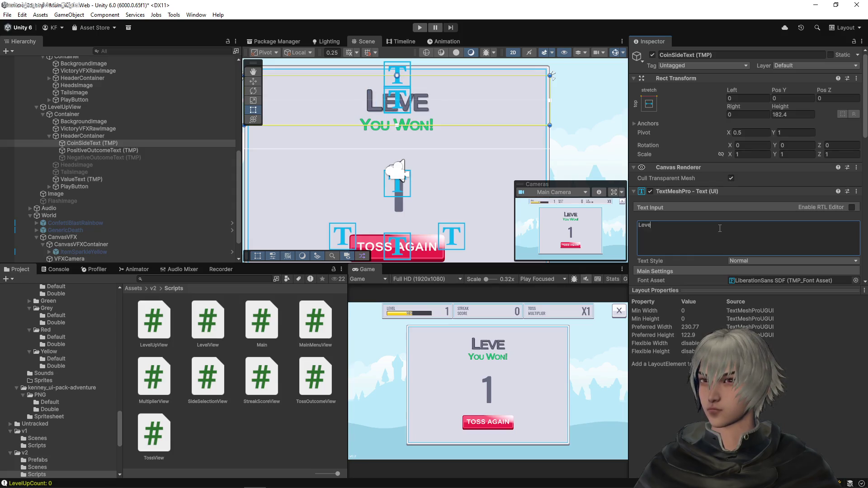
type(" Up")
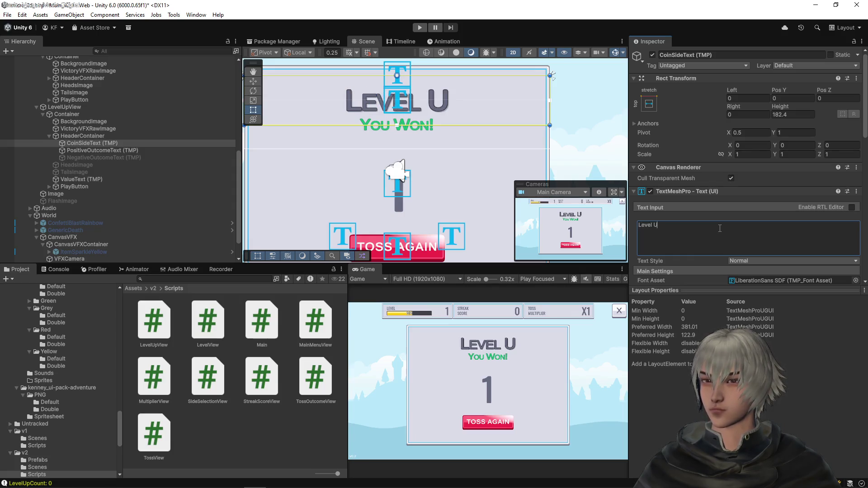
- Deactivate the 'You Won!' PositiveOutcomeText beneath the heading
left_click(95, 150)
left_click(651, 58)
left_click(653, 55)
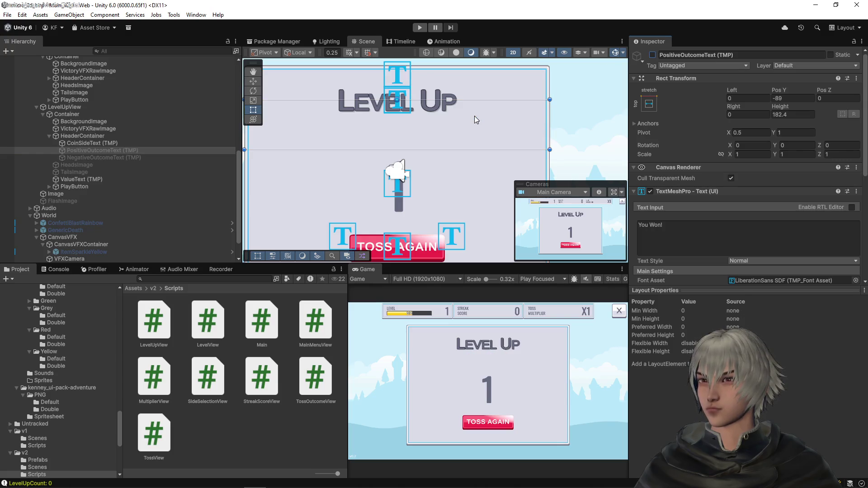
left_click(77, 179)
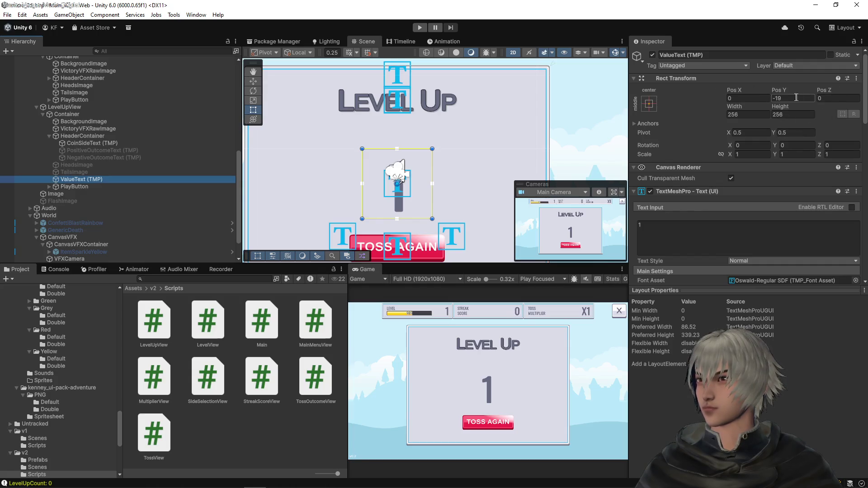
- Set the value number's Pos Y to 0, nudge it upward, and make its font size 200
left_click(783, 98)
type("0")
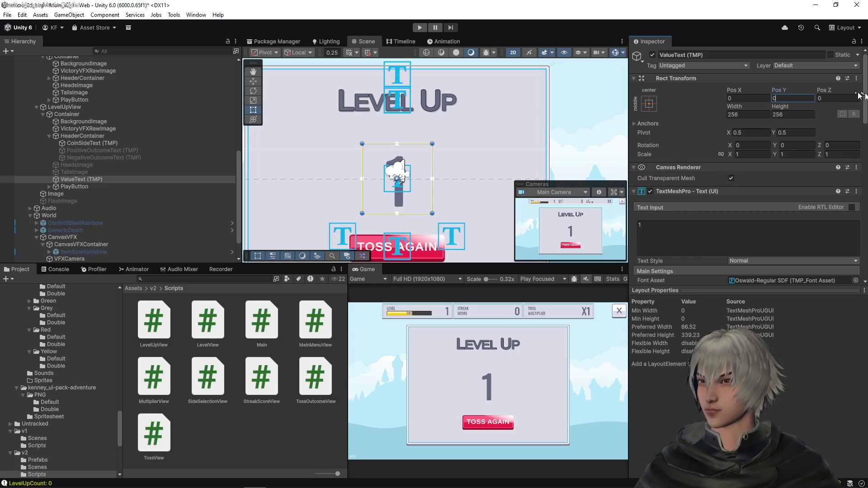
left_click_drag(777, 89, 814, 96)
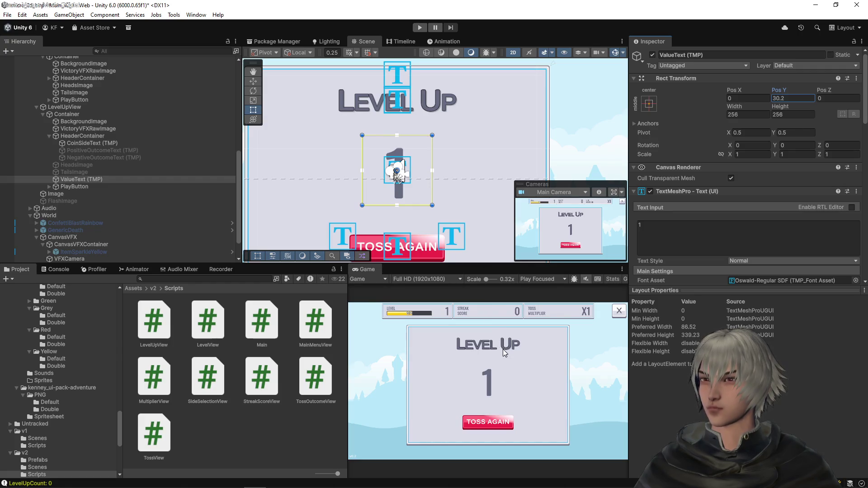
scroll(685, 199, "down", 3)
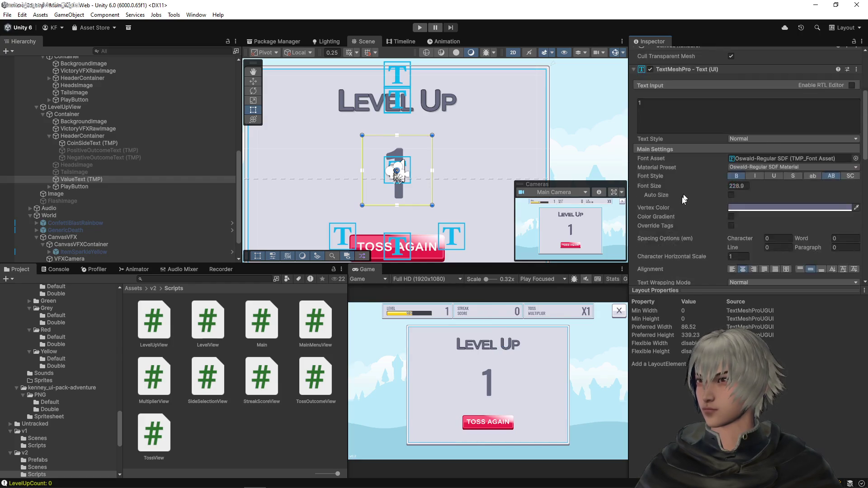
scroll(684, 199, "down", 1)
left_click(741, 137)
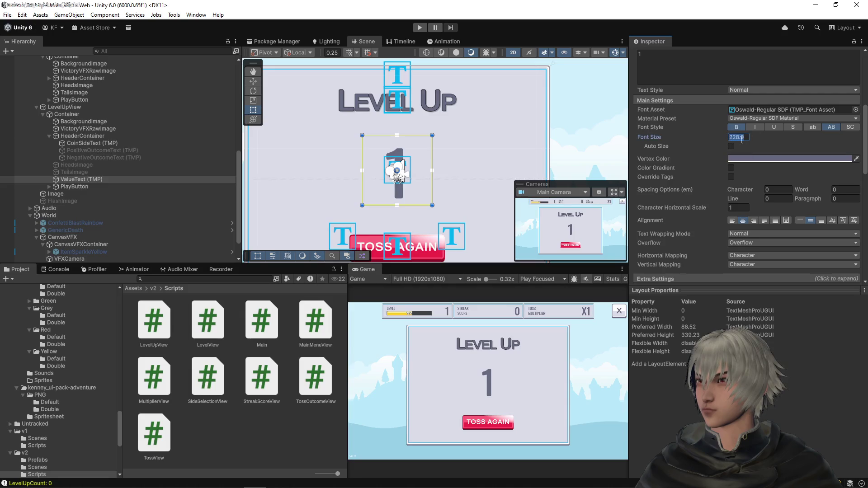
type("300")
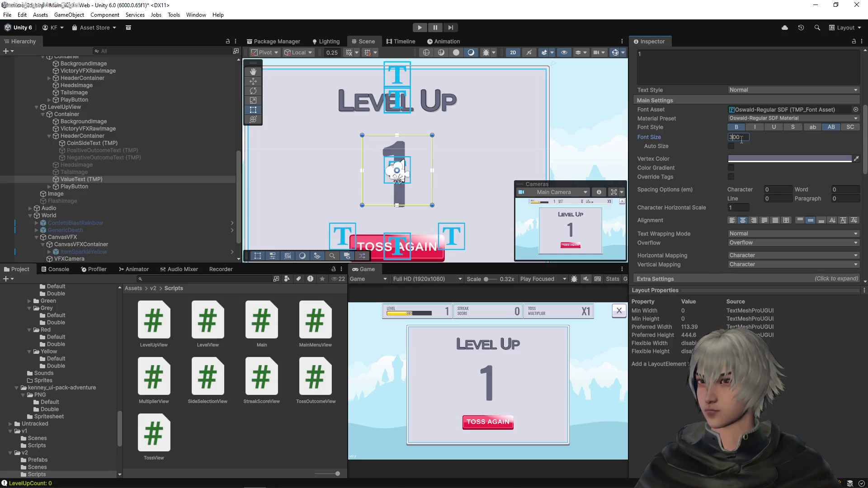
type("2")
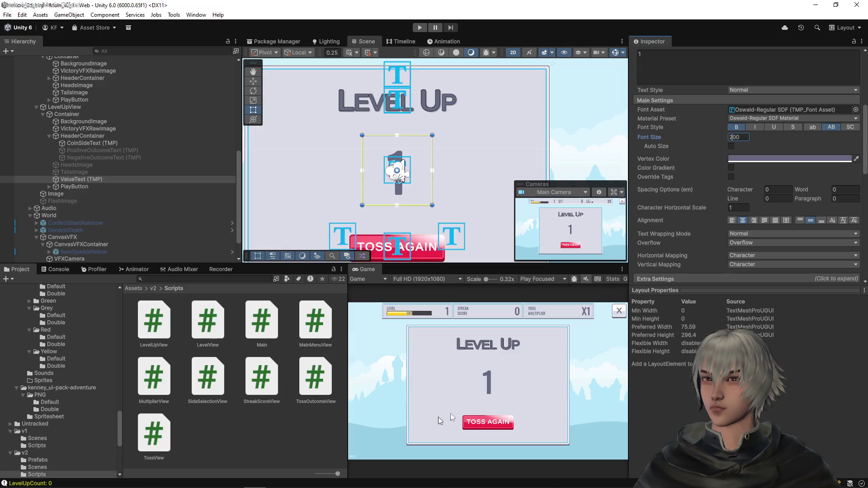
scroll(77, 346, "up", 3)
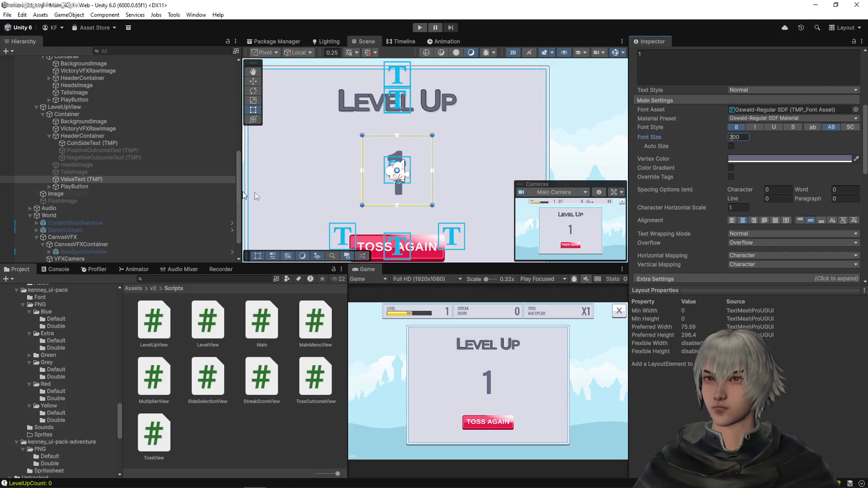
- Pan the Scene view to the Kenney sample card and return to the Rect tool
scroll(354, 156, "down", 5)
scroll(345, 161, "down", 3)
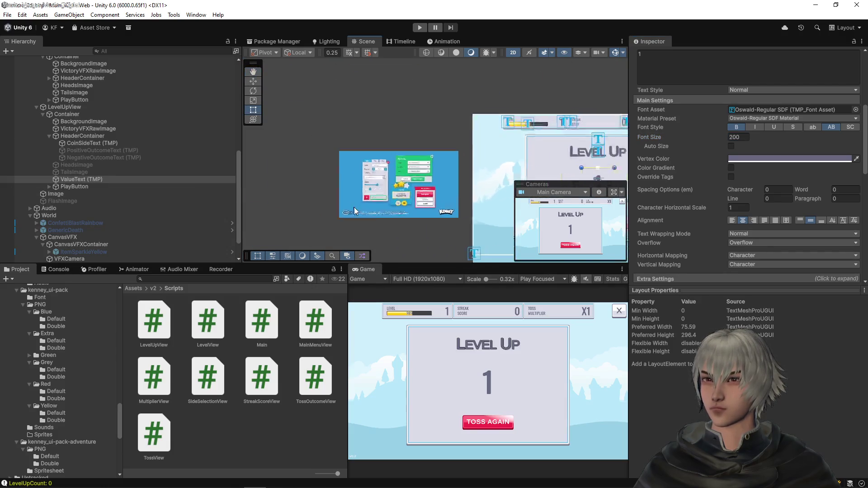
scroll(413, 180, "up", 5)
scroll(413, 180, "up", 2)
mouse_move(417, 182)
left_mouse_down()
mouse_move(398, 132)
mouse_move(382, 181)
mouse_move(427, 181)
mouse_move(444, 170)
mouse_move(445, 199)
mouse_move(427, 164)
left_mouse_up()
key("t")
scroll(64, 392, "up", 6)
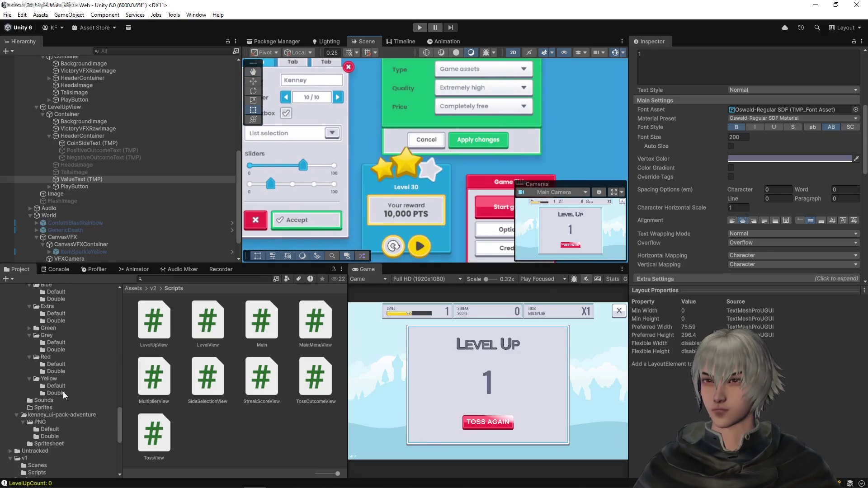
- Browse the kenney_ui-pack PNG Yellow, Grey, Red, Blue and Extra default sprite folders
left_click(45, 361)
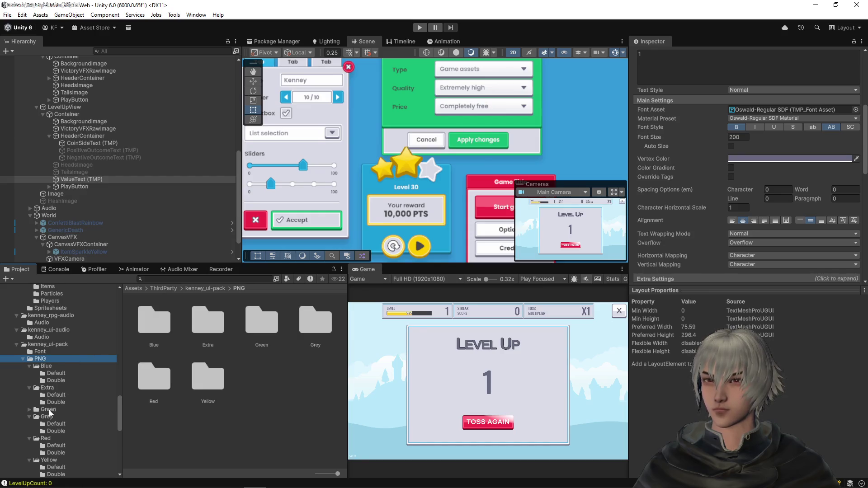
scroll(52, 397, "down", 5)
left_click(54, 413)
scroll(254, 355, "down", 15)
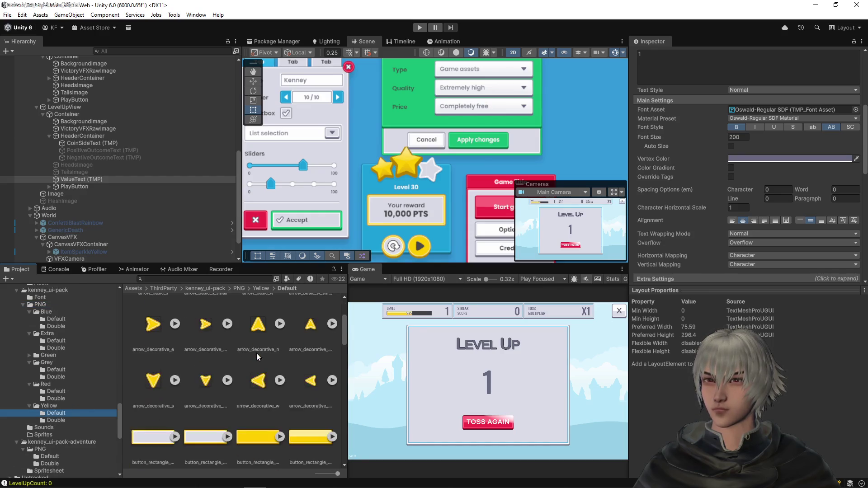
scroll(256, 357, "down", 10)
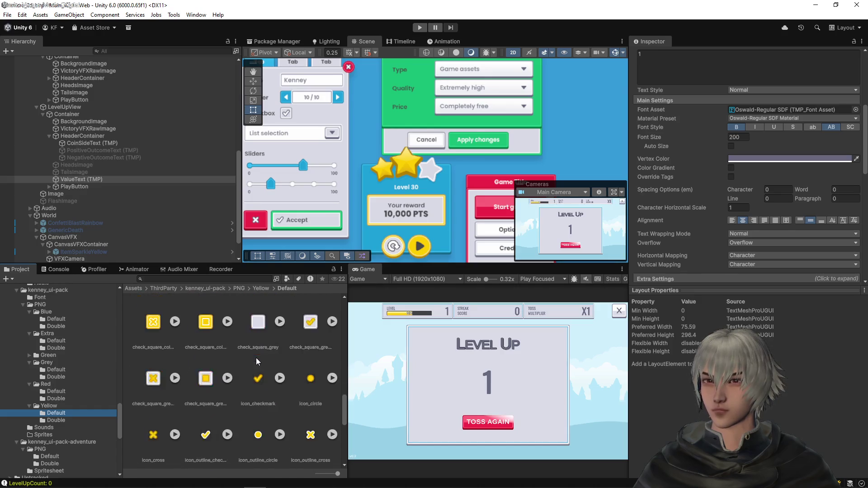
scroll(256, 359, "down", 2)
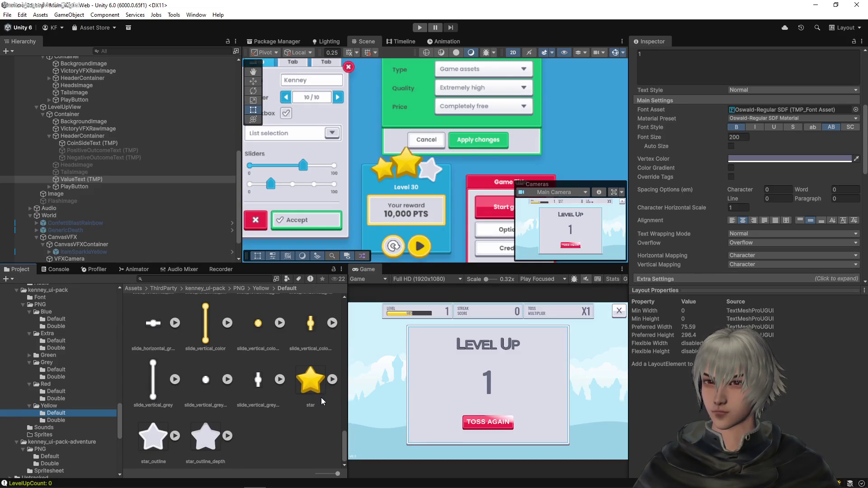
left_click(52, 370)
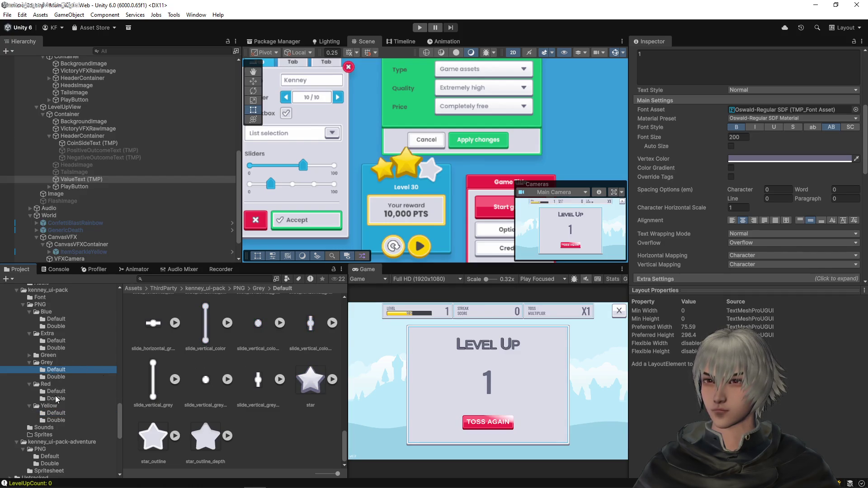
left_click(56, 393)
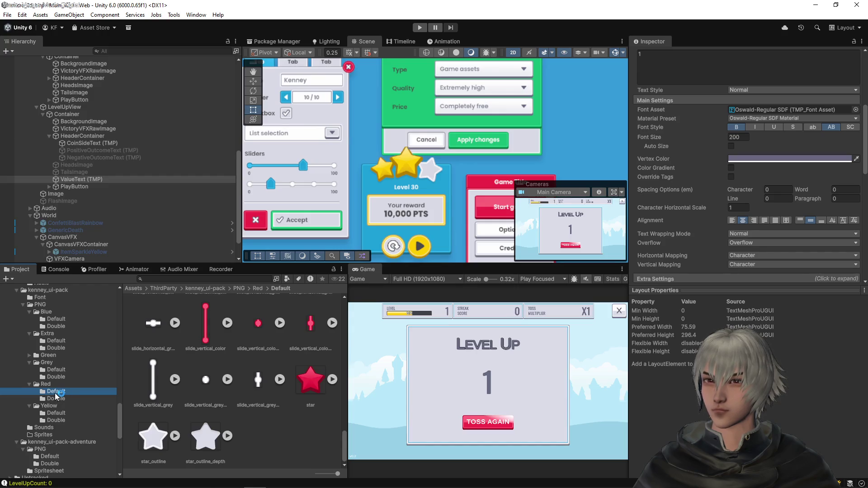
left_click(53, 320)
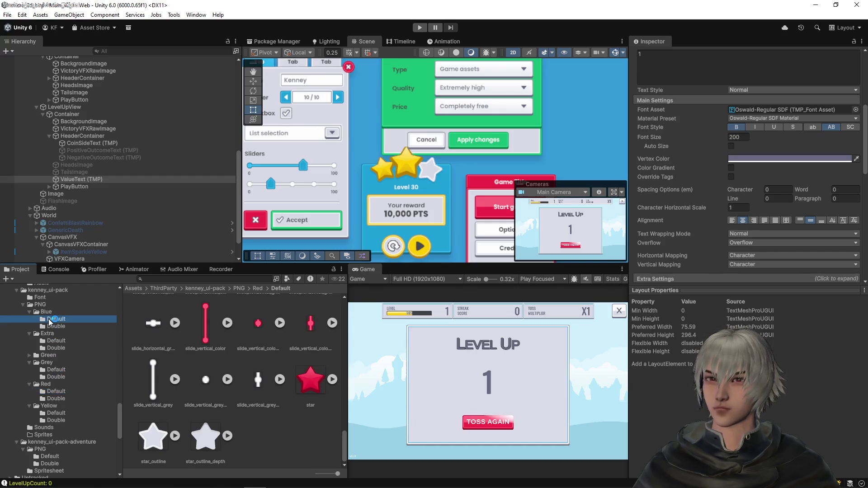
left_click(58, 341)
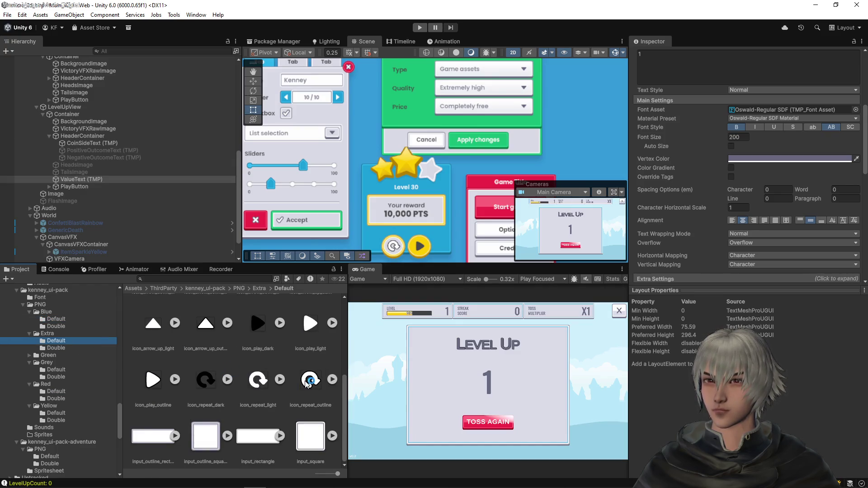
- Check the Green default sprites, then show the Blue Double sprites
scroll(310, 382, "up", 3)
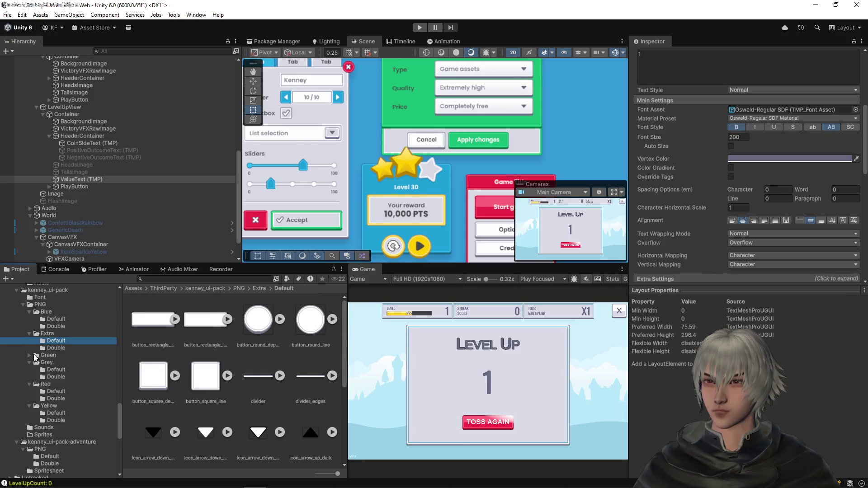
left_click(29, 355)
left_click(64, 364)
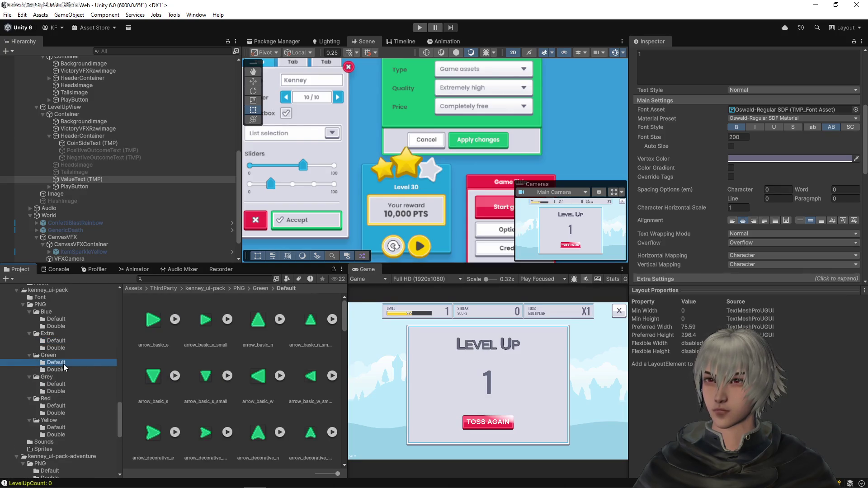
scroll(266, 387, "down", 3)
scroll(269, 388, "down", 10)
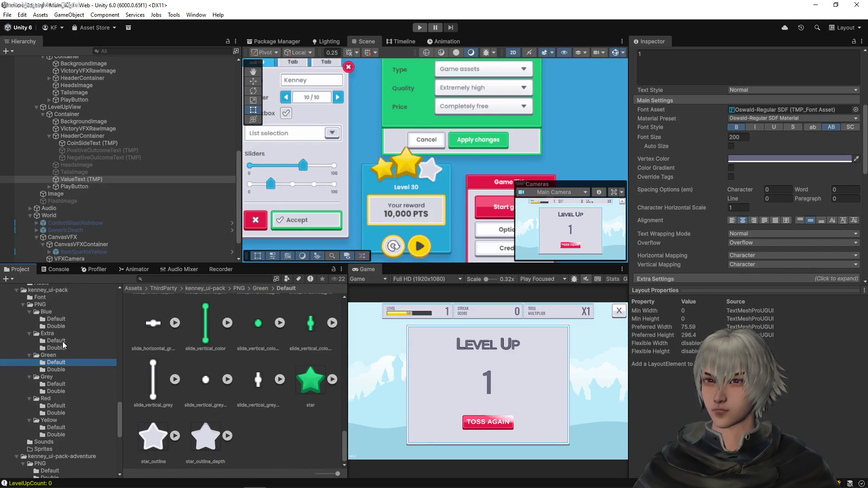
left_click(53, 326)
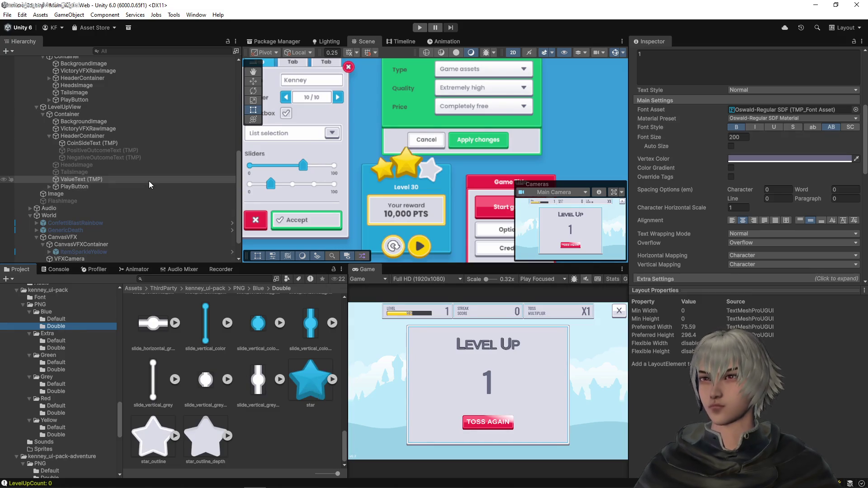
left_click(72, 170)
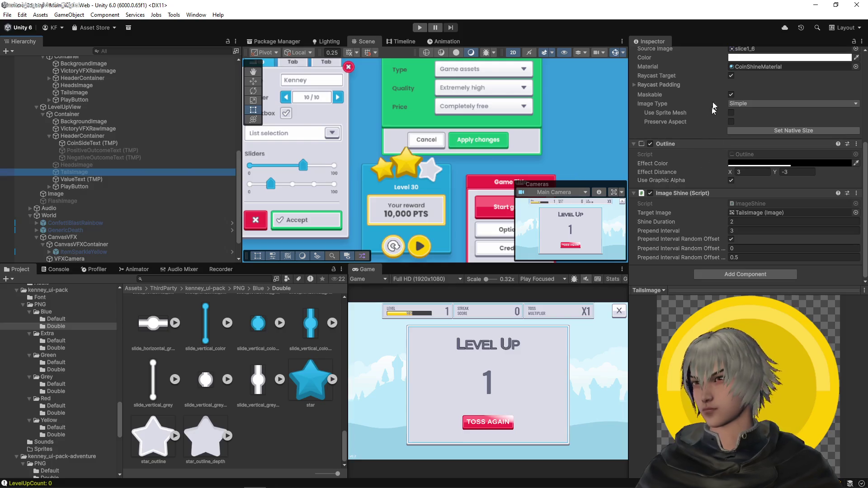
- Put the star sprite on TailsImage and set its Z rotation to 0
scroll(646, 77, "up", 6)
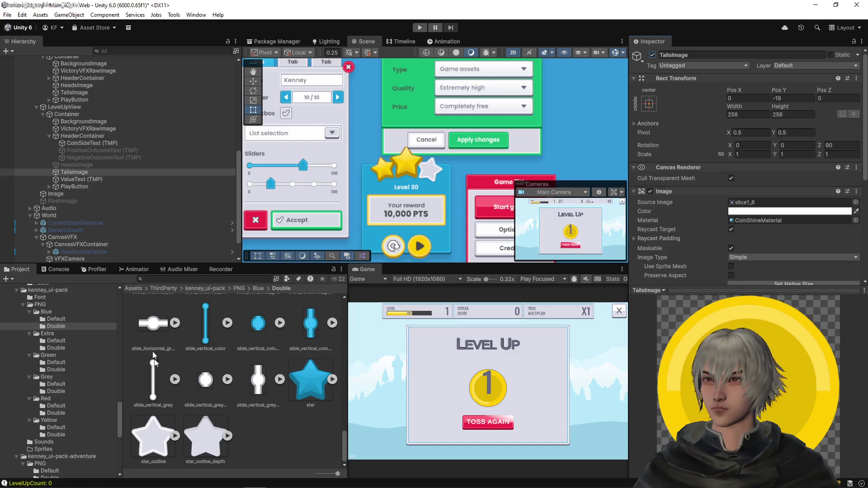
mouse_move(311, 387)
left_mouse_down()
mouse_move(787, 230)
mouse_move(758, 149)
left_mouse_up()
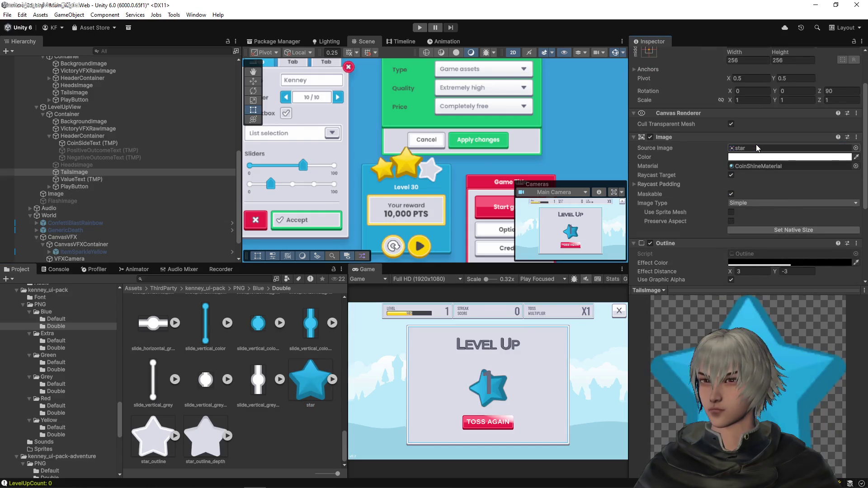
left_click(838, 92)
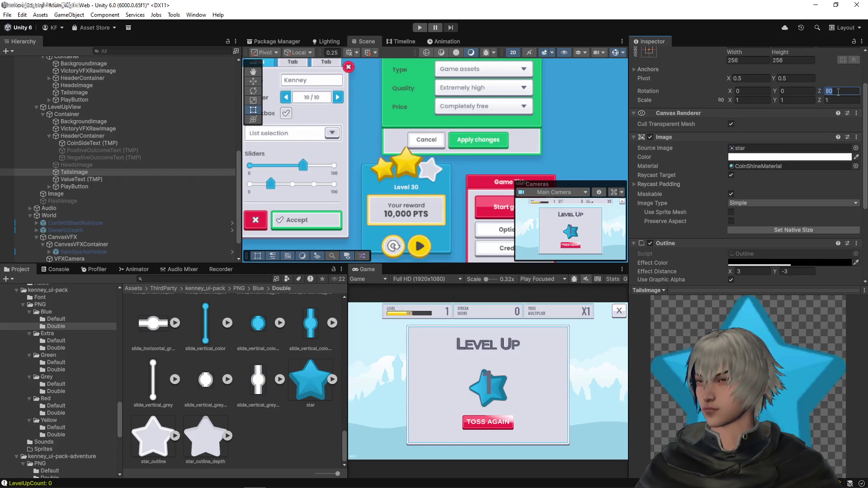
type("0")
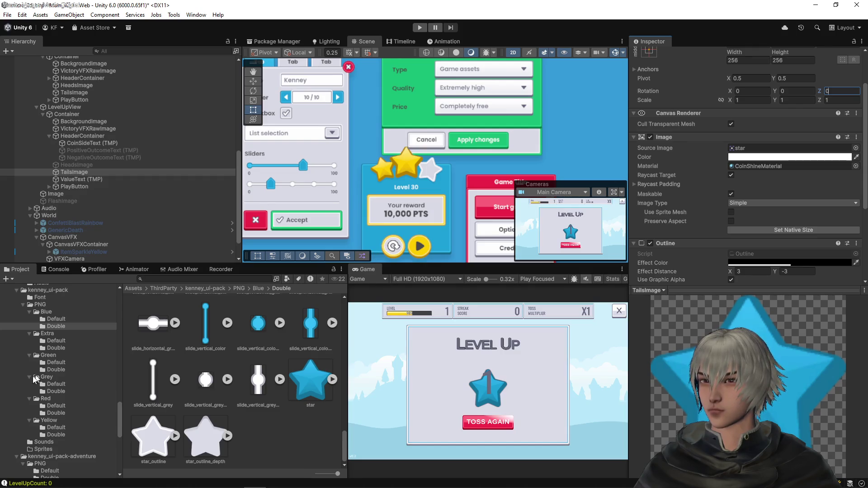
scroll(55, 385, "down", 3)
- Swap in the Yellow Double star sprite, trying Set Native Size and undoing it
left_click(54, 353)
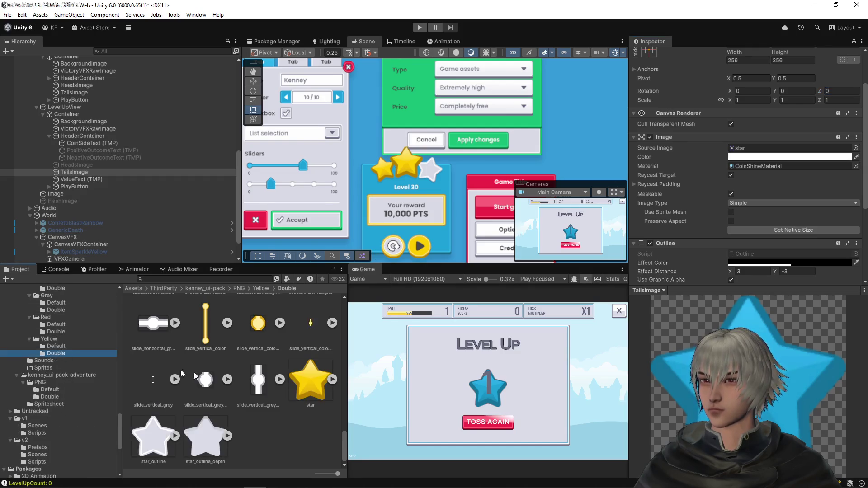
mouse_move(313, 379)
left_mouse_down()
mouse_move(769, 137)
mouse_move(788, 149)
left_mouse_up()
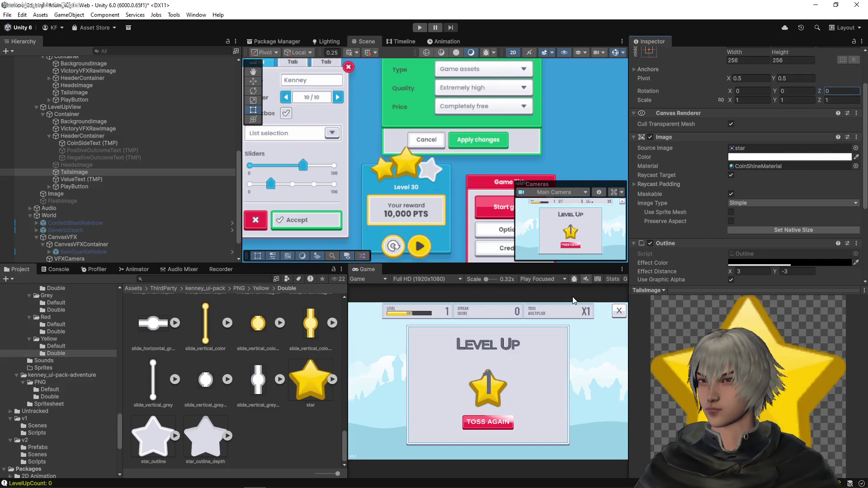
scroll(791, 204, "down", 2)
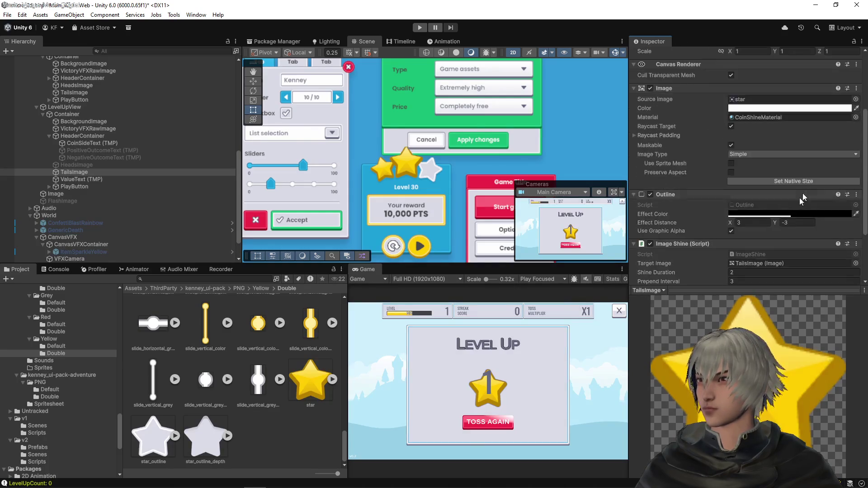
left_click(807, 181)
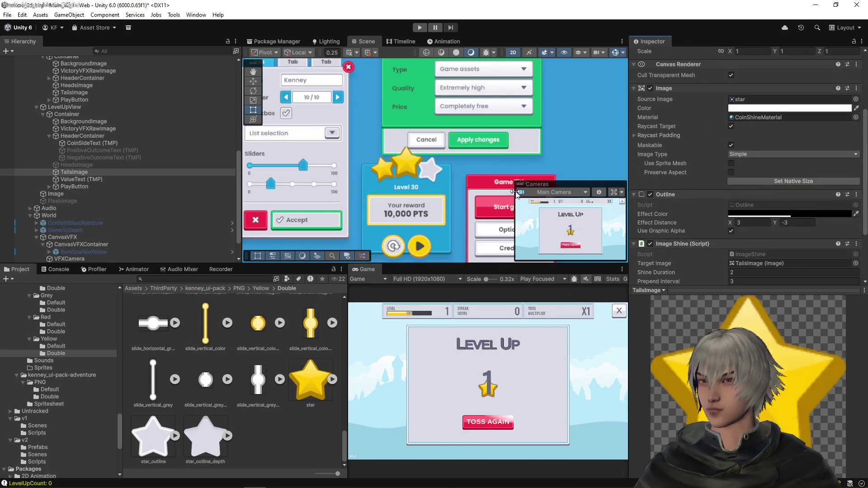
key("ctrl+z")
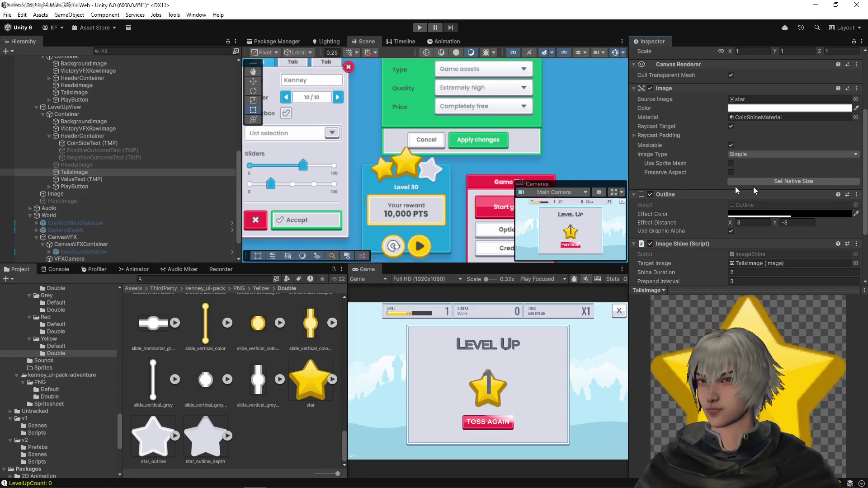
scroll(697, 174, "up", 3)
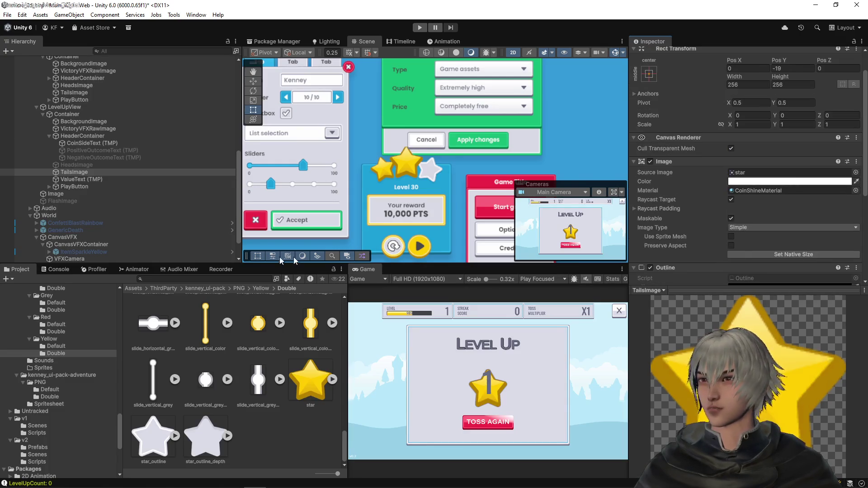
left_click(106, 179)
left_click(94, 171)
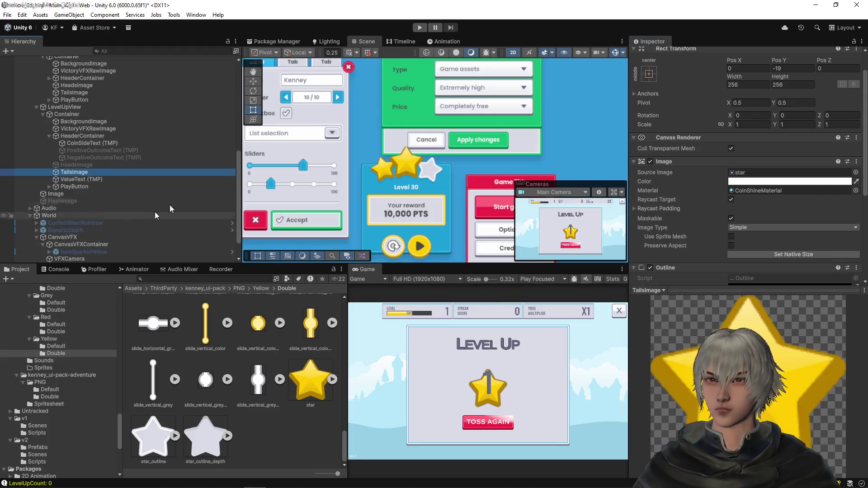
scroll(715, 120, "up", 2)
left_click(745, 115)
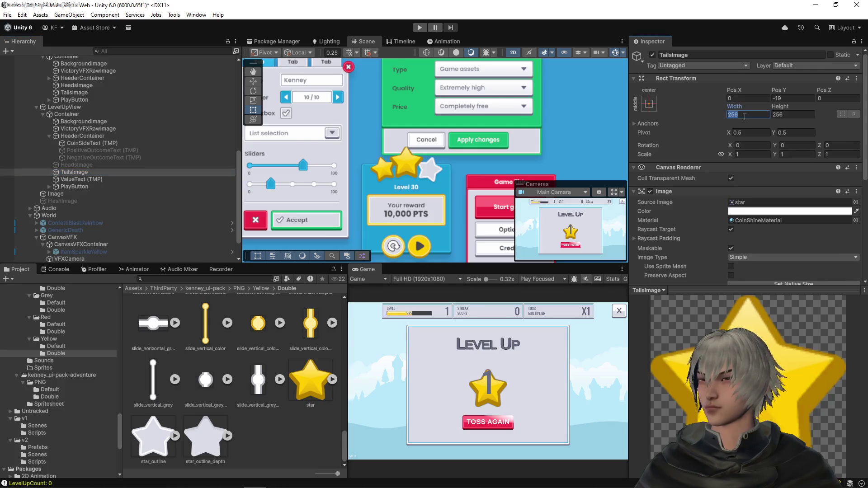
- Size the star 512×512, shrink it to about 424, and apply the star_outline sprite
type("512")
left_click(790, 114)
type("512")
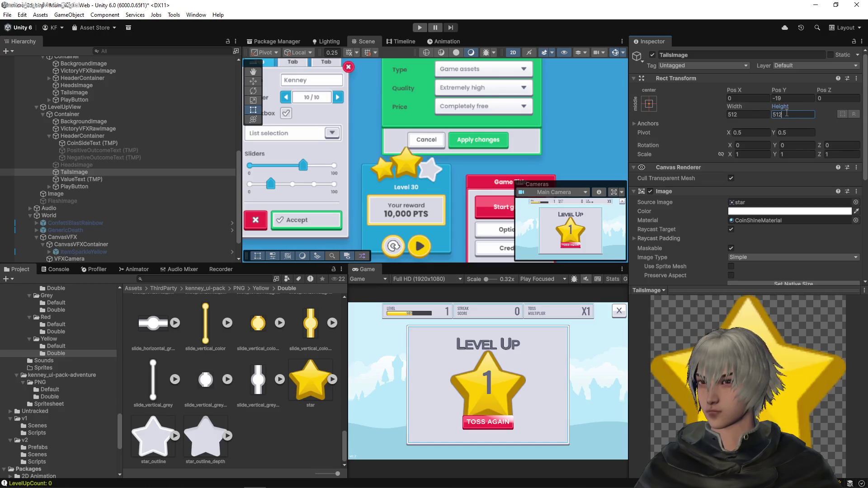
type("f")
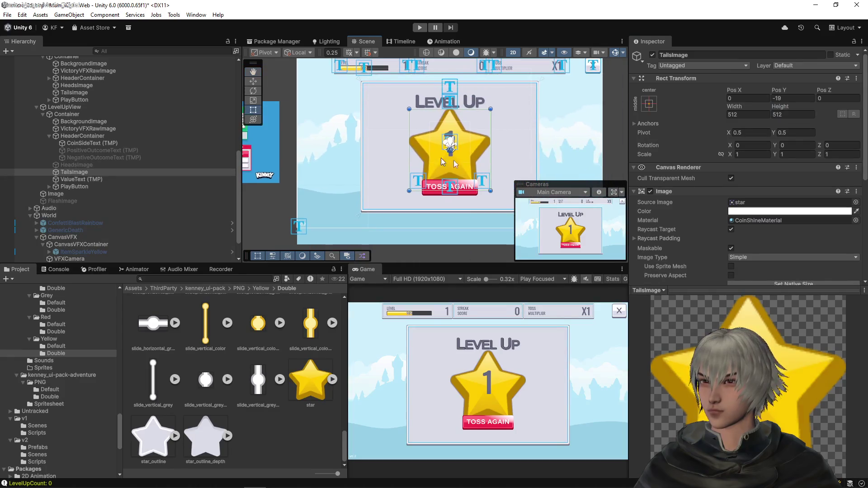
left_click_drag(491, 191, 477, 172)
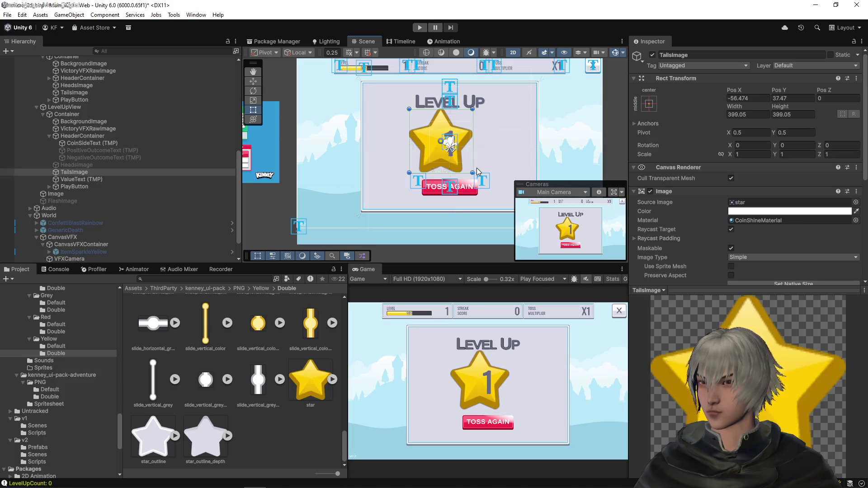
key("ctrl+z")
mouse_move(490, 192)
left_mouse_down()
mouse_move(464, 147)
mouse_move(493, 183)
left_mouse_up()
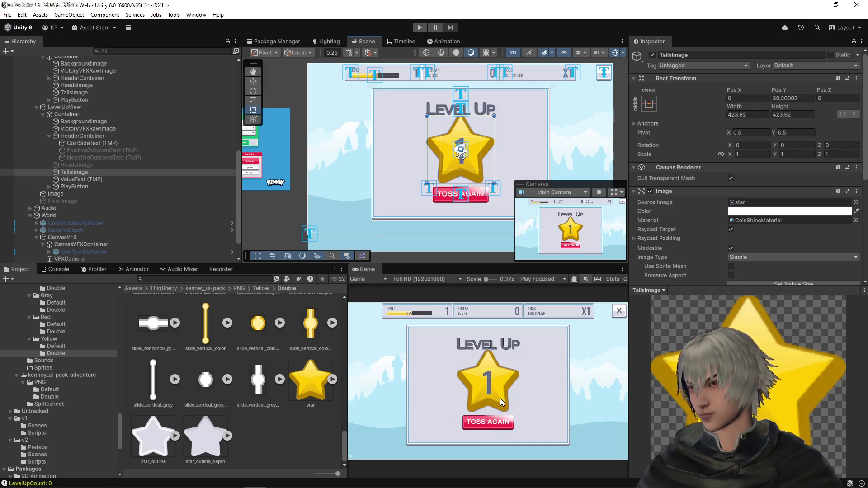
mouse_move(154, 437)
left_mouse_down()
mouse_move(520, 236)
mouse_move(755, 149)
left_mouse_up()
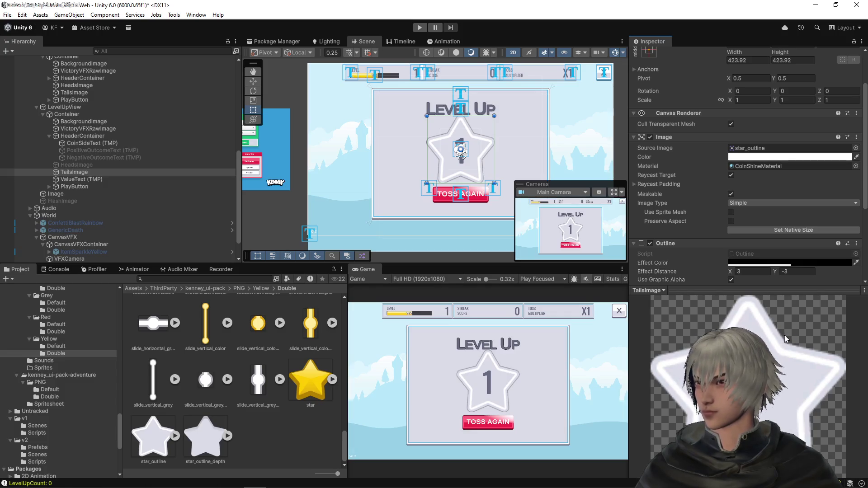
- Try the star_outline_depth sprite, then put the yellow star back at 400×400
mouse_move(209, 435)
left_mouse_down()
mouse_move(765, 122)
mouse_move(755, 100)
left_mouse_up()
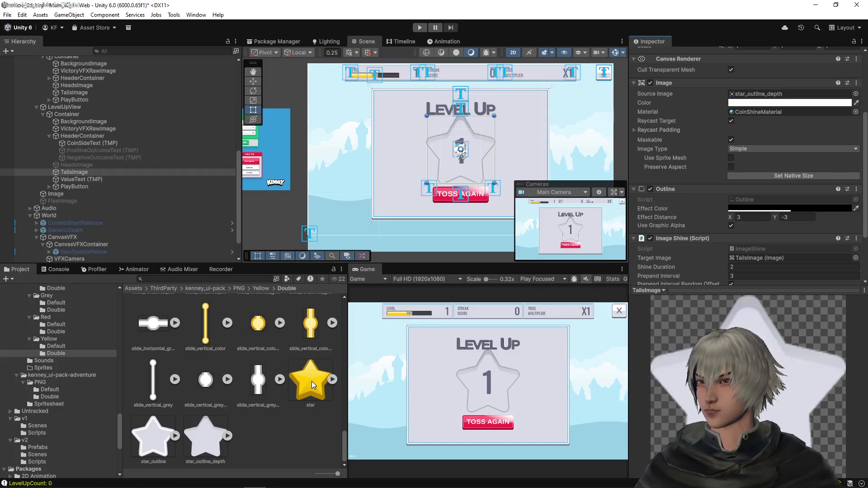
left_click_drag(311, 382, 762, 95)
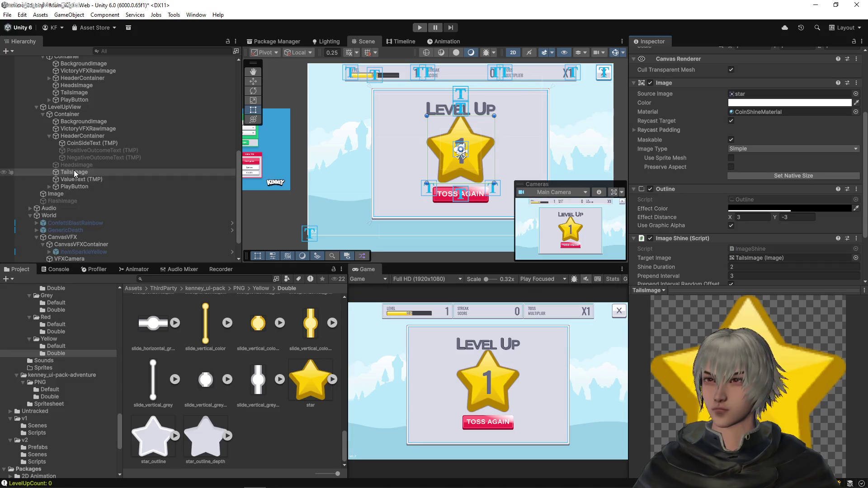
scroll(732, 115, "up", 5)
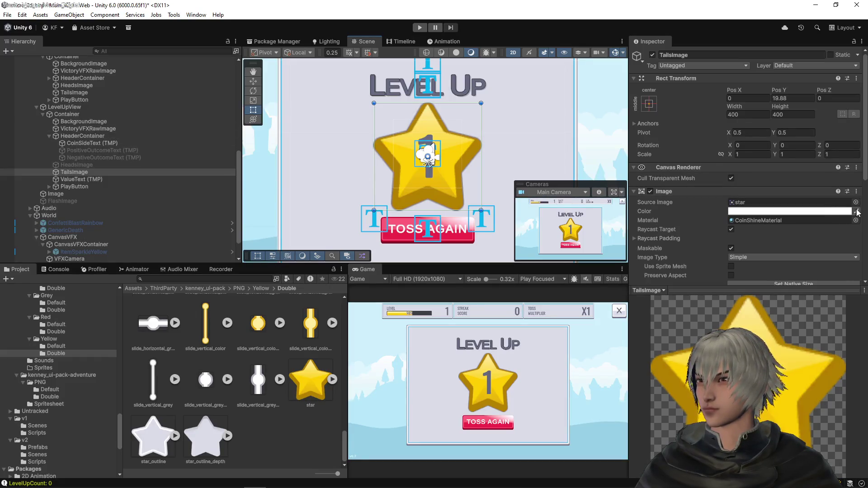
left_click(81, 179)
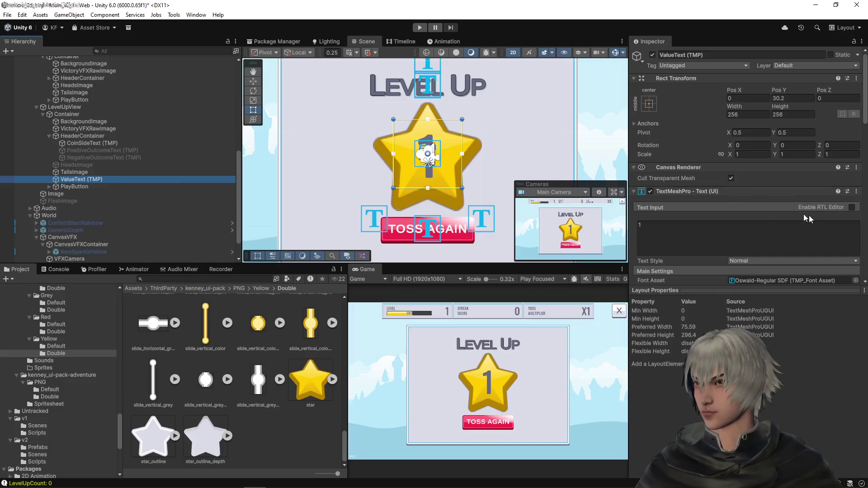
- Apply the Oswald Outline material preset and keep the number's font on Oswald-Regular SDF
scroll(722, 214, "down", 3)
left_click(852, 194)
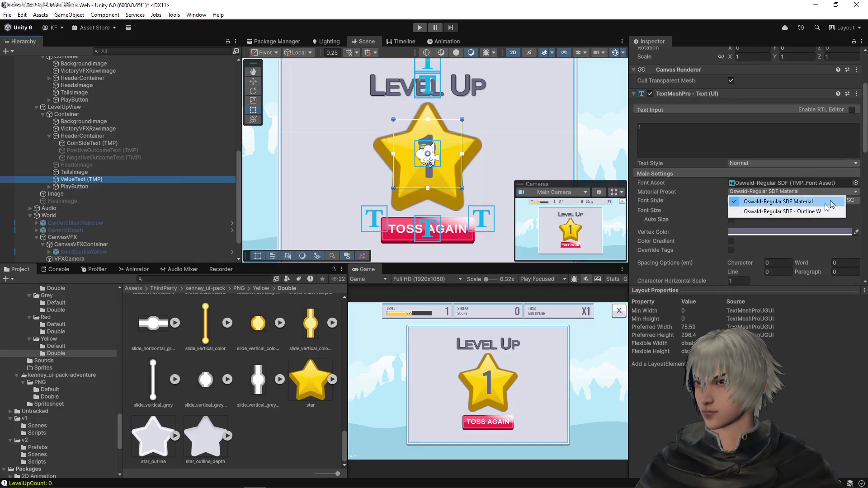
left_click(804, 213)
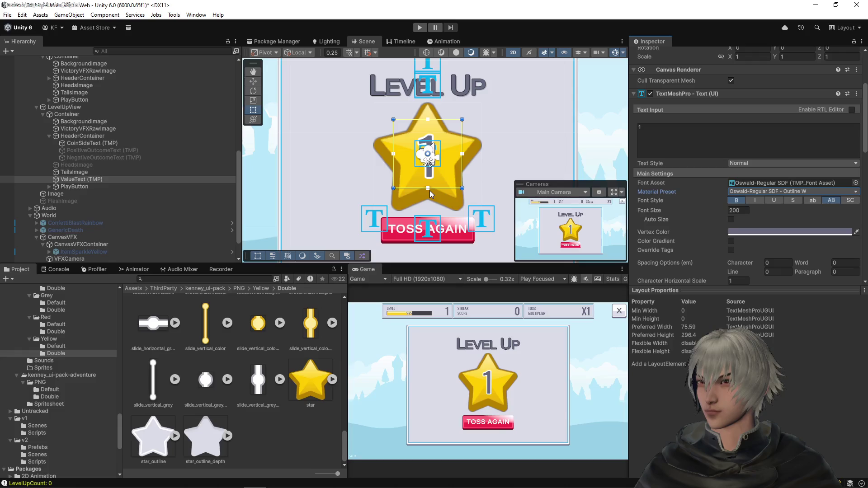
scroll(724, 221, "down", 3)
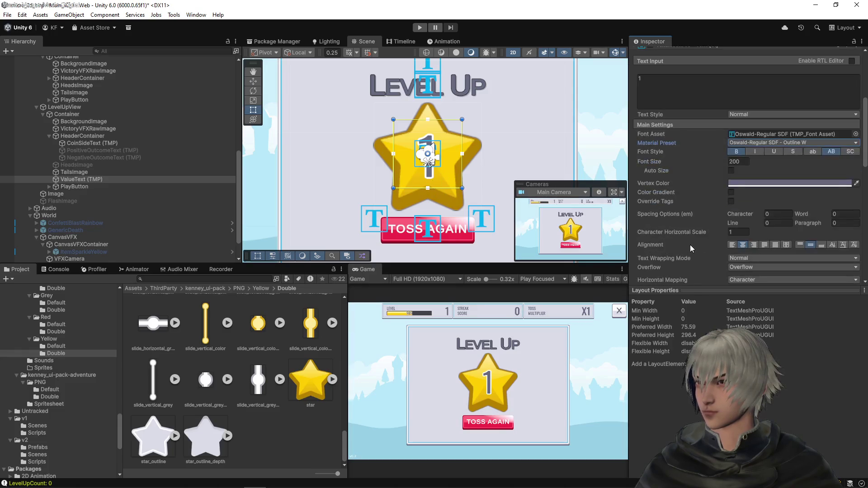
left_click(856, 134)
left_click(656, 178)
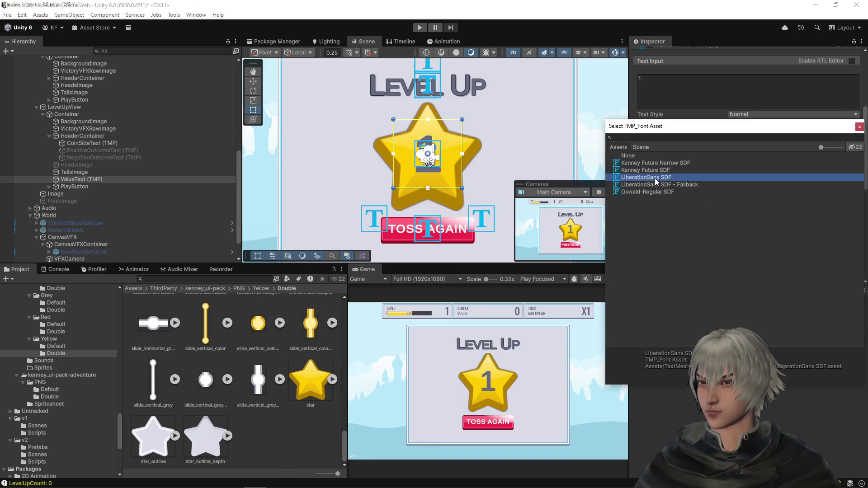
left_click(653, 163)
left_click(648, 171)
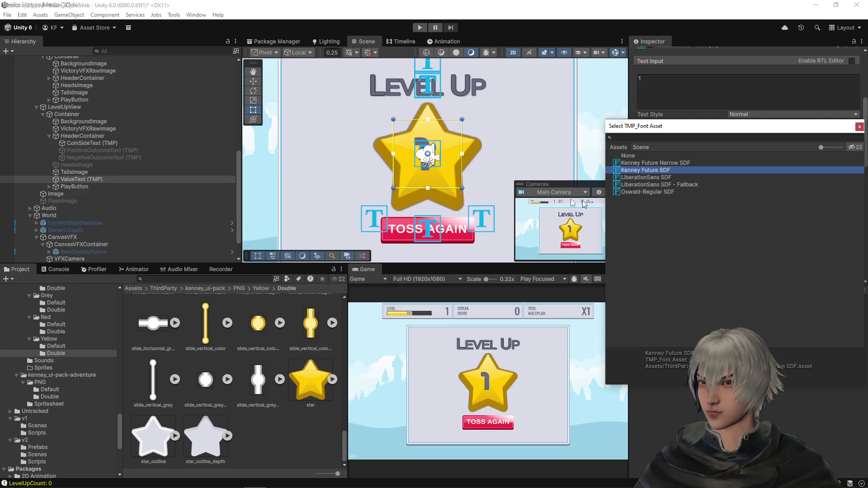
left_click(666, 185)
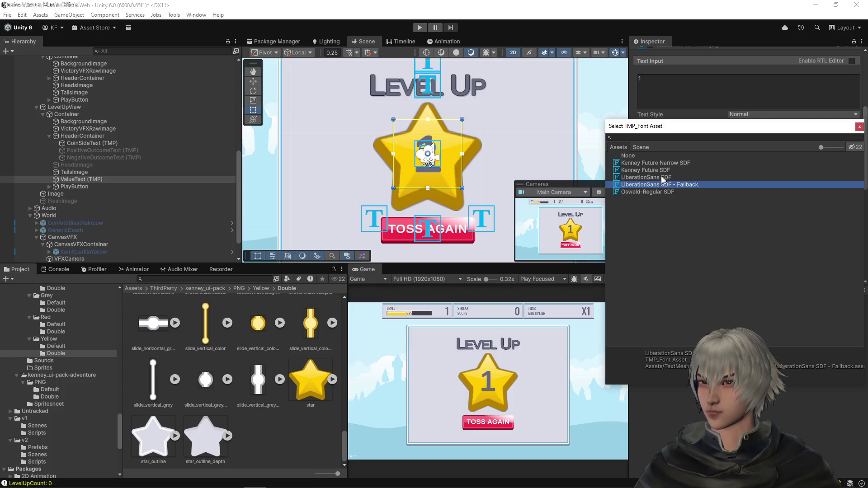
left_click(653, 192)
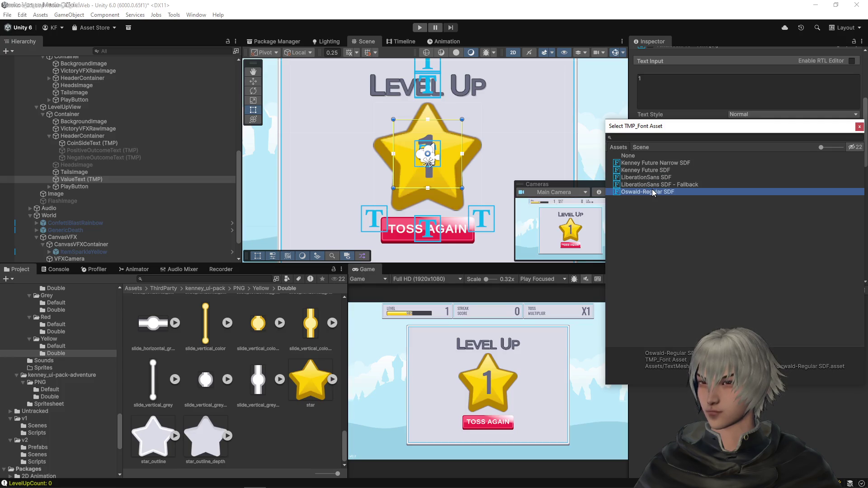
left_click(653, 178)
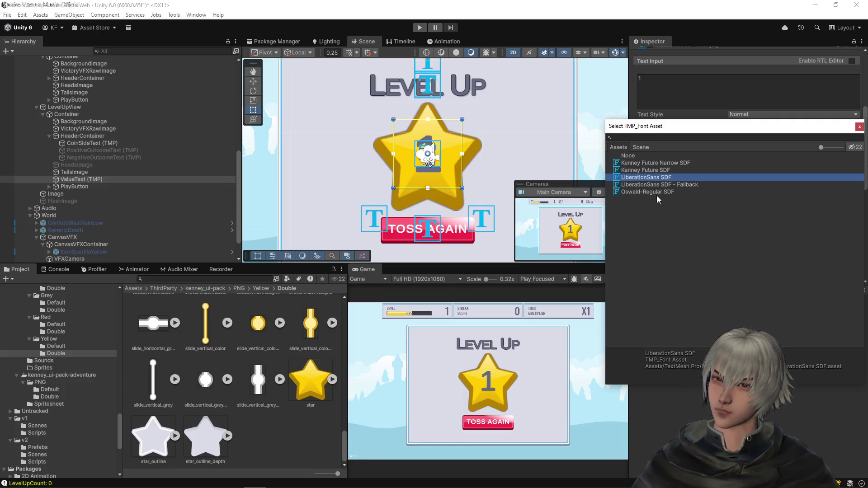
left_click(656, 192)
left_click(860, 127)
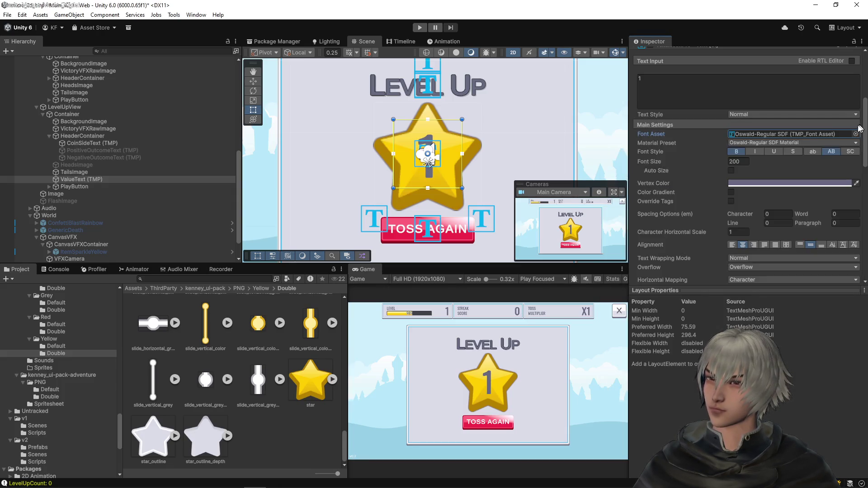
- Pan the Scene view to the Kenney Level 30 star sample panels
mouse_move(364, 163)
left_mouse_down()
mouse_move(362, 136)
mouse_move(312, 144)
mouse_move(410, 165)
left_mouse_up()
scroll(410, 165, "up", 4)
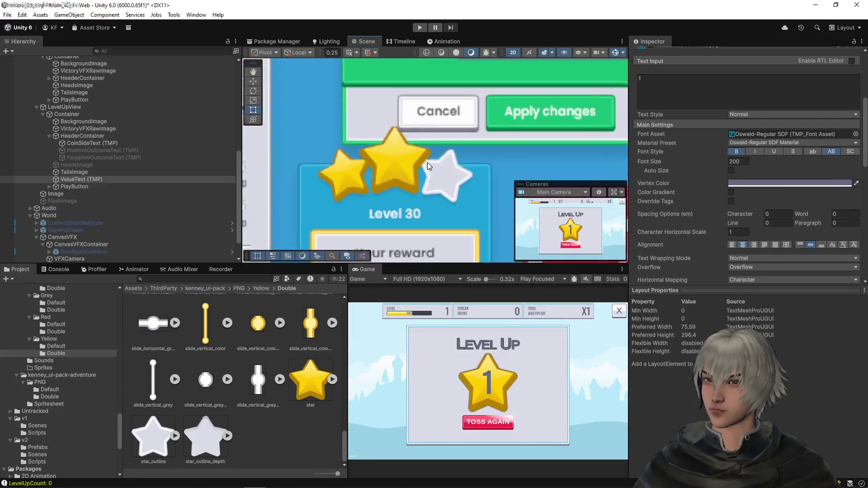
scroll(451, 167, "down", 3)
mouse_move(451, 168)
left_mouse_down()
mouse_move(418, 160)
mouse_move(360, 110)
left_mouse_up()
- Search the Project for 'star' and try dragging a result onto TailsImage's source image
scroll(485, 112, "up", 3)
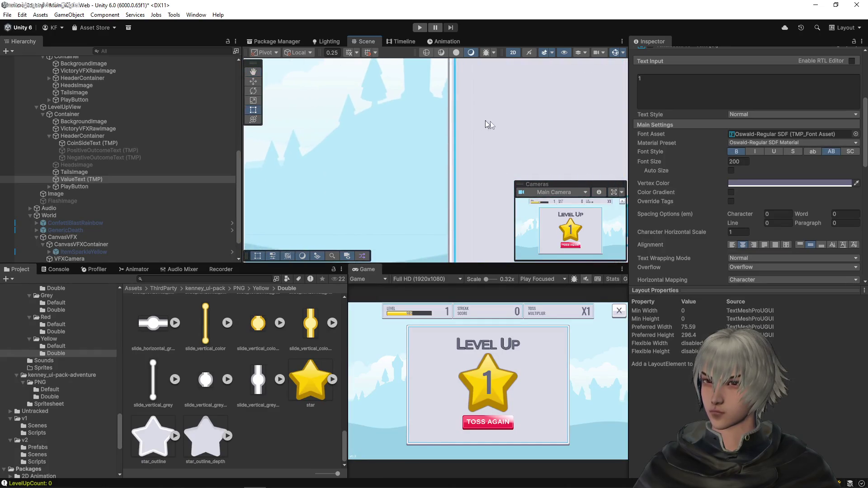
scroll(454, 130, "down", 5)
left_click_drag(535, 131, 392, 127)
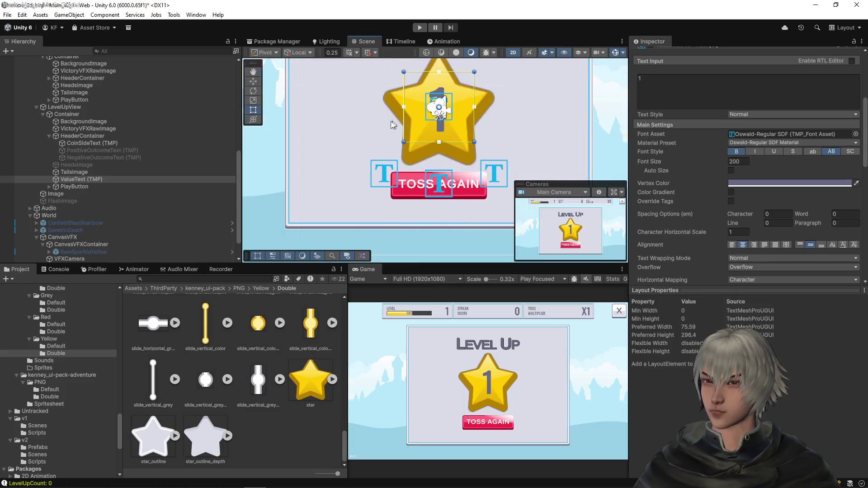
left_click(221, 279)
type("star")
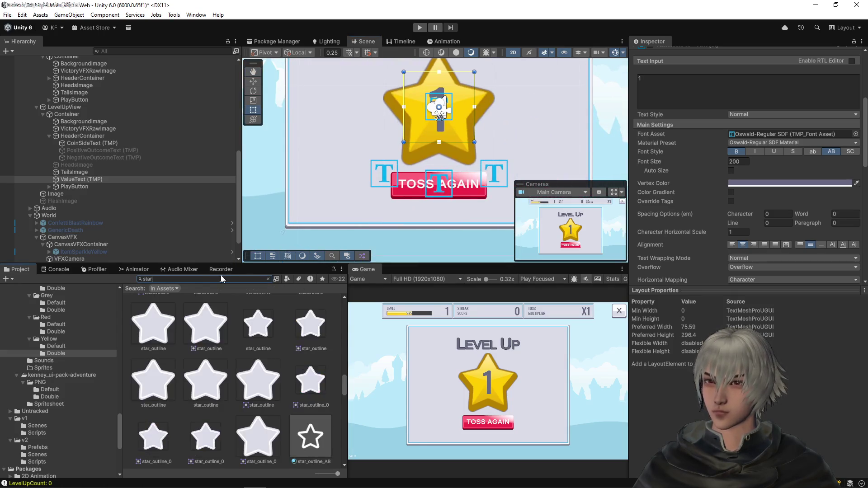
scroll(244, 376, "down", 5)
scroll(248, 376, "up", 1)
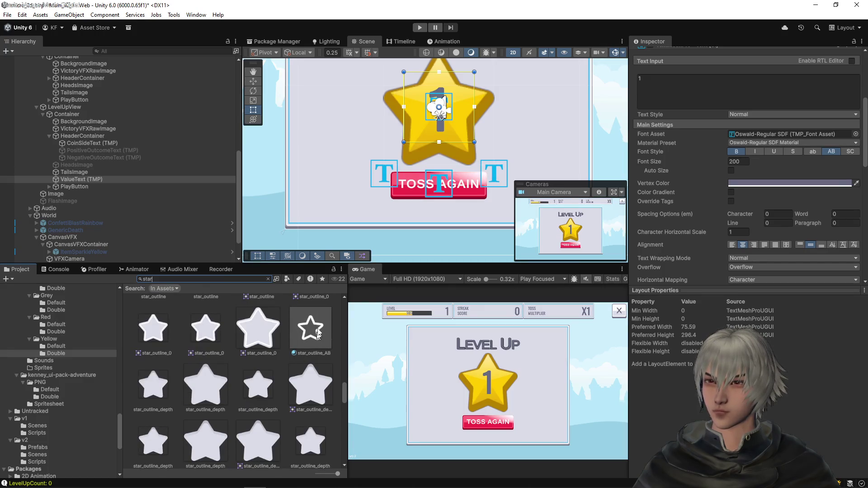
scroll(312, 337, "down", 5)
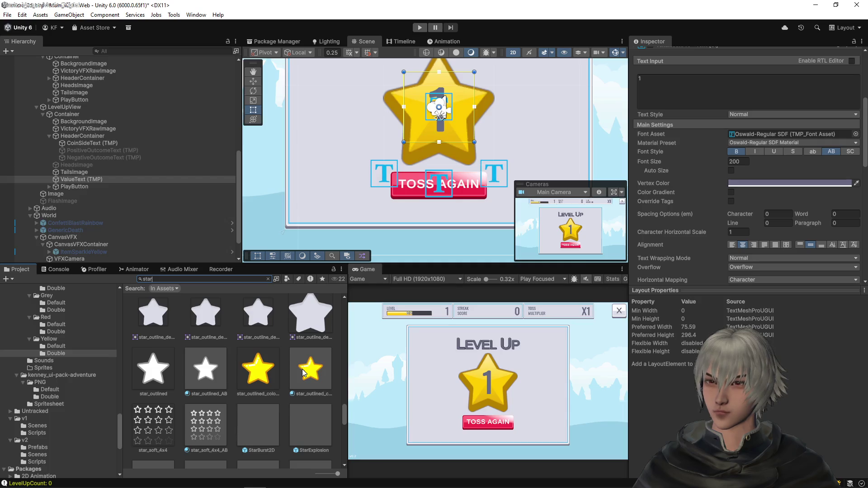
left_click(74, 172)
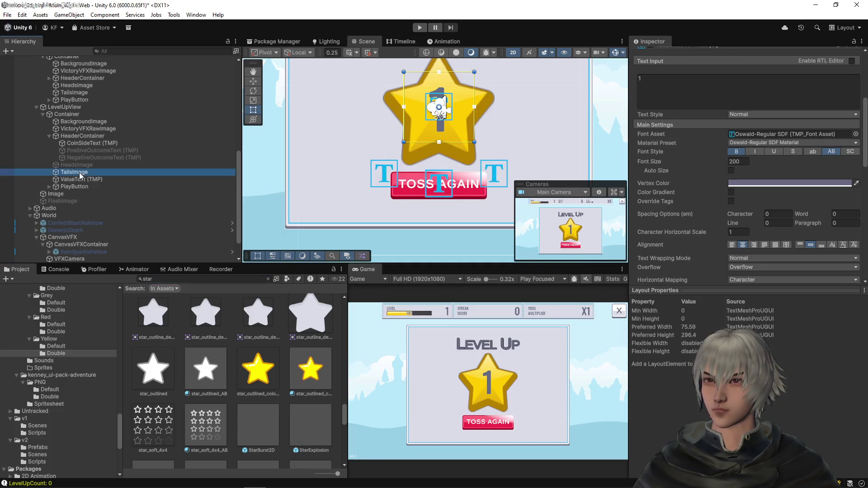
mouse_move(304, 370)
left_mouse_down()
mouse_move(768, 199)
mouse_move(769, 149)
mouse_move(746, 90)
mouse_move(744, 205)
left_mouse_up()
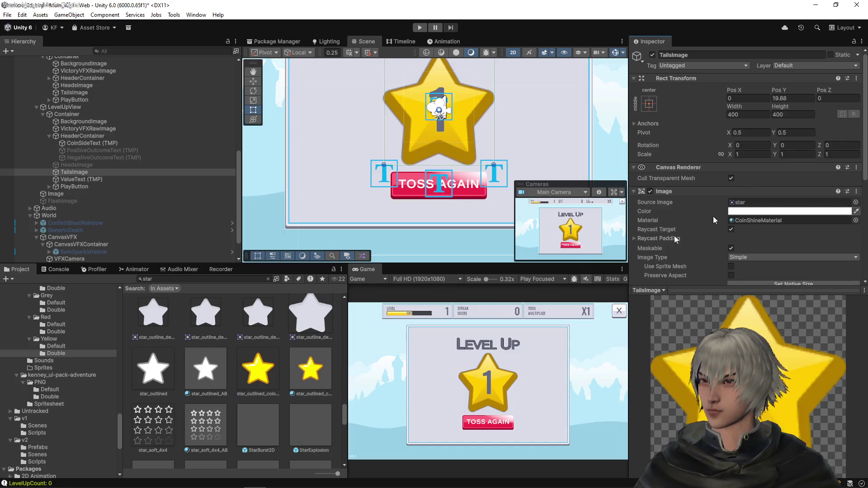
- Inspect the star_outlined_colored texture, then the symc_star texture's import settings
left_click(256, 372)
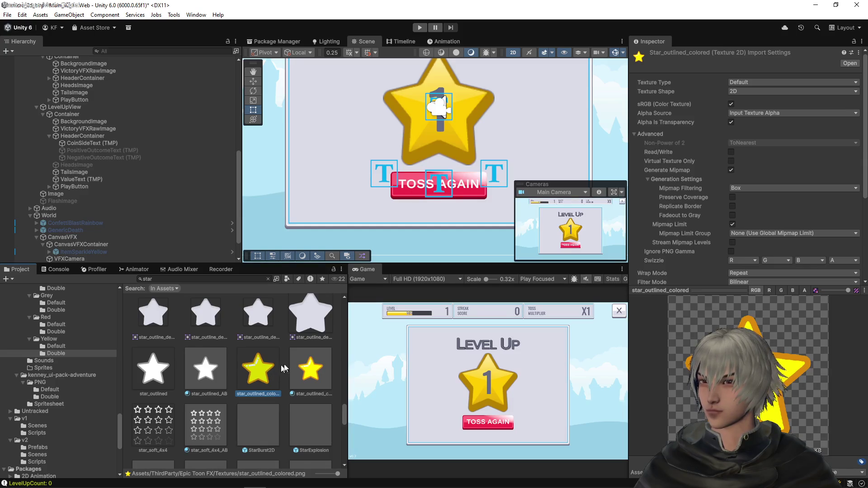
left_click(70, 172)
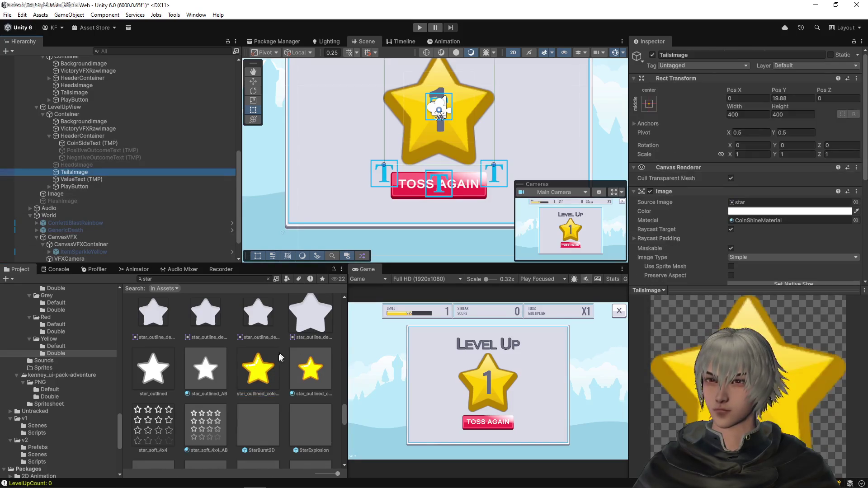
left_click(267, 369)
scroll(289, 363, "down", 10)
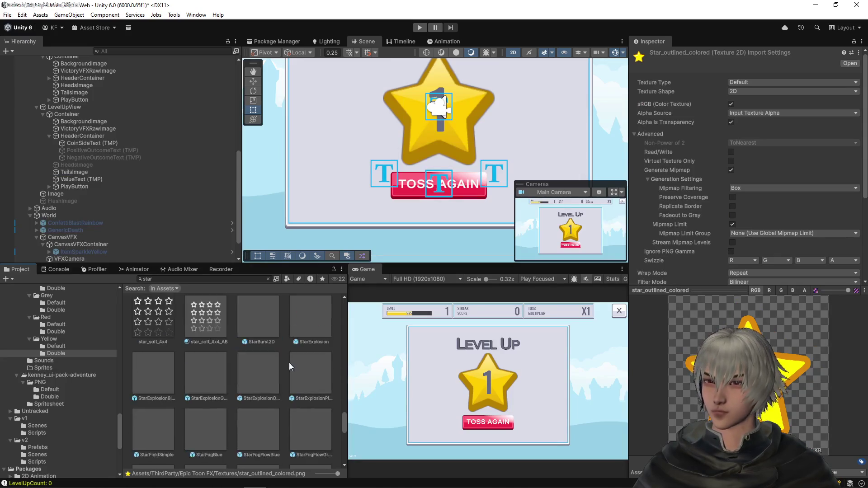
scroll(288, 365, "down", 2)
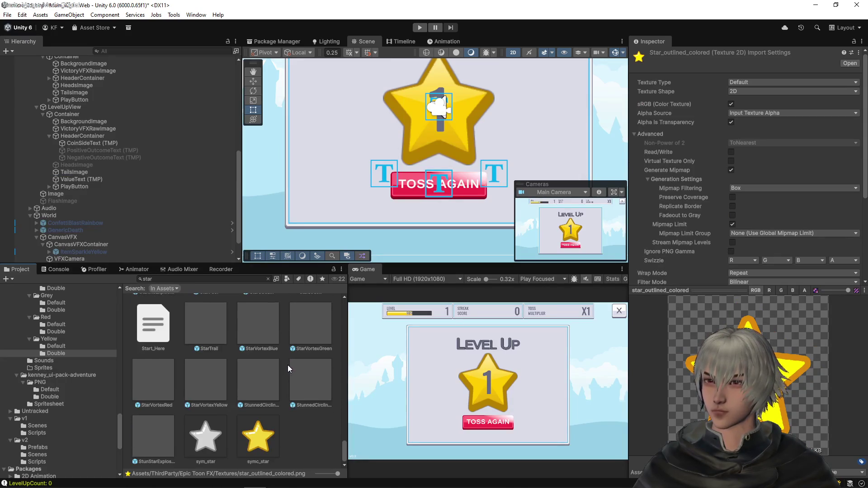
left_click(256, 449)
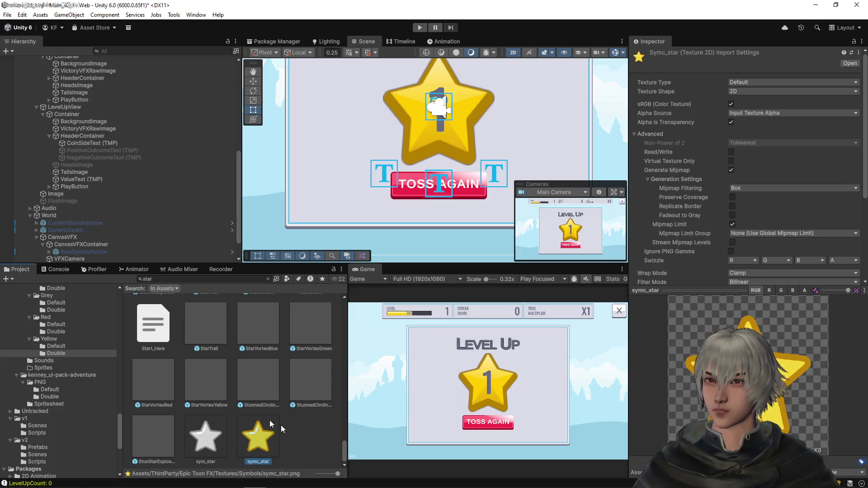
- Collapse the TextMesh Pro and ThirdParty folders to show the top-level Assets folders
scroll(68, 364, "up", 10)
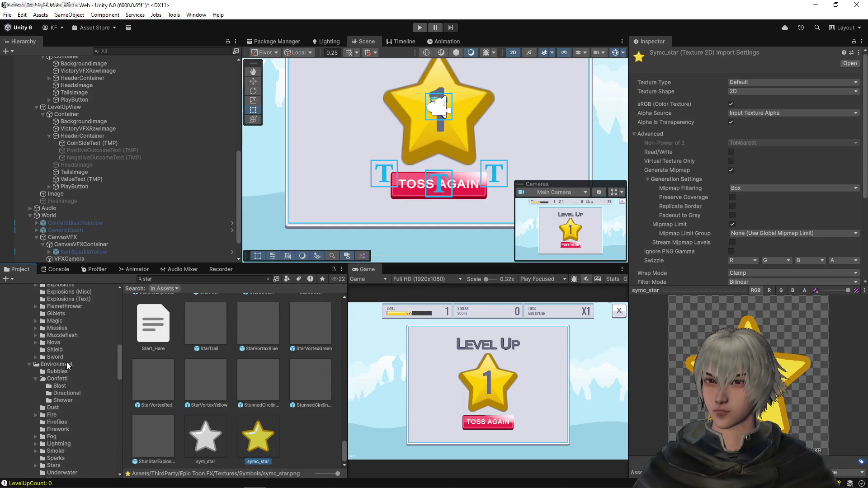
scroll(66, 362, "up", 8)
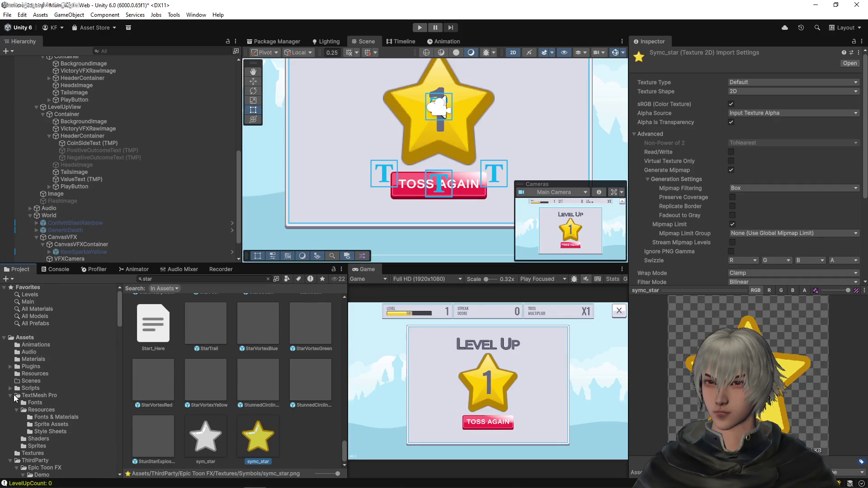
left_click(10, 397)
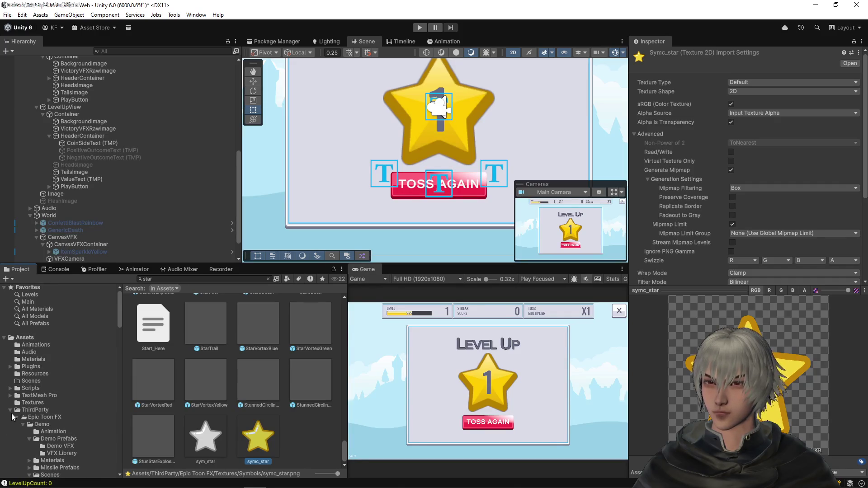
left_click(10, 410)
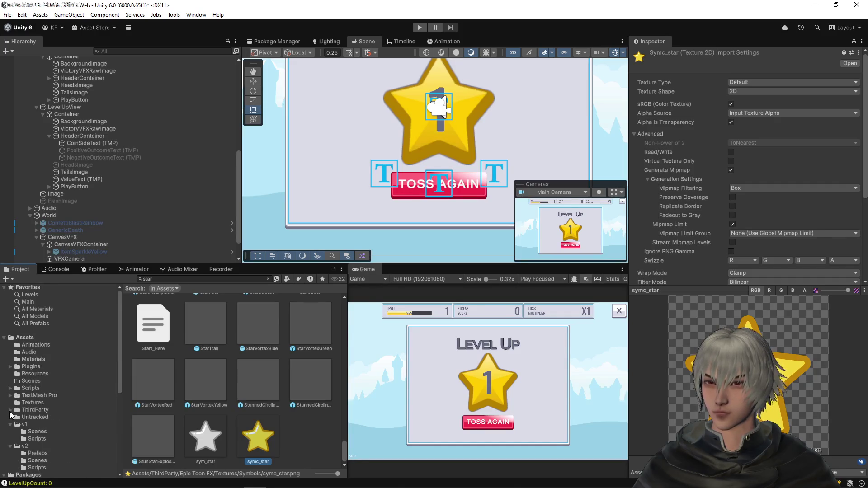
left_click(40, 339)
- Create a new folder named Sprites under Assets
right_click(40, 339)
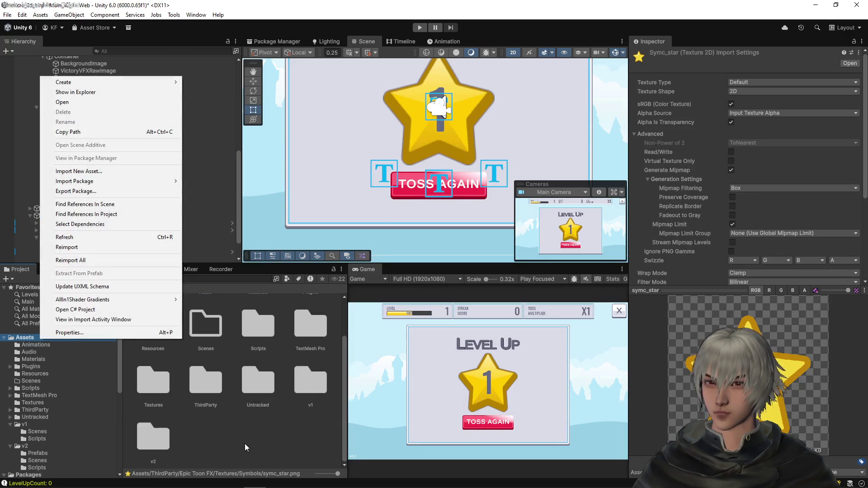
right_click(245, 444)
mouse_move(298, 187)
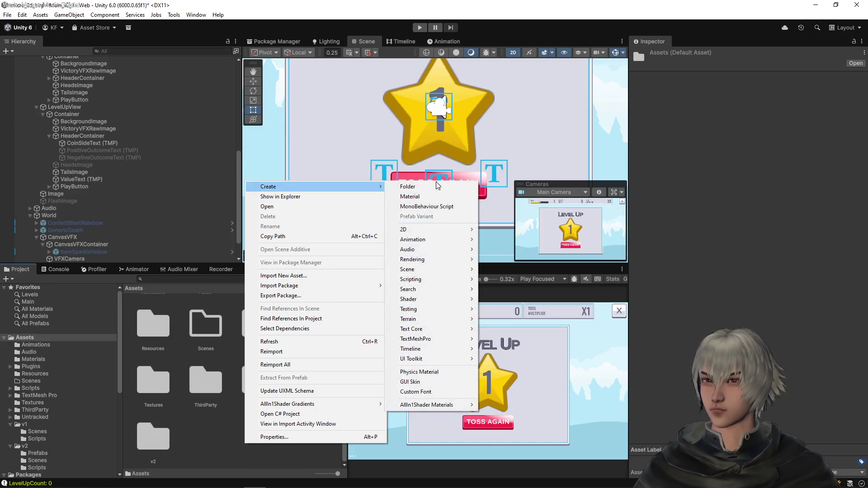
left_click(438, 185)
type("Sprites")
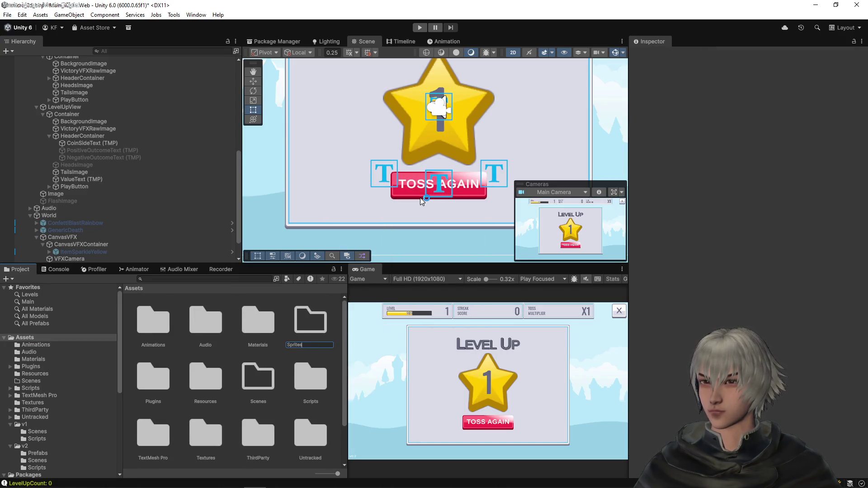
key("Return")
key("Return")
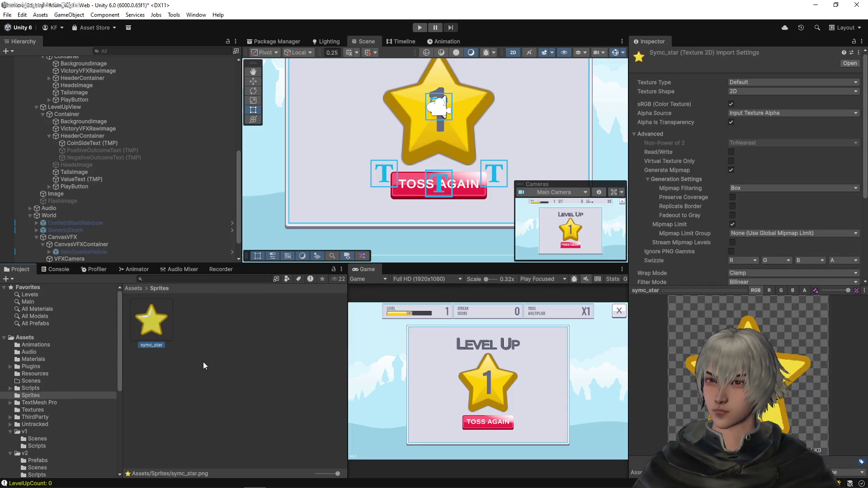
- Set symc_star's Texture Type to Sprite (2D and UI) and apply
scroll(708, 238, "down", 3)
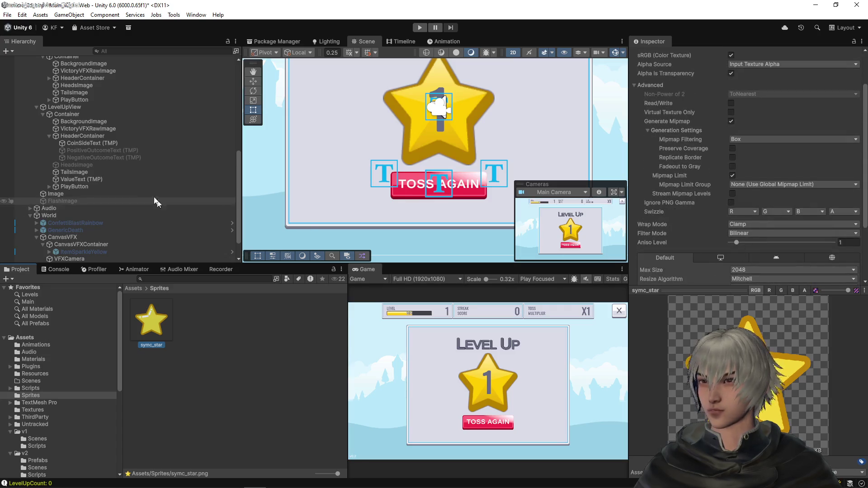
left_click(67, 173)
left_click_drag(163, 314, 746, 152)
double_click(742, 153)
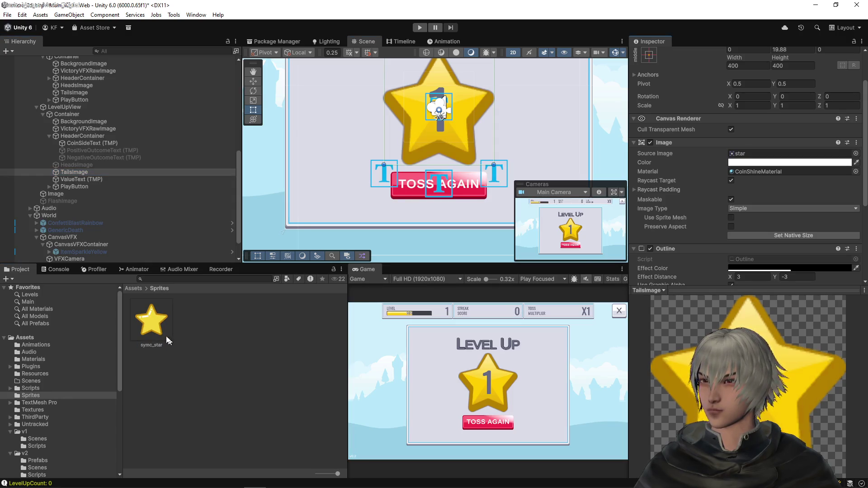
scroll(750, 61, "up", 3)
left_click(745, 82)
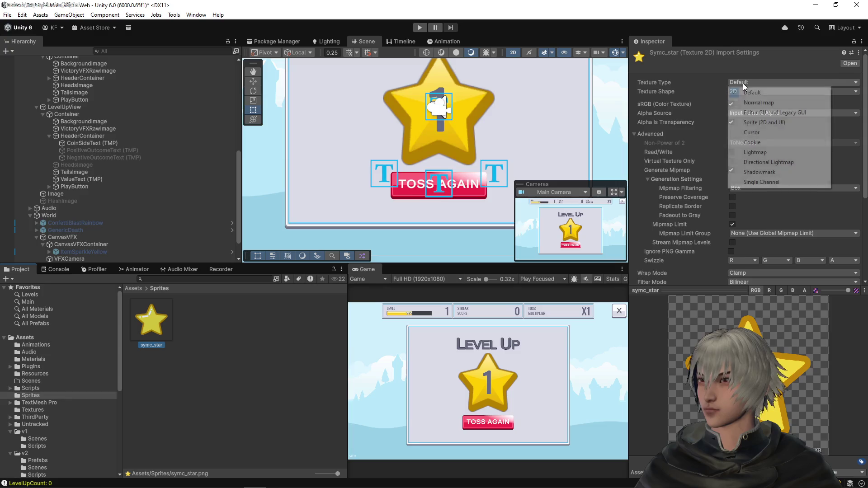
left_click(764, 122)
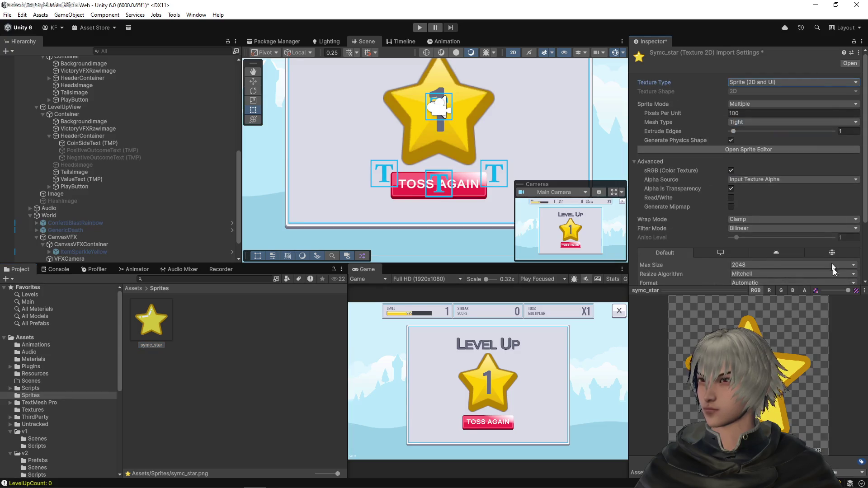
scroll(841, 258, "down", 5)
left_click(850, 241)
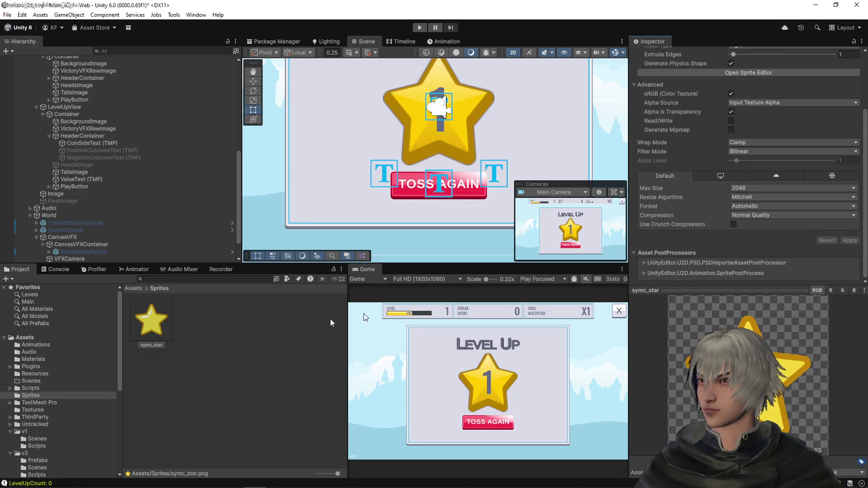
- Set symc_star's Sprite Mode to Single, apply, and assign it as TailsImage's source image
left_click(75, 180)
left_click(74, 172)
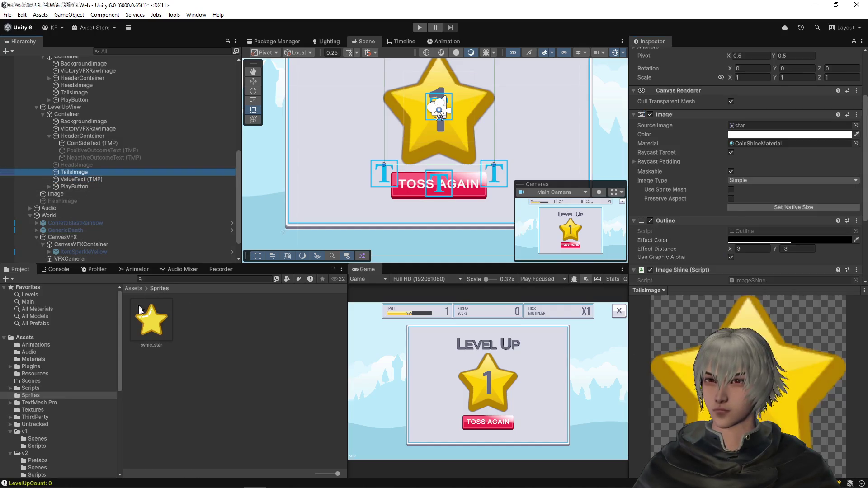
left_click_drag(152, 320, 755, 109)
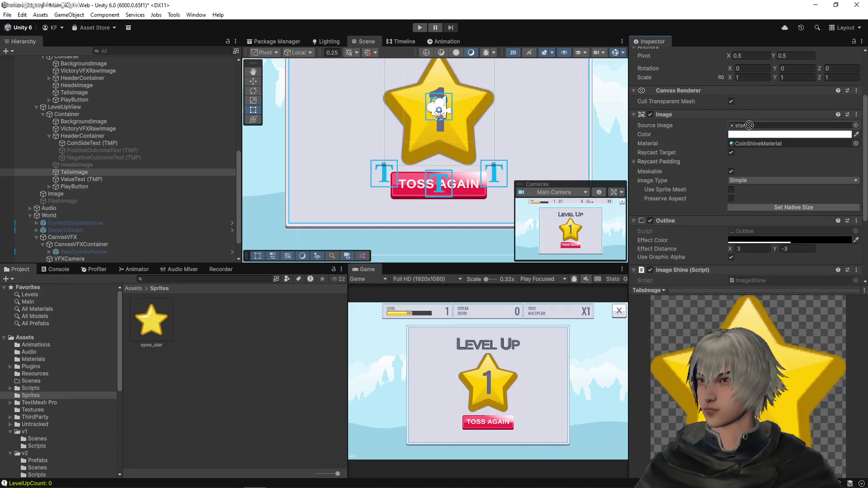
left_click(151, 315)
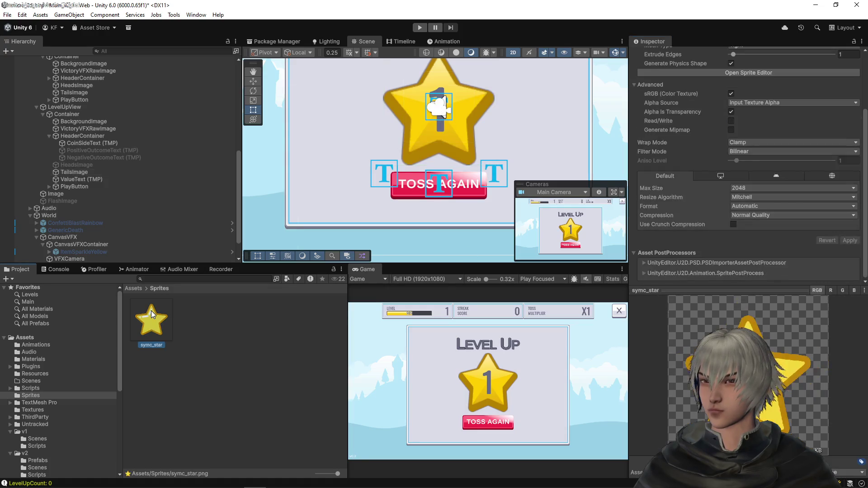
scroll(760, 144, "up", 4)
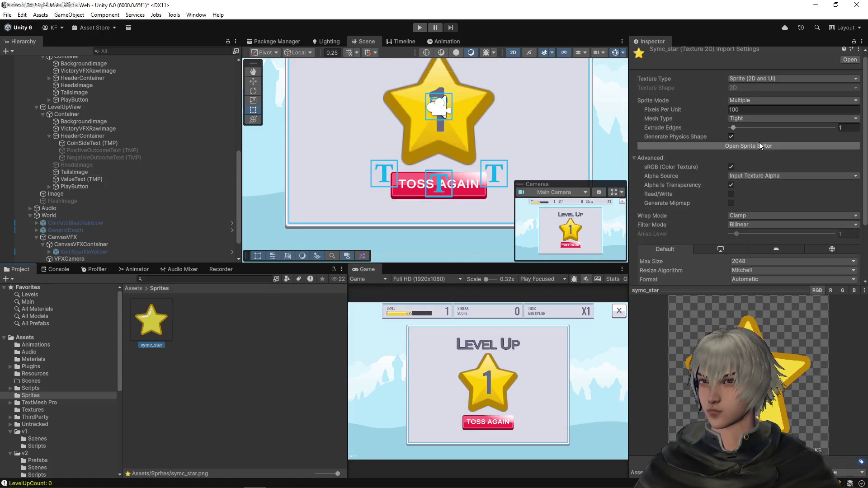
left_click(758, 100)
left_click(741, 107)
scroll(769, 181, "down", 4)
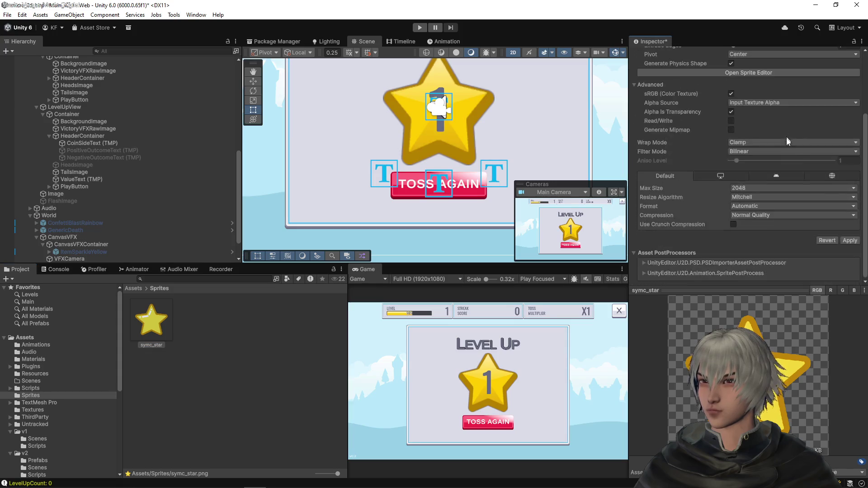
left_click(849, 240)
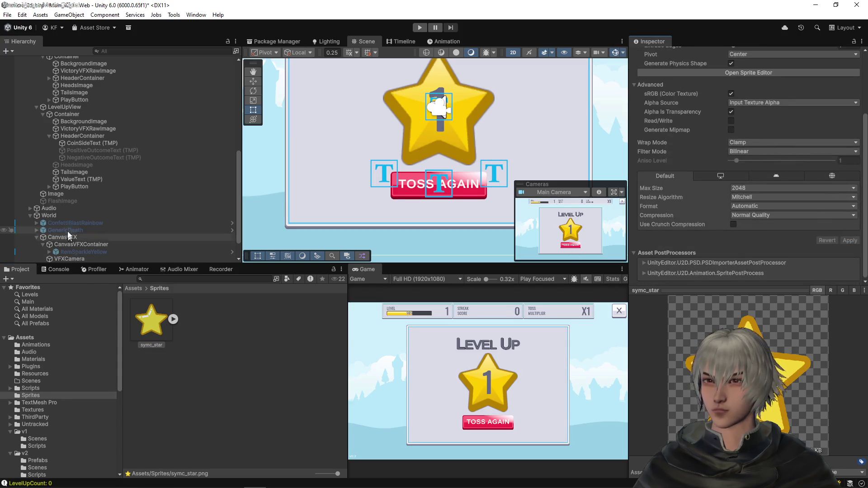
left_click(74, 171)
left_click_drag(151, 320, 748, 113)
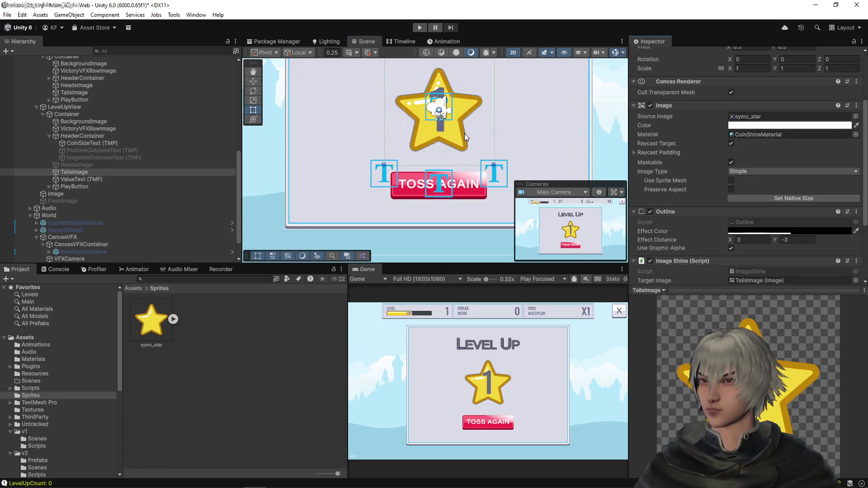
- Enlarge the star to about 528 units and lower the number text to Pos Y 12.7
scroll(700, 106, "up", 3)
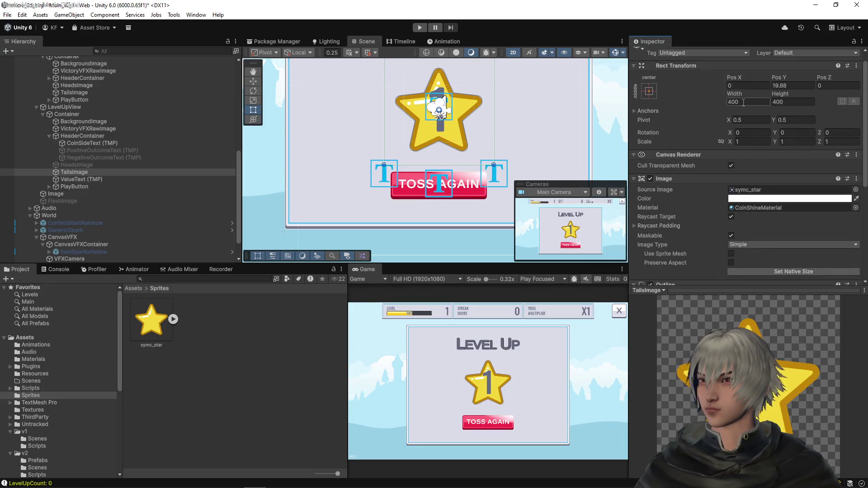
key("f")
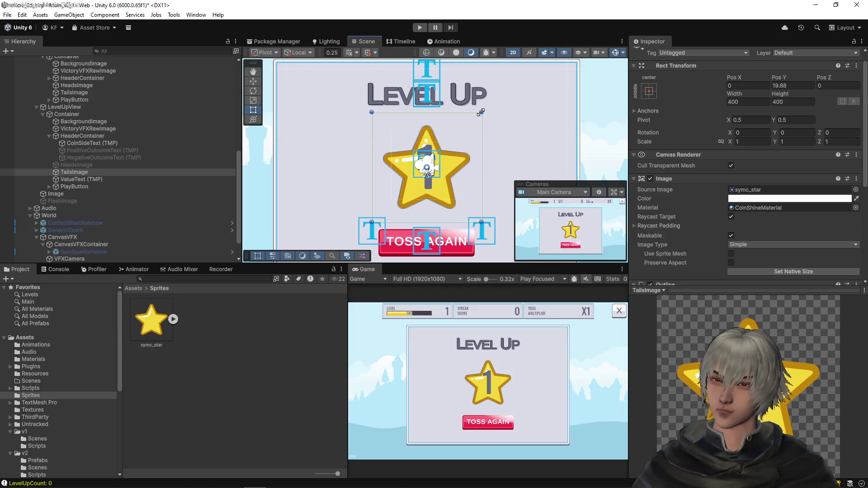
mouse_move(481, 112)
left_mouse_down()
mouse_move(504, 90)
mouse_move(499, 95)
left_mouse_up()
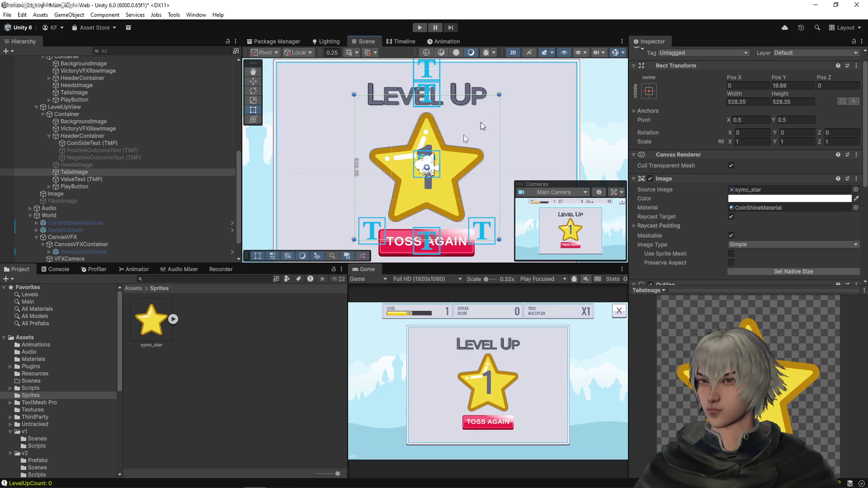
left_click(76, 179)
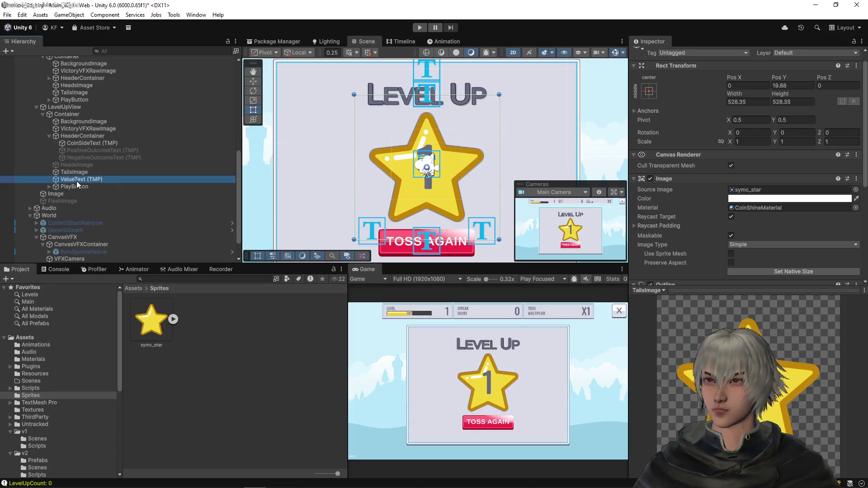
left_click_drag(782, 80, 733, 78)
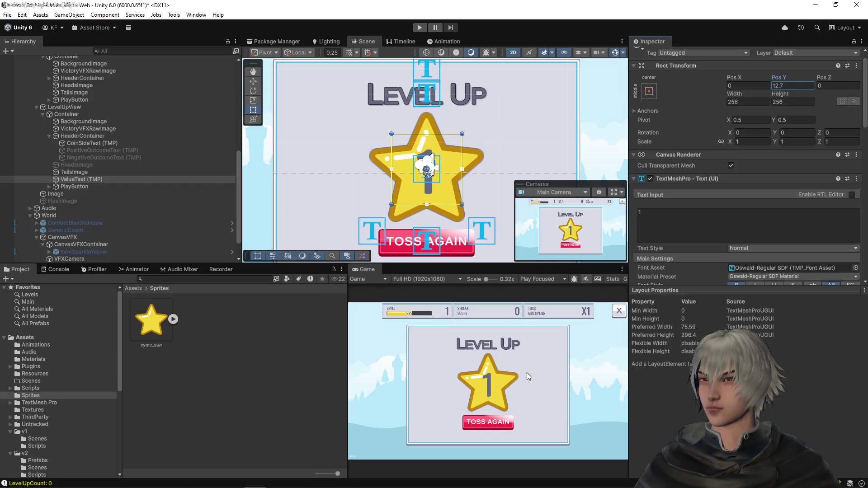
- Preview the star's number as 4, 5 and 6, then restore it to 1
scroll(443, 164, "up", 5)
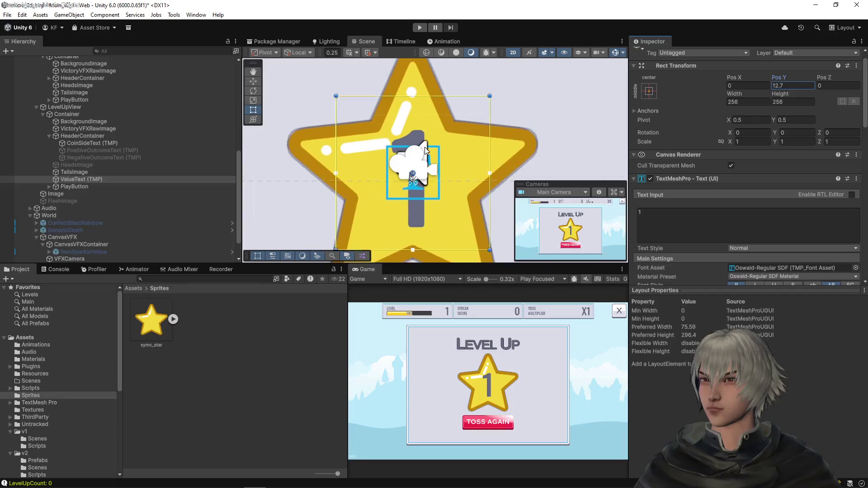
scroll(425, 151, "down", 2)
scroll(424, 151, "down", 2)
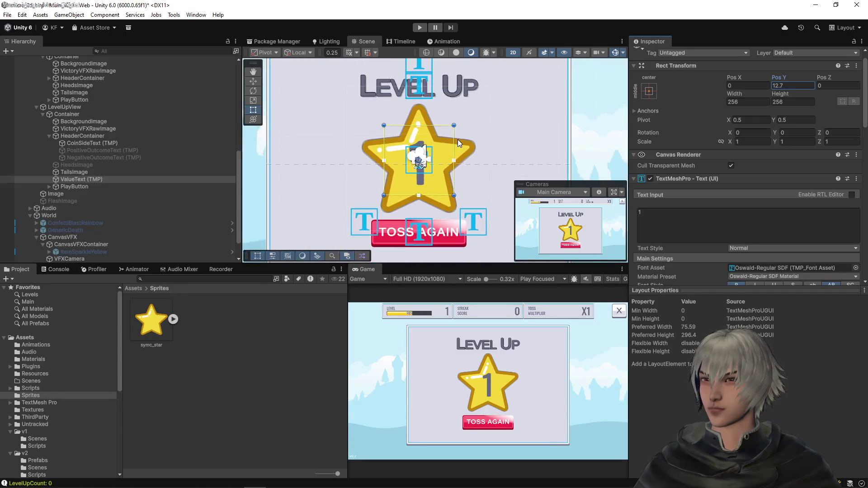
scroll(424, 151, "up", 4)
scroll(425, 151, "down", 3)
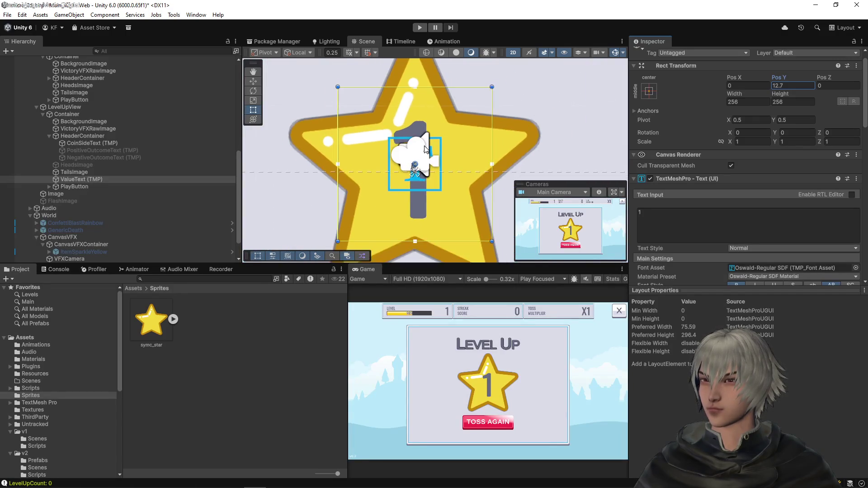
left_click(672, 224)
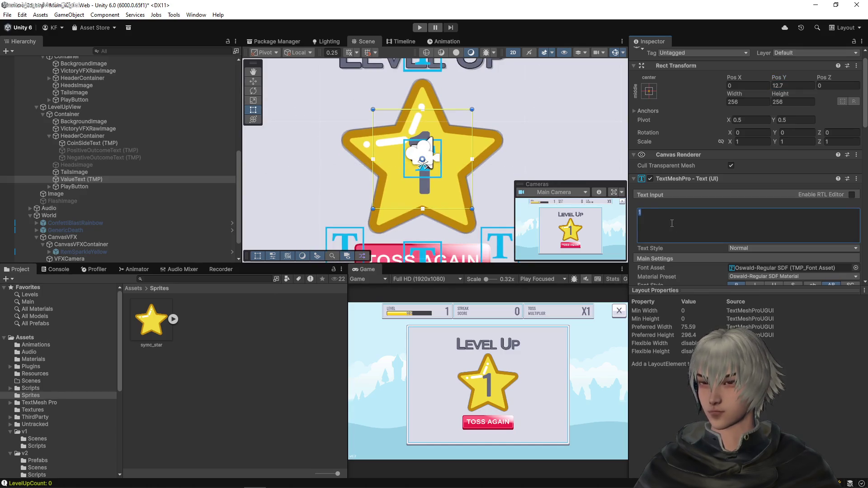
type("4")
key("BackSpace")
type("5")
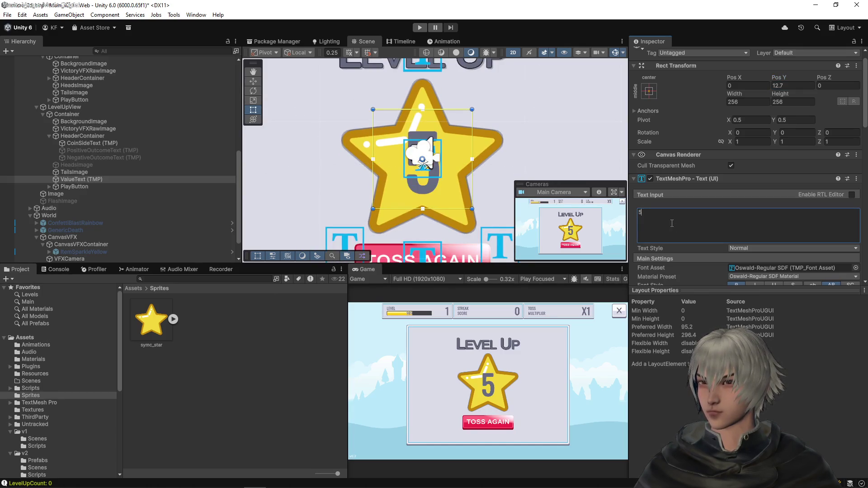
key("BackSpace")
type("6")
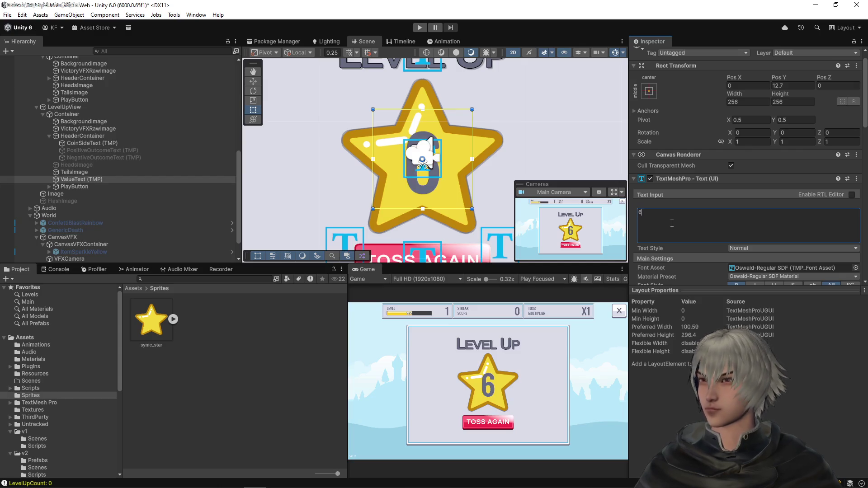
key("BackSpace")
type("1")
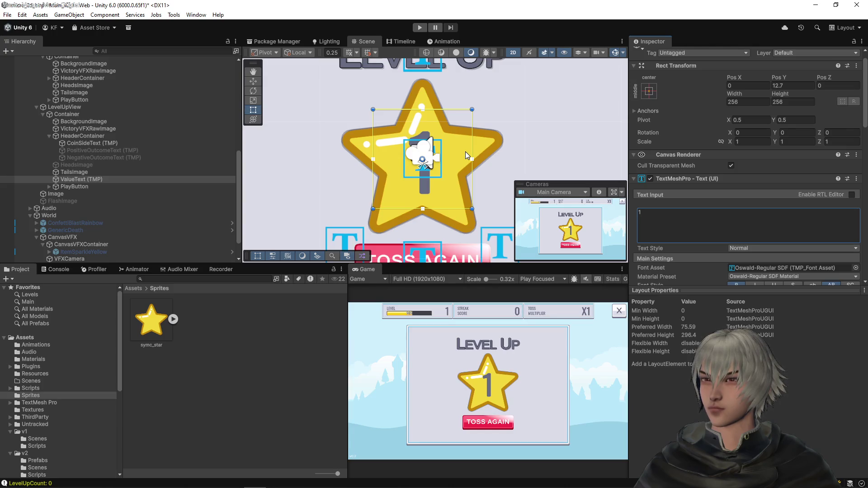
- Make ValueText (TMP) a child of TailsImage with the stretch-stretch anchor preset
left_click(72, 172)
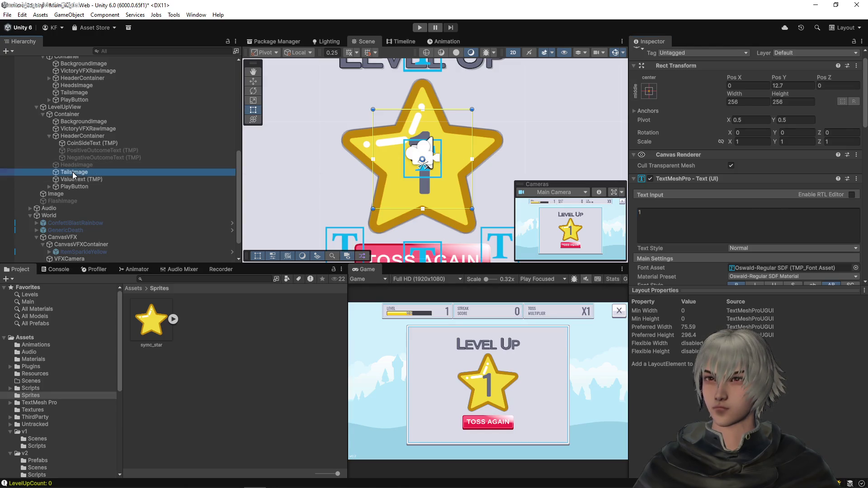
left_click(78, 179)
left_click_drag(78, 181, 79, 175)
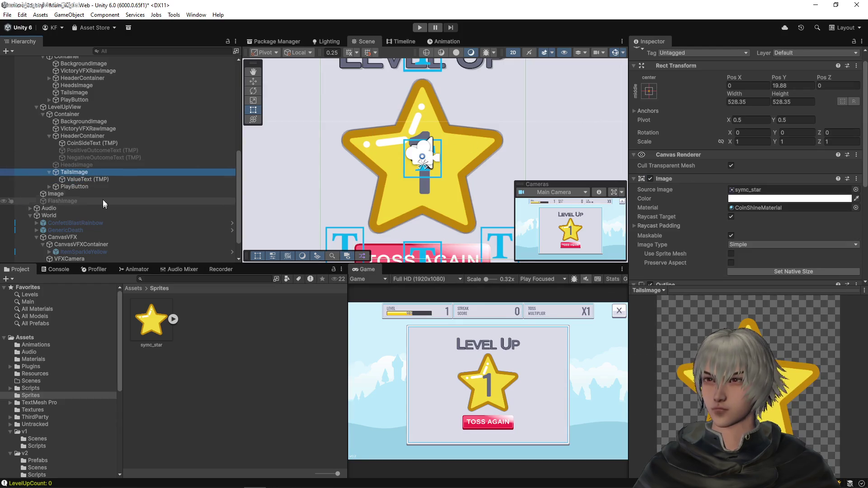
left_click(94, 179)
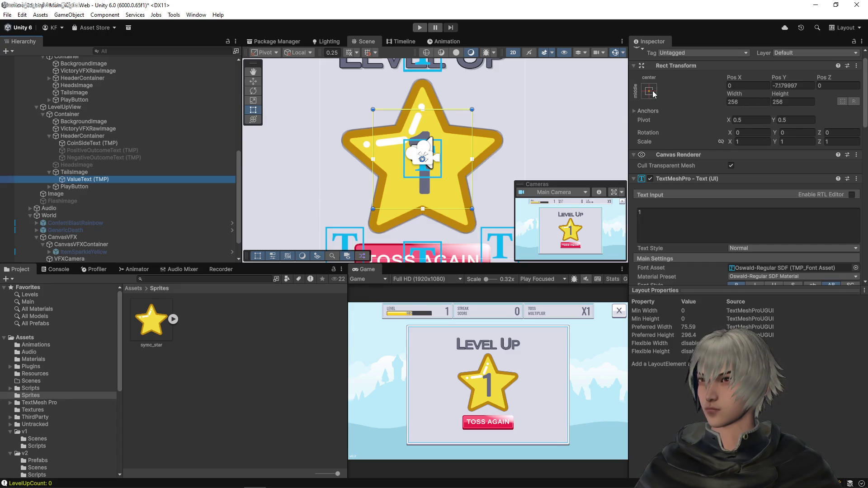
left_click(655, 95)
left_click(742, 234)
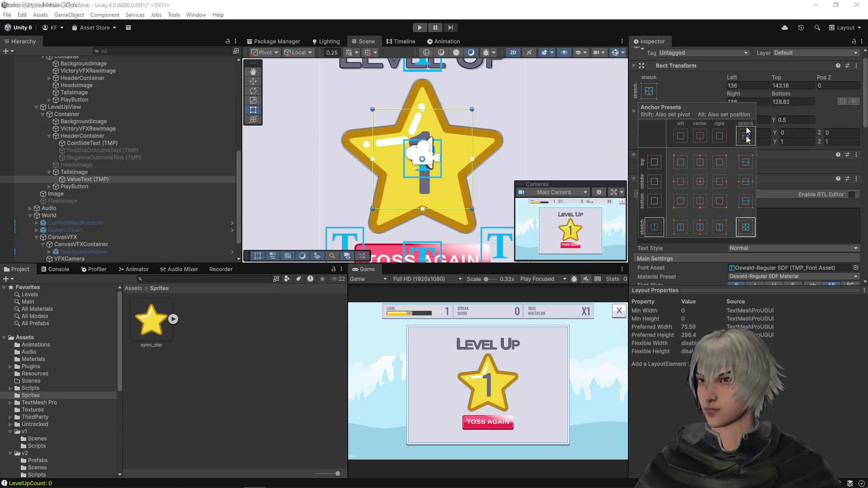
- Zero the number text's Left, Top, Bottom and Right offsets
left_click(753, 86)
type("0")
key("Tab")
type("0")
key("Tab")
key("Tab")
key("Tab")
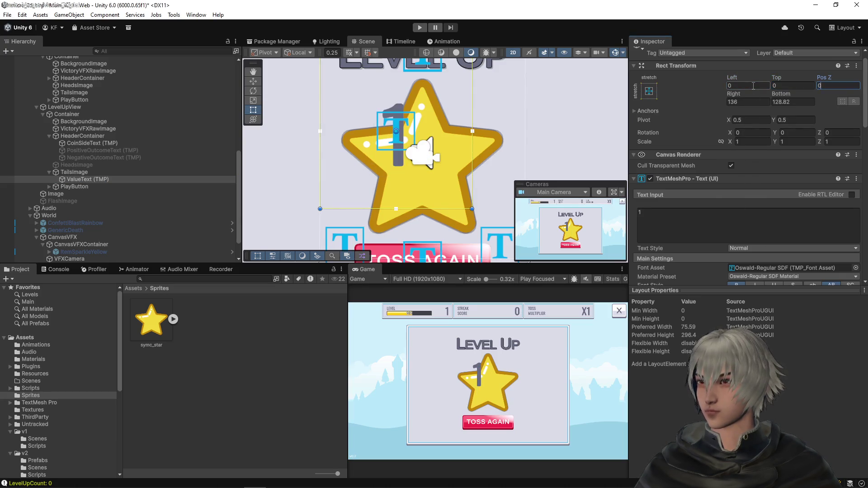
type("0")
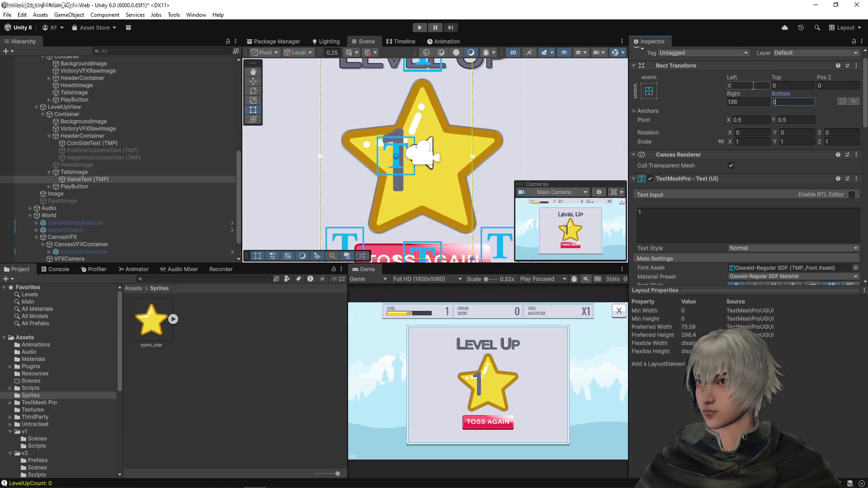
key("shift+Tab")
type("0")
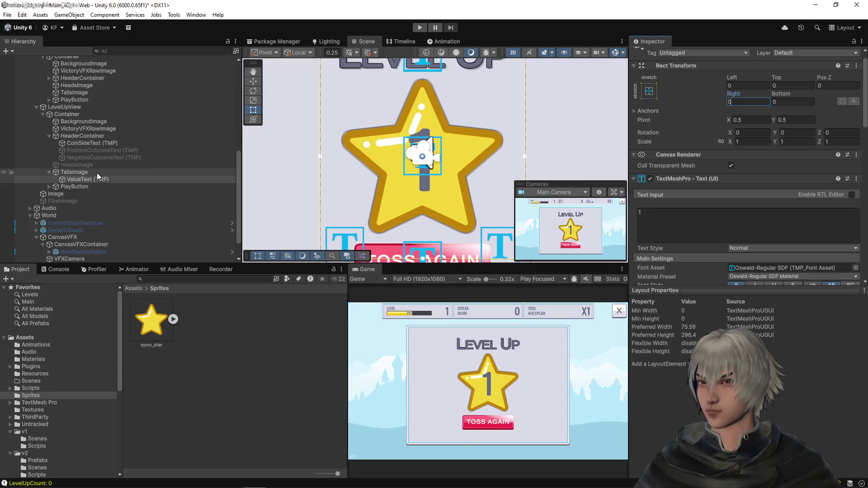
- Push the Top offset down to 25 while keeping Bottom at 0
left_click(772, 79)
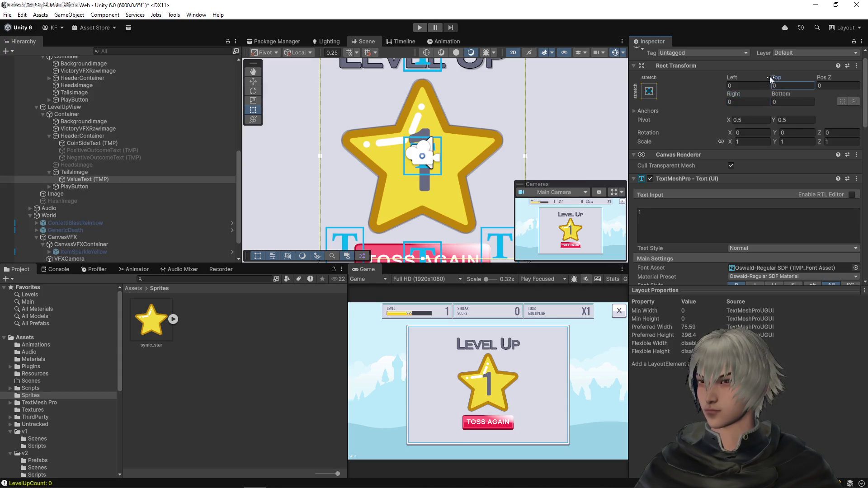
left_click_drag(771, 80, 847, 87)
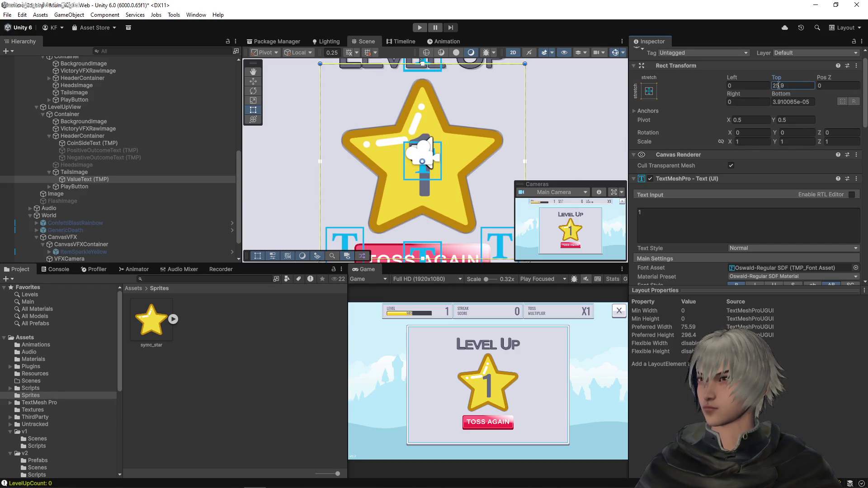
key("BackSpace")
key("BackSpace")
left_click(792, 101)
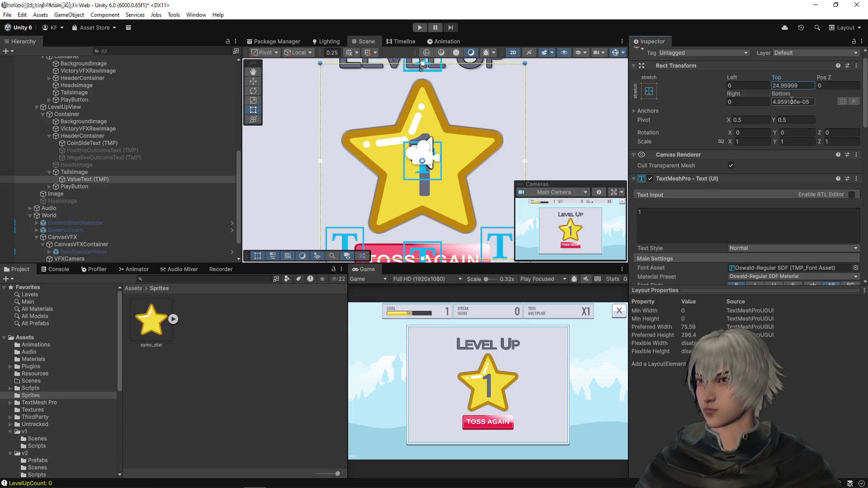
type("0")
left_click(793, 86)
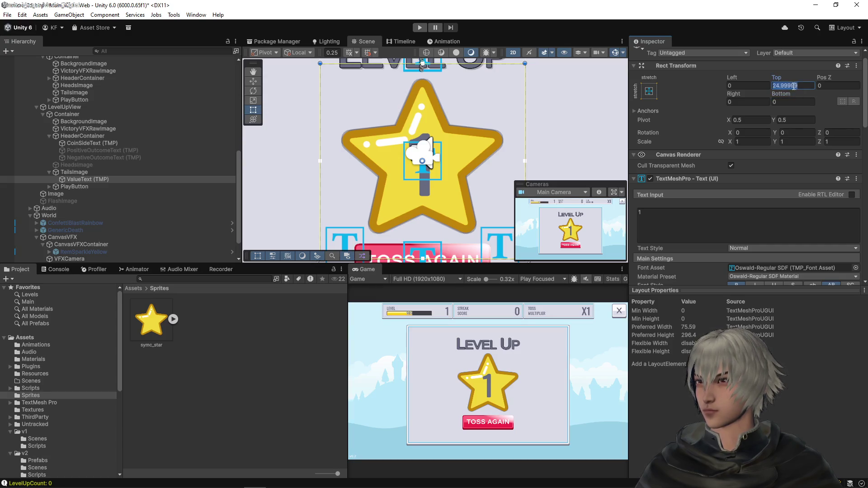
type("25")
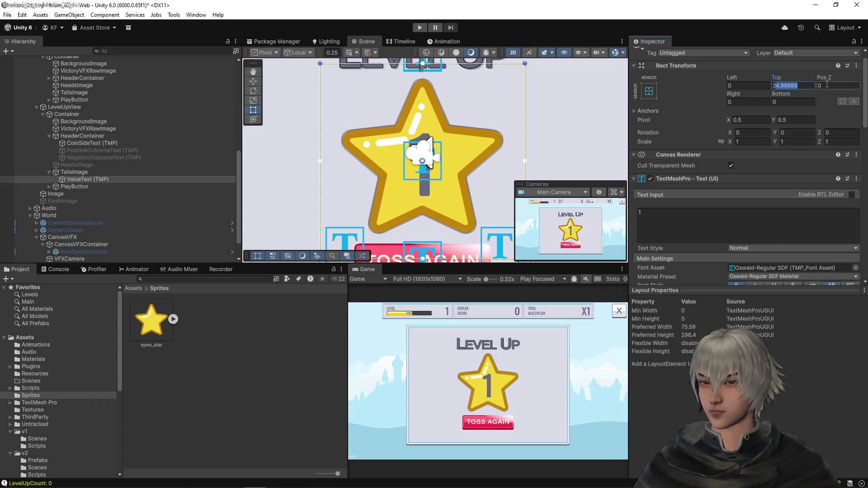
key("Return")
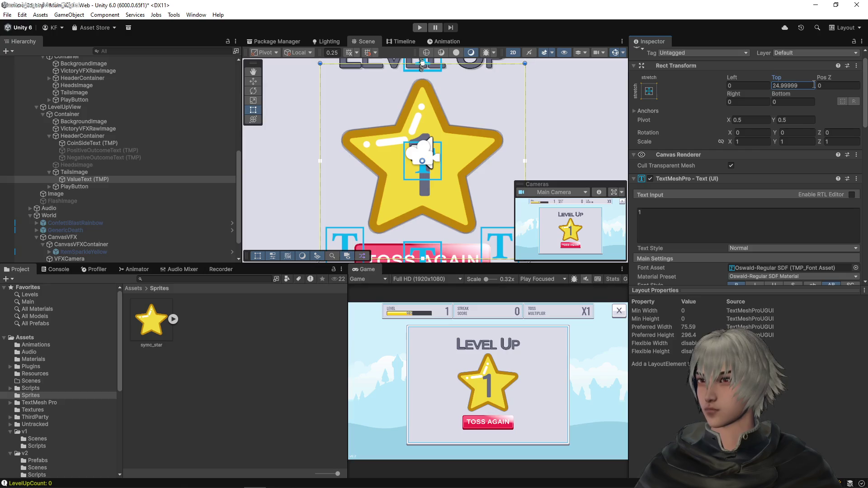
left_click(809, 86)
key("BackSpace")
key("BackSpace")
key("BackSpace")
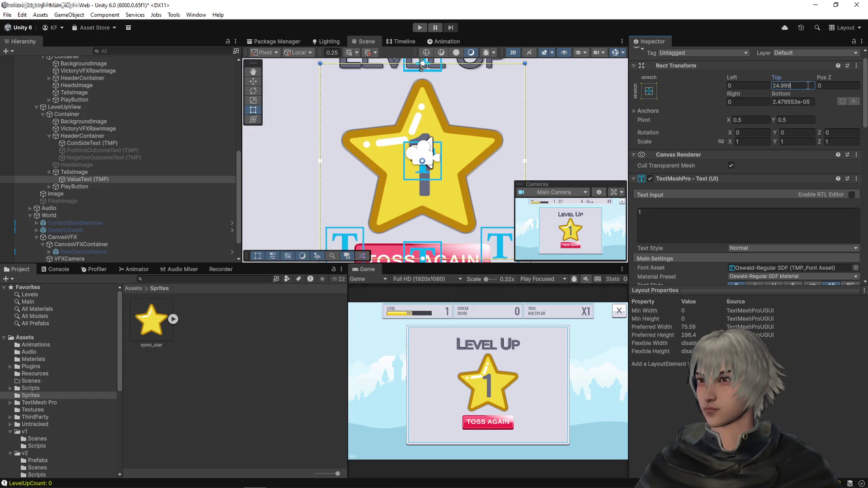
key("Return")
- Re-enter Bottom as 0 and Top as 25 to correct the offsets
left_click(778, 86)
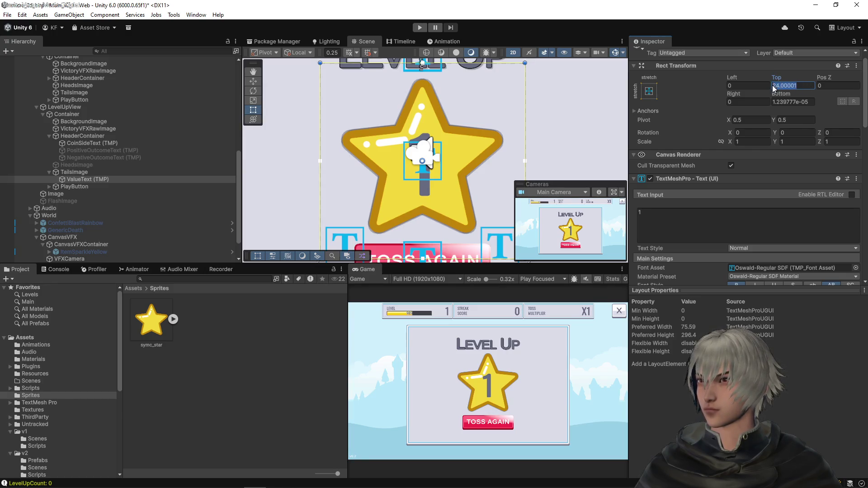
key("Tab")
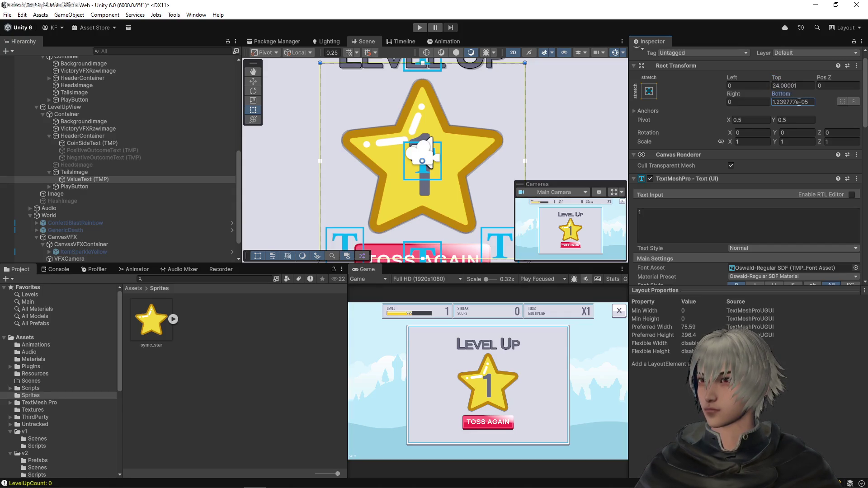
left_click(799, 101)
left_click(799, 102)
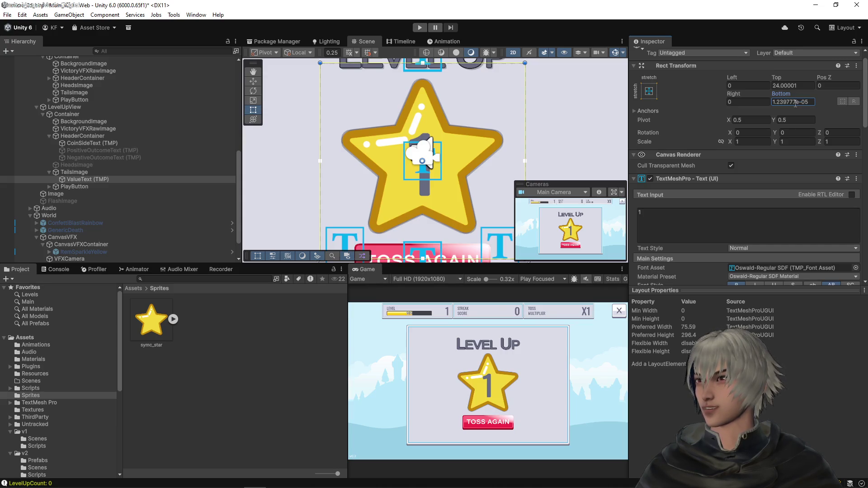
left_click(801, 86)
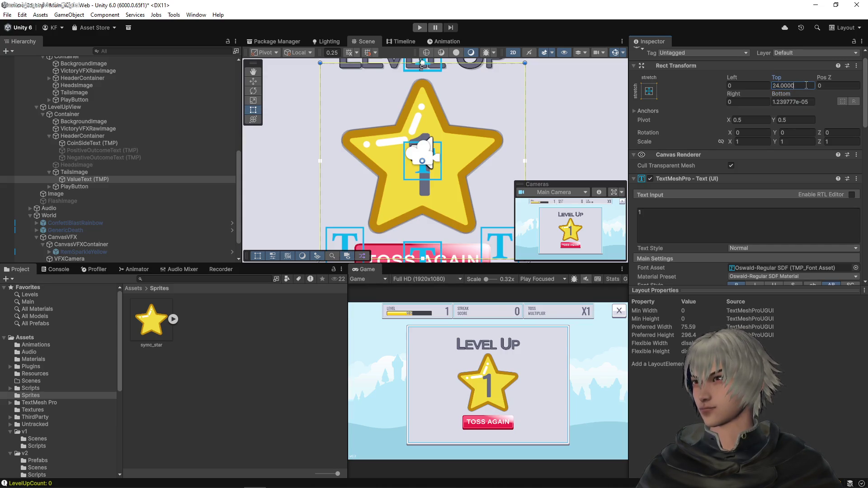
left_click(803, 102)
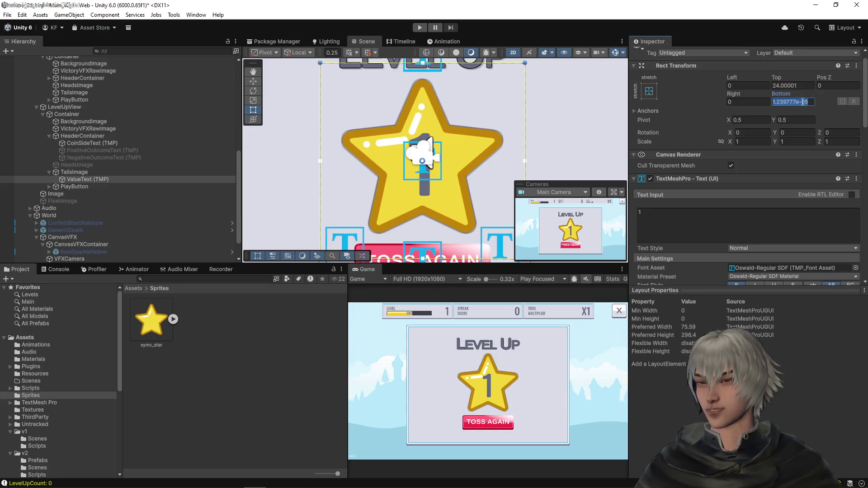
type("0")
key("Return")
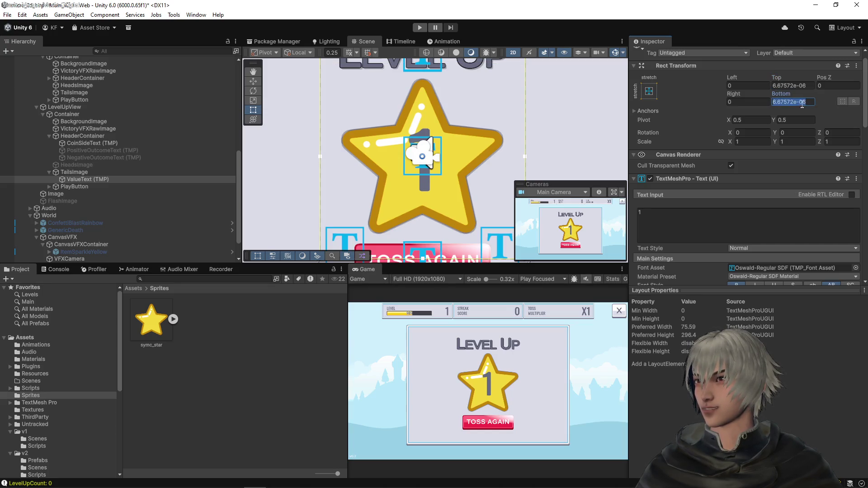
type("0")
left_click(805, 86)
type("0")
key("BackSpace")
type("25")
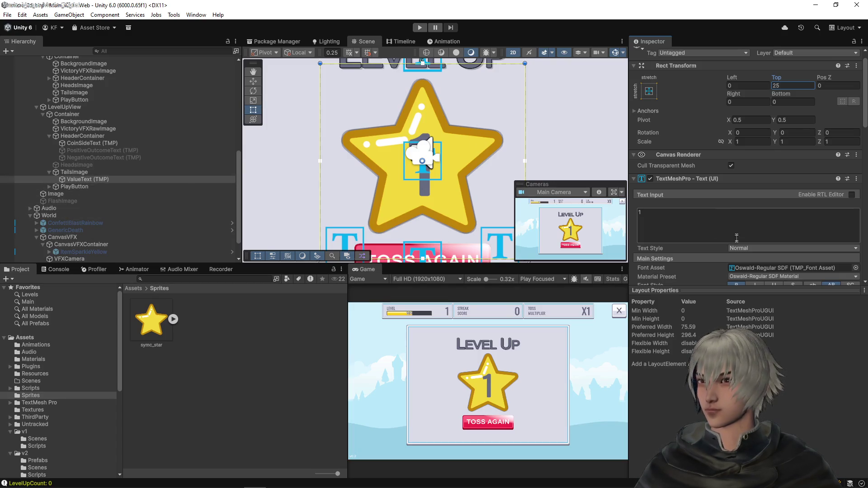
scroll(732, 257, "down", 3)
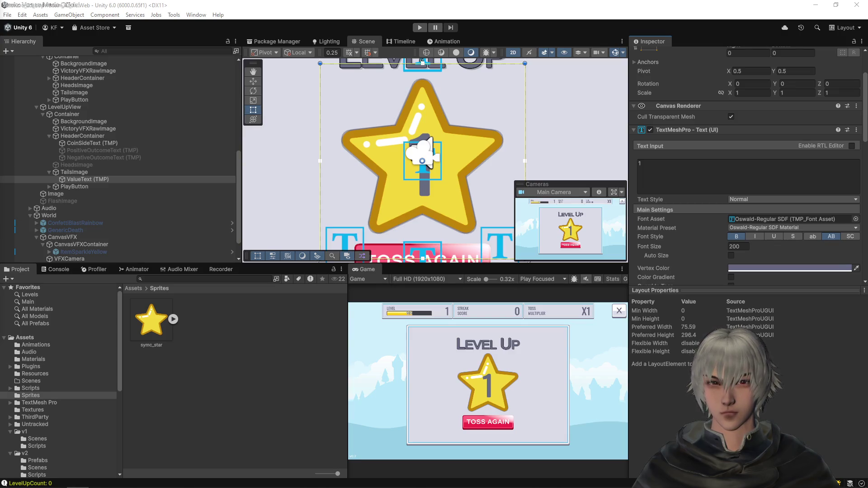
- Scroll the Oswald Google Fonts page to the Bold 700 sample, then close Firefox
key("alt+Tab")
scroll(204, 277, "down", 3)
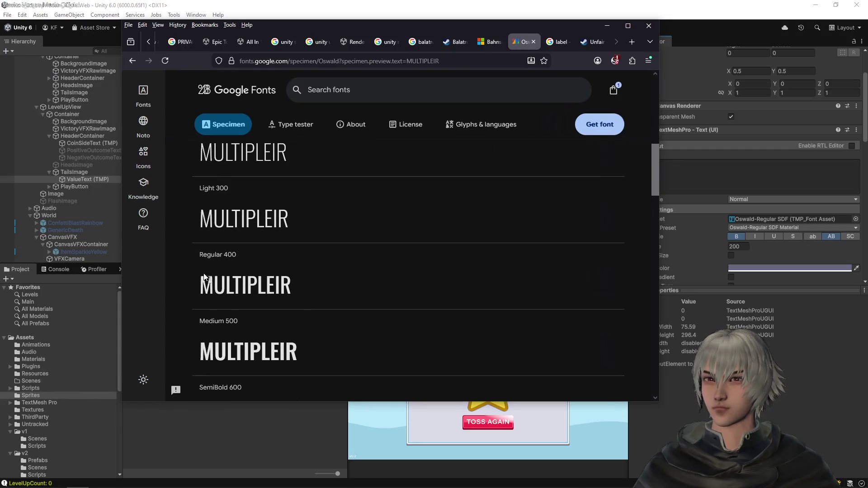
scroll(262, 275, "down", 4)
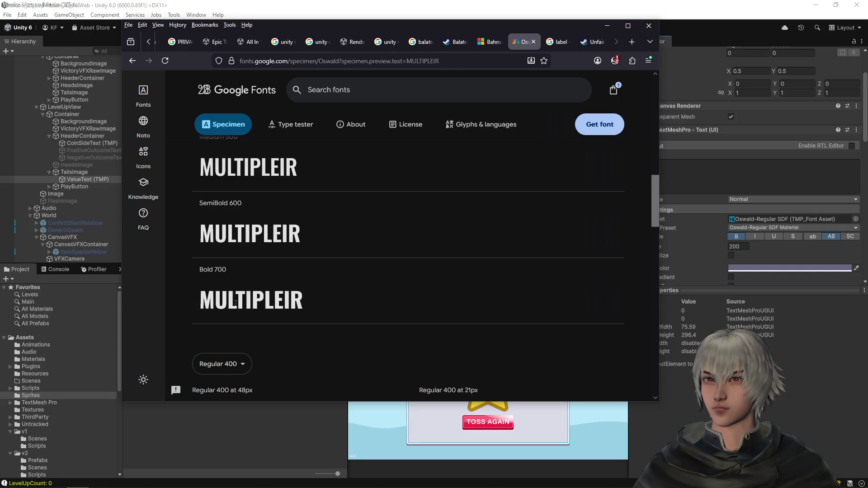
left_click(607, 25)
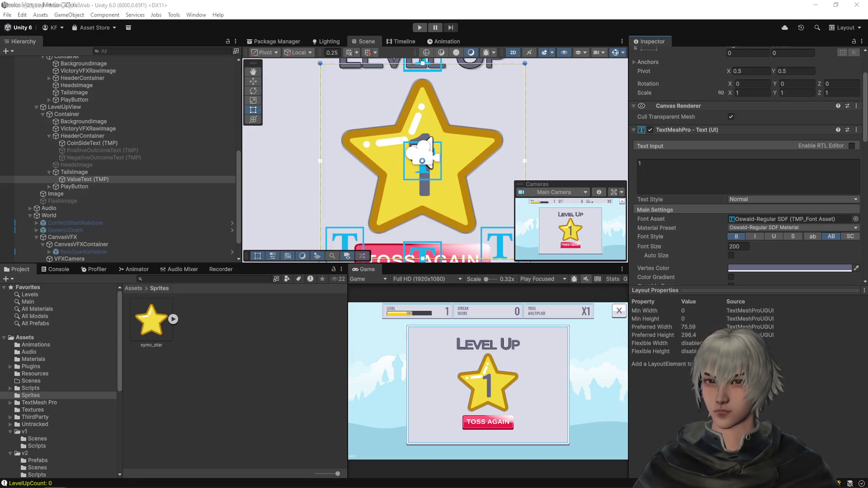
- Copy Oswald-Bold.ttf into Assets/TextMesh Pro/Fonts via Show in Explorer and select it
left_click(33, 404)
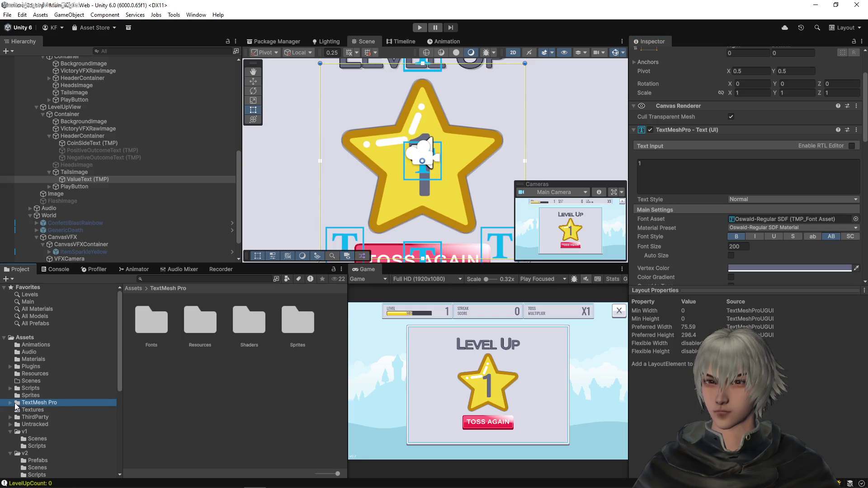
left_click(11, 402)
left_click(36, 410)
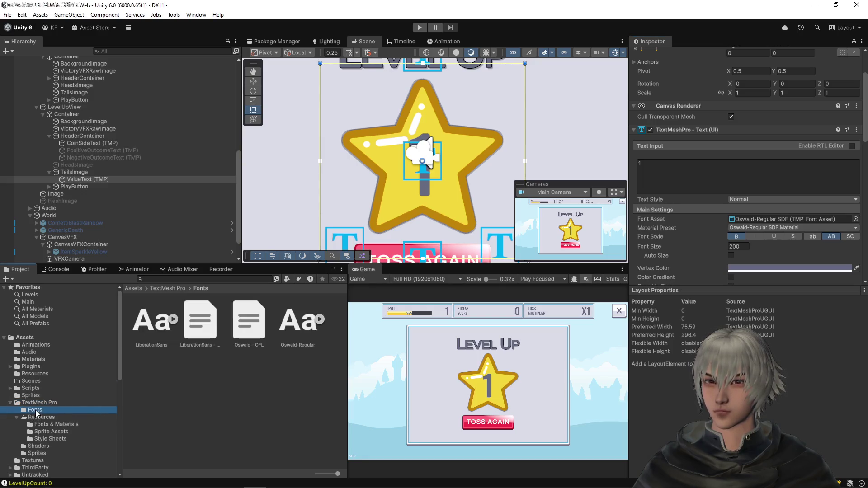
right_click(169, 392)
left_click(199, 143)
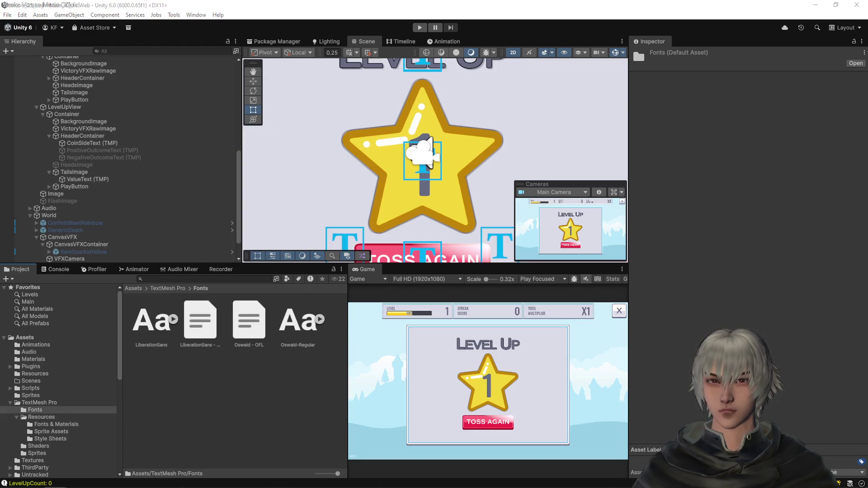
left_click(178, 402)
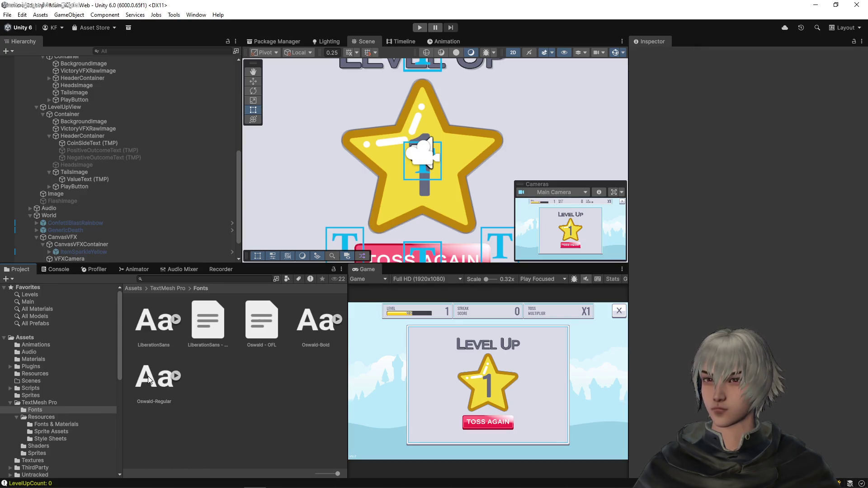
left_click(321, 322)
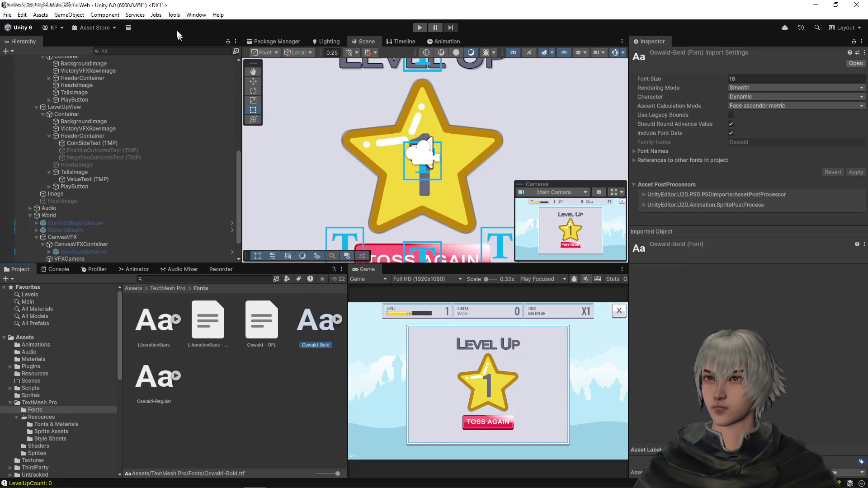
left_click(196, 15)
- Generate a font atlas from Oswald-Bold in the Font Asset Creator
mouse_move(219, 132)
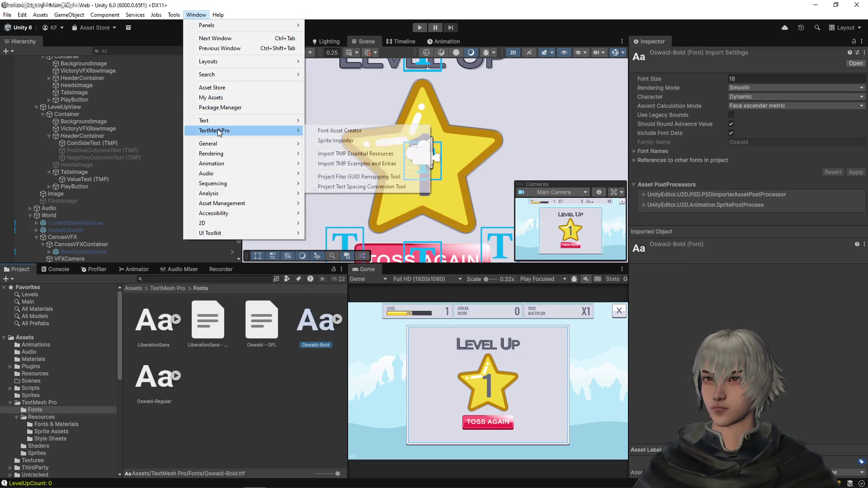
left_click(377, 130)
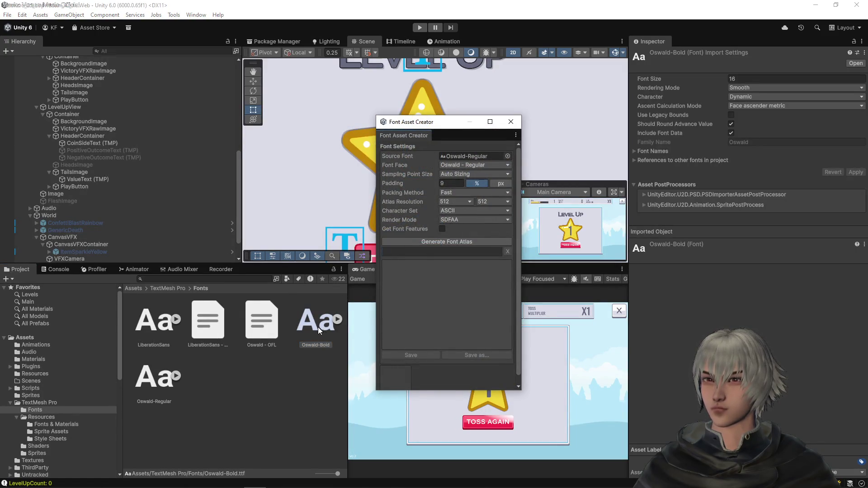
left_click_drag(319, 331, 483, 157)
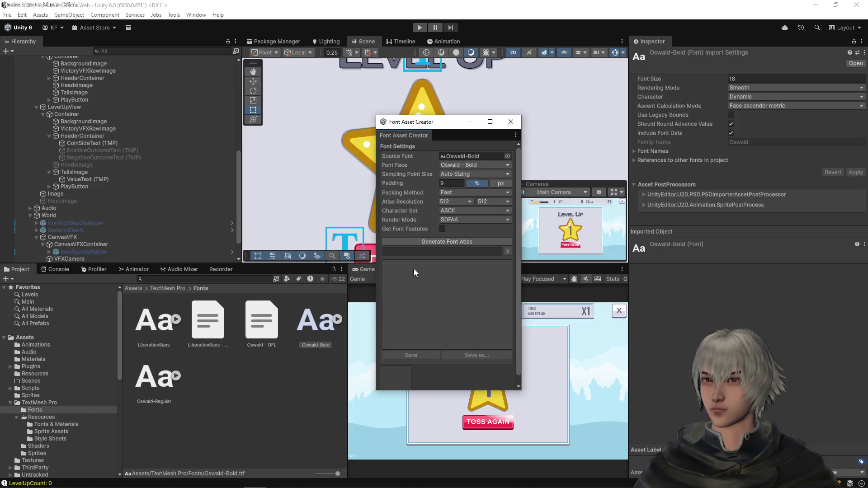
left_click(447, 240)
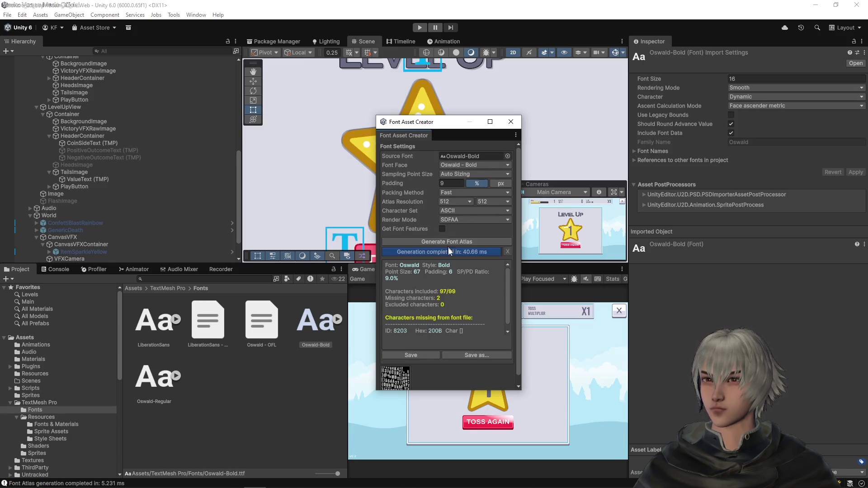
- Save the Oswald-Bold SDF asset into TextMesh Pro/Resources/Fonts & Materials
left_click(470, 356)
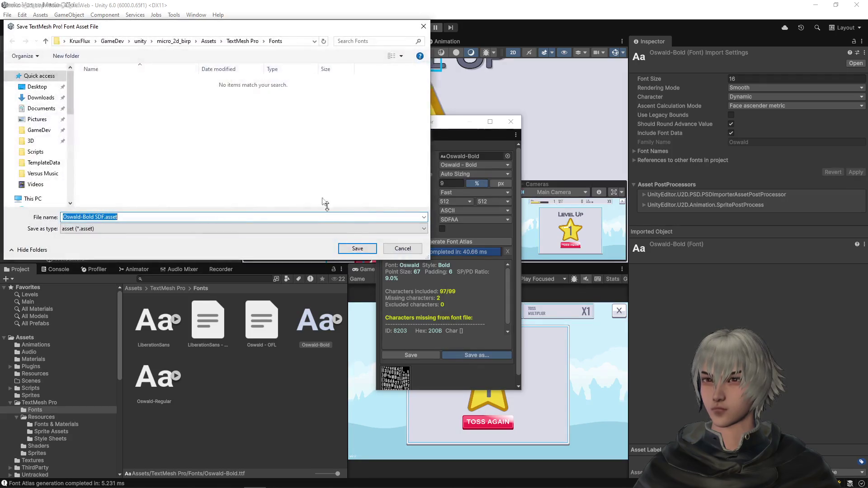
left_click(241, 41)
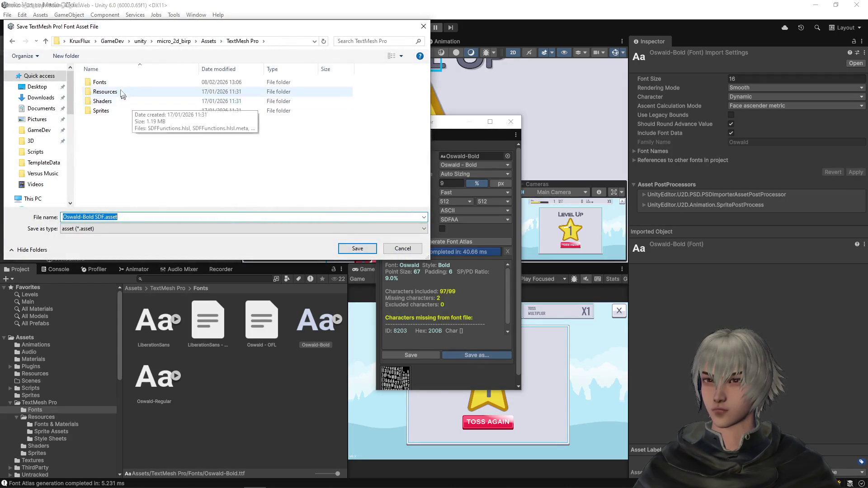
double_click(122, 94)
left_click(119, 84)
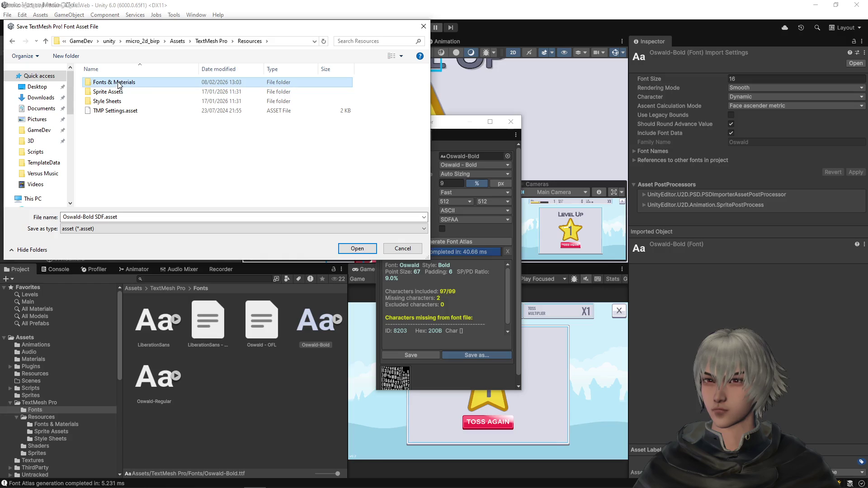
double_click(119, 83)
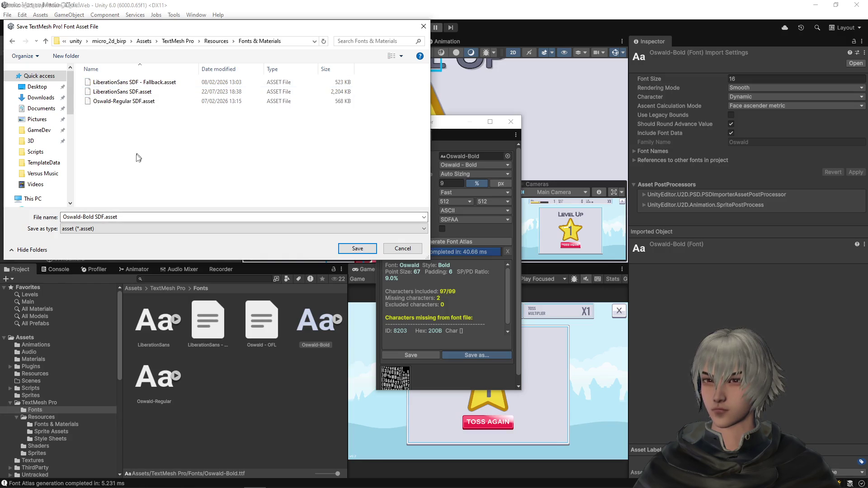
left_click(357, 250)
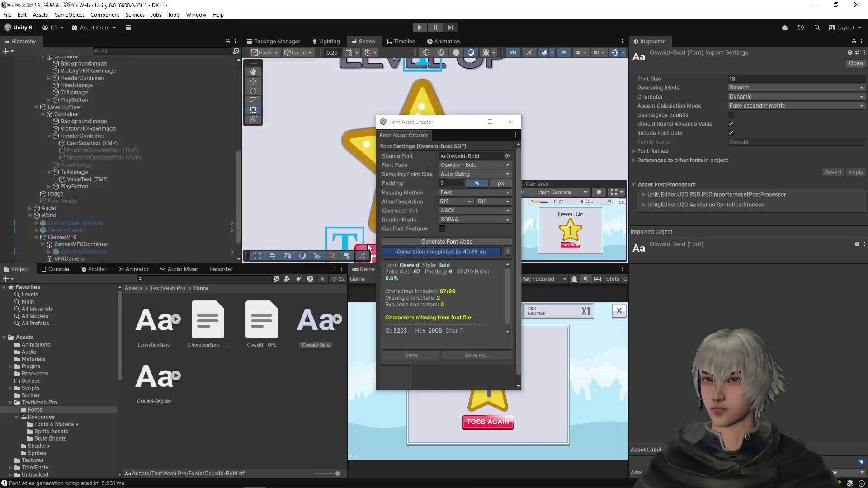
left_click(512, 122)
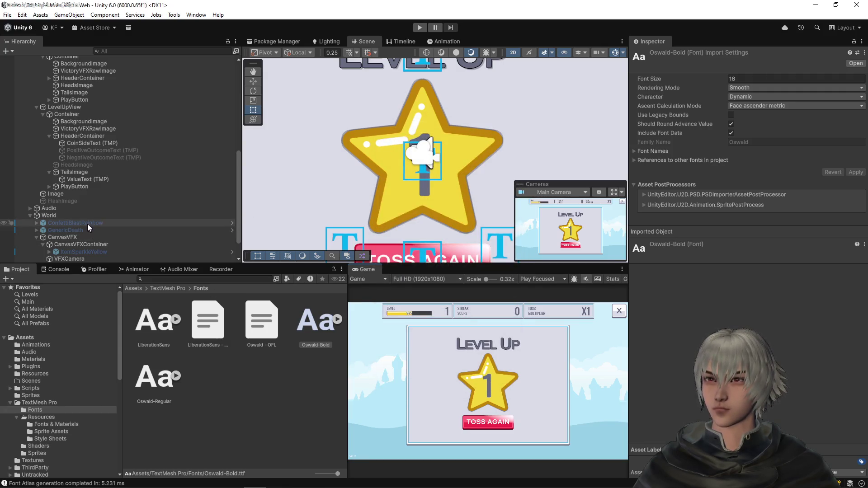
left_click(87, 180)
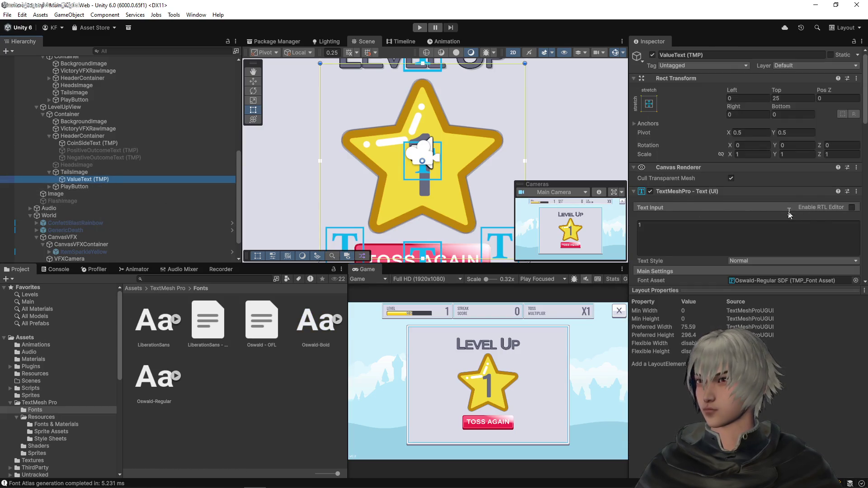
- Set ValueText's Font Asset to Oswald-Bold SDF
scroll(790, 215, "down", 2)
left_click(856, 232)
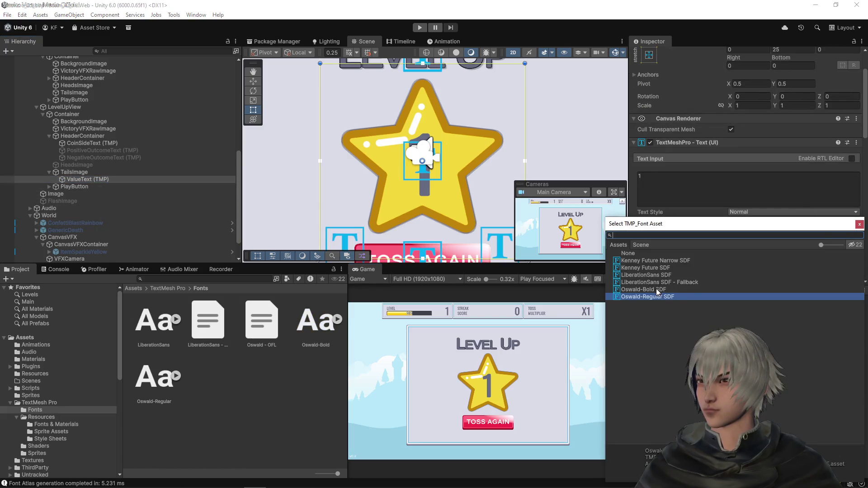
left_click(656, 289)
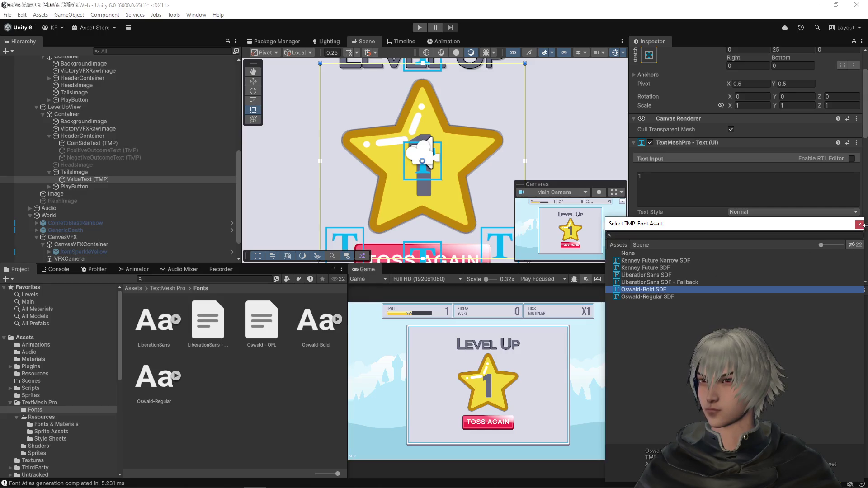
left_click(860, 224)
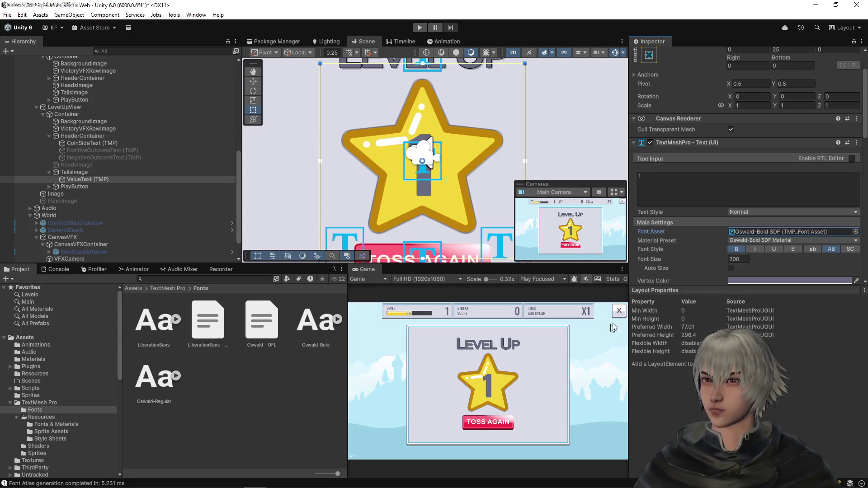
- Try a white vertex colour, then undo back to the grey-blue 666981
scroll(715, 229, "down", 2)
left_click(776, 232)
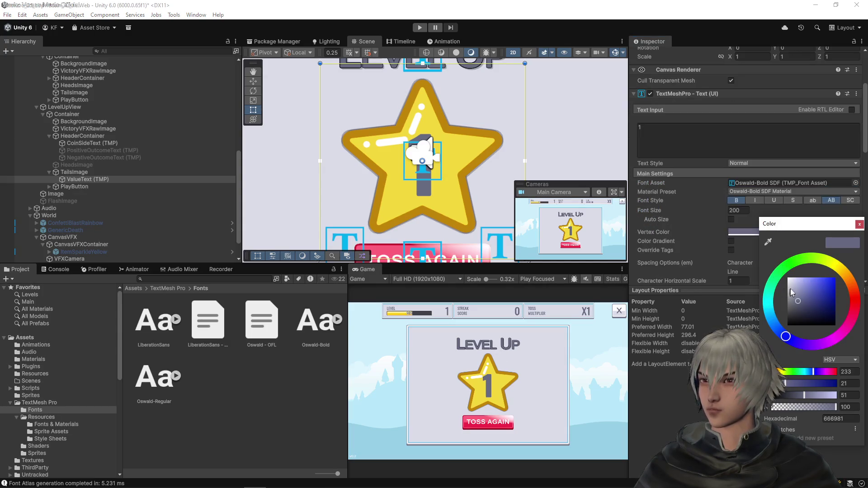
left_click_drag(790, 280, 781, 267)
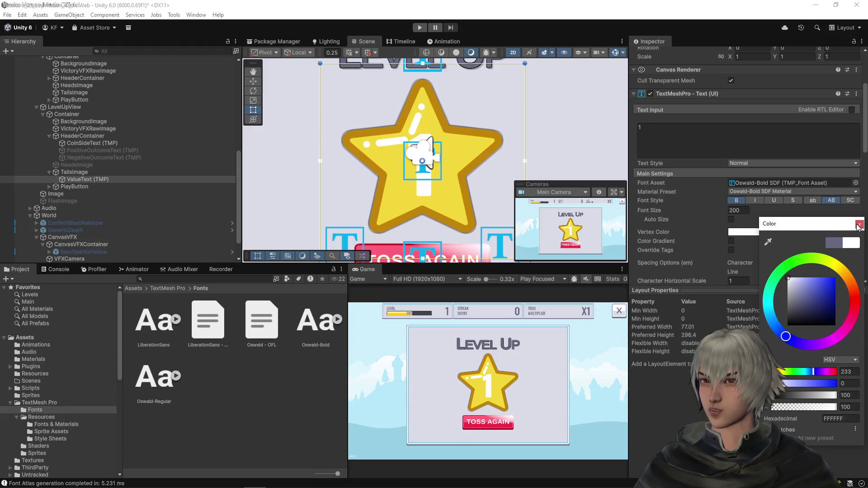
key("ctrl+z")
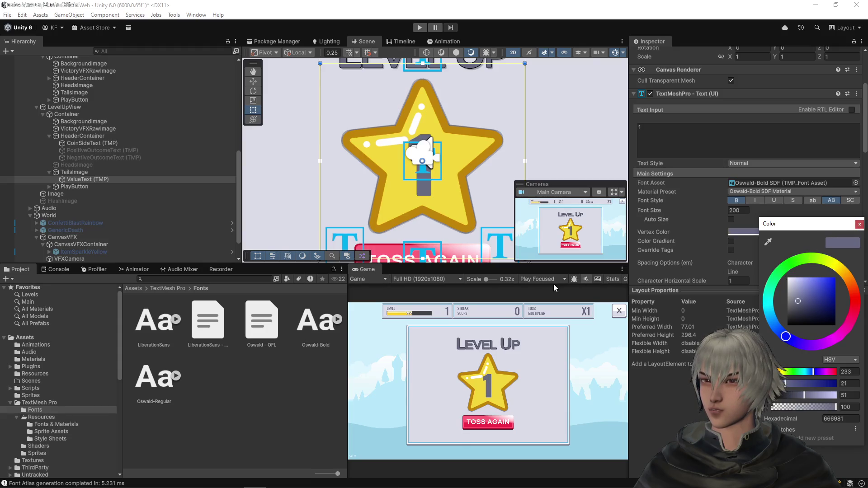
left_click(859, 224)
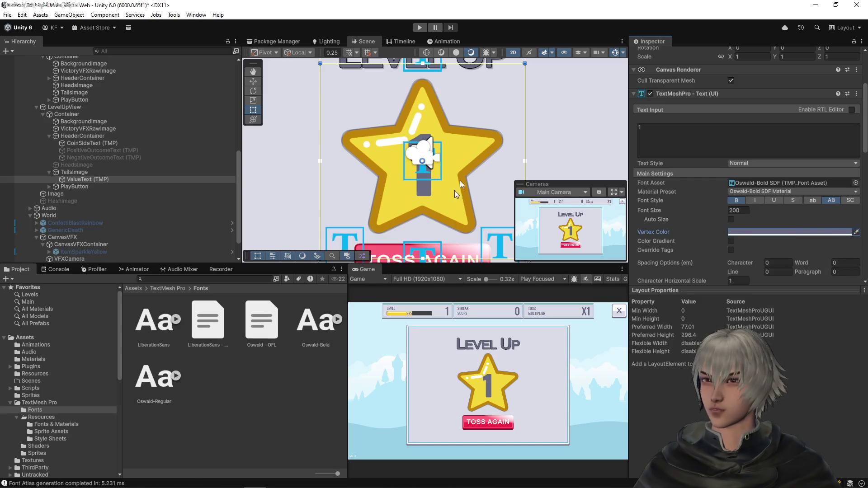
- Select the Level Up heading text and bring up its font asset list
left_click_drag(422, 162, 413, 207)
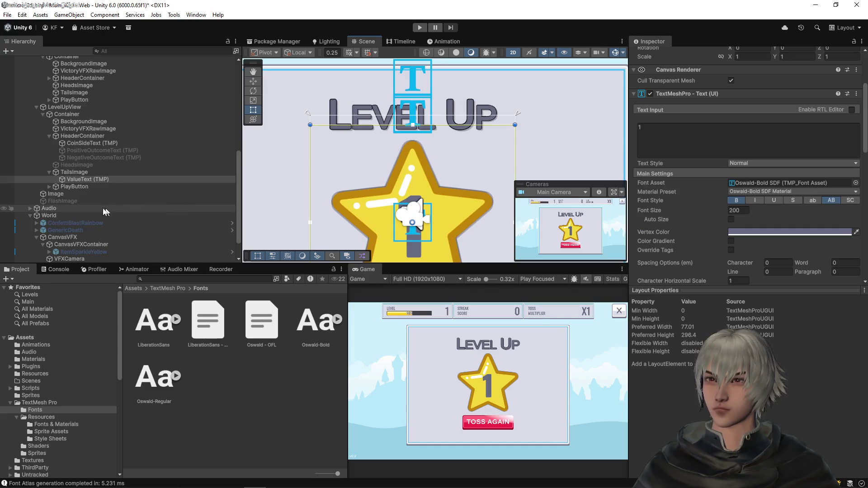
left_click(69, 142)
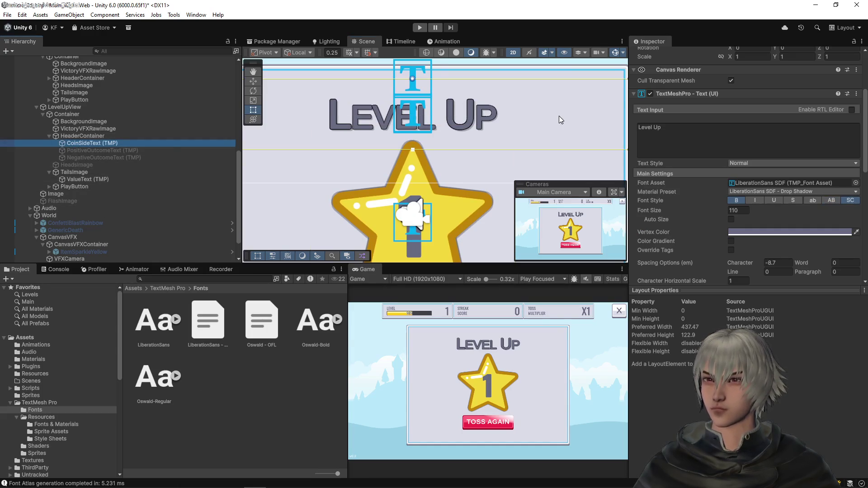
left_click(856, 183)
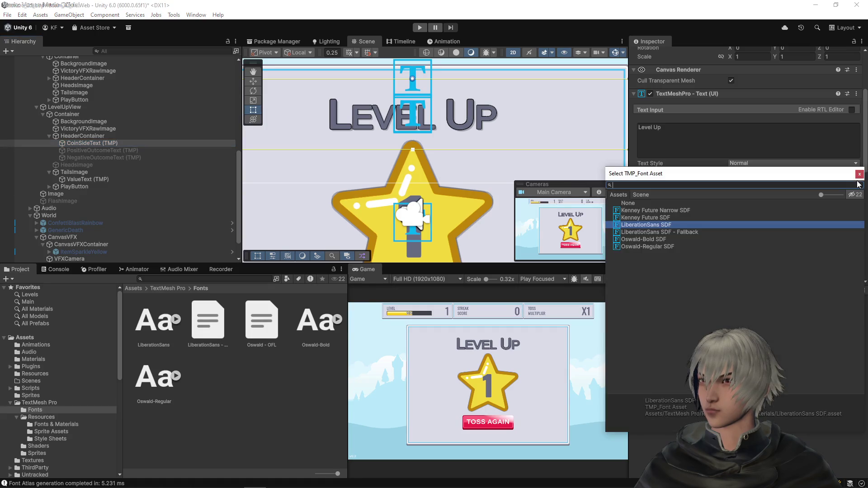
- Set CoinSideText's Font Asset to Oswald-Regular SDF and browse the TextMesh Pro Resources folders
left_click(645, 247)
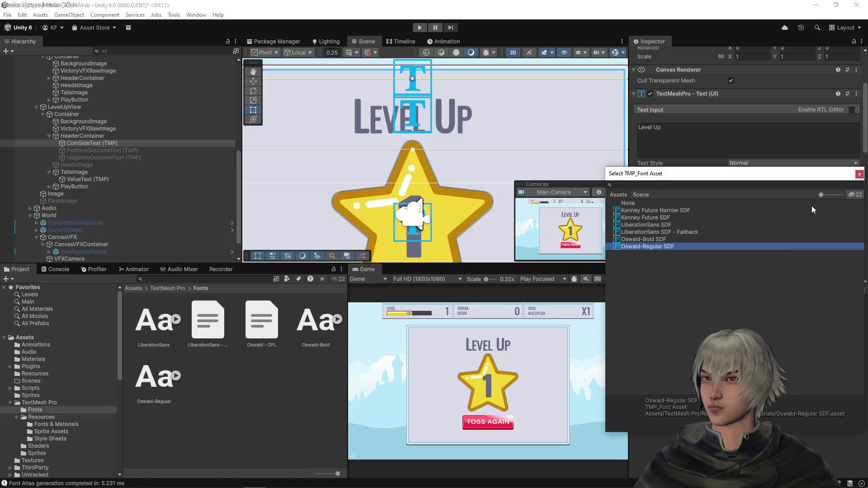
left_click(859, 175)
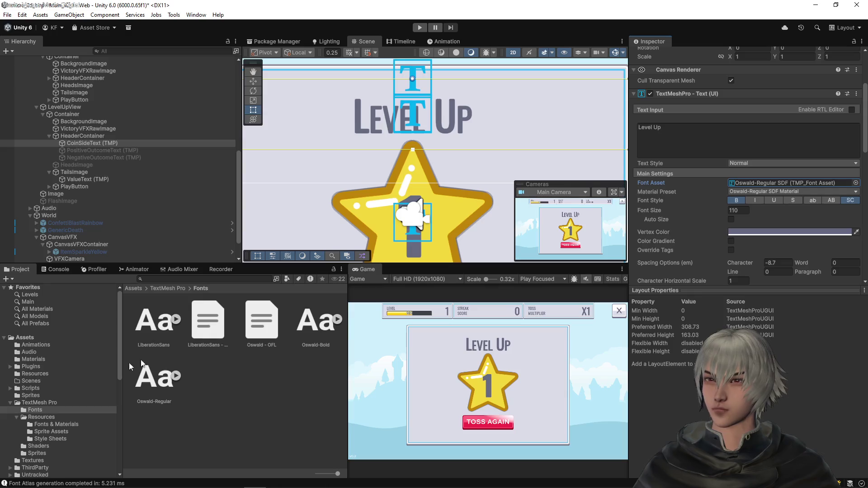
left_click(40, 433)
- Inspect the LiberationSans outline, Outline Blue, black Outline and Drop Shadow materials in Fonts & Materials
left_click(51, 424)
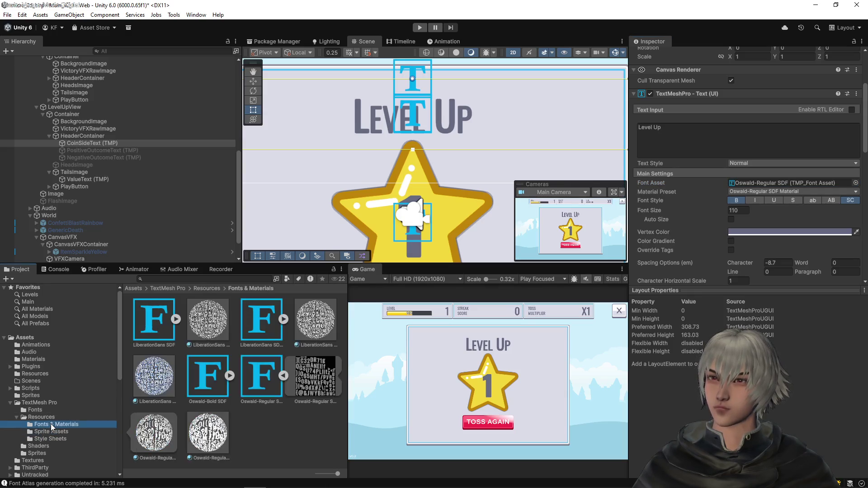
left_click(319, 322)
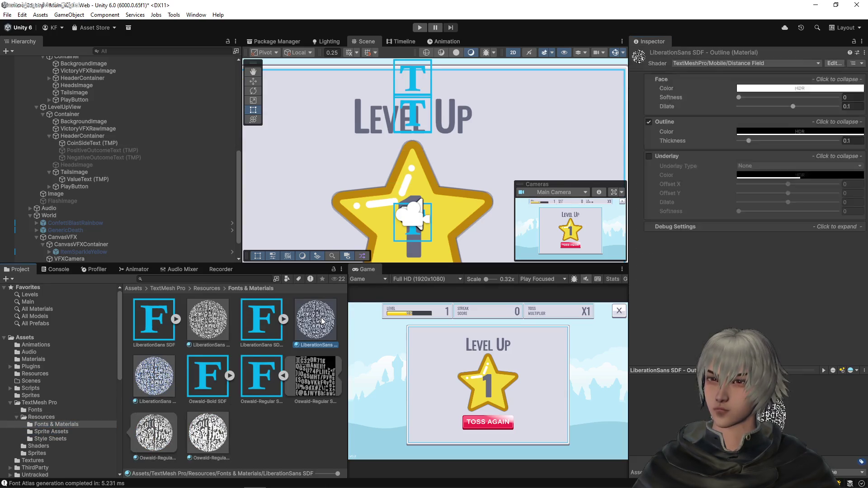
left_click(176, 374)
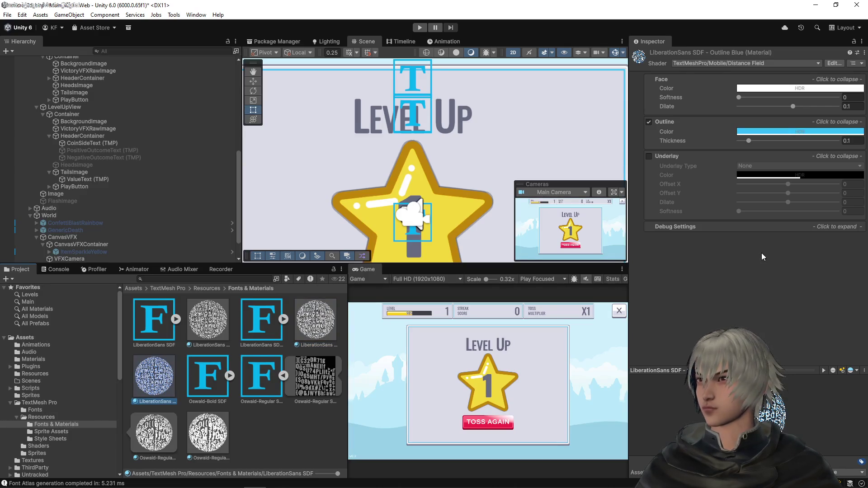
left_click(317, 326)
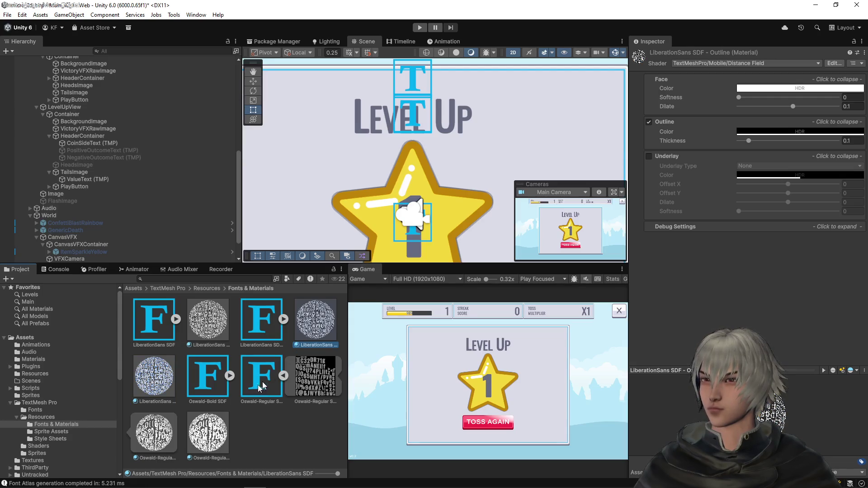
left_click(214, 327)
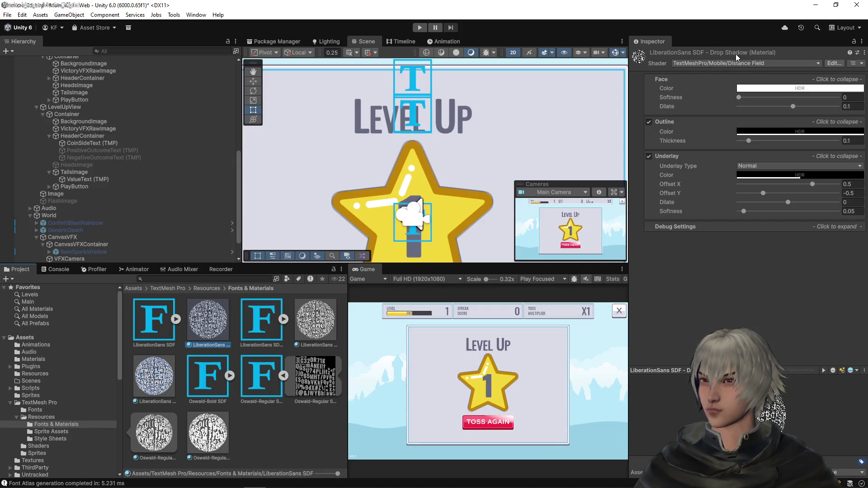
- Inspect the Oswald-Regular Outline material and the Oswald-Regular SDF base material
left_click(202, 437)
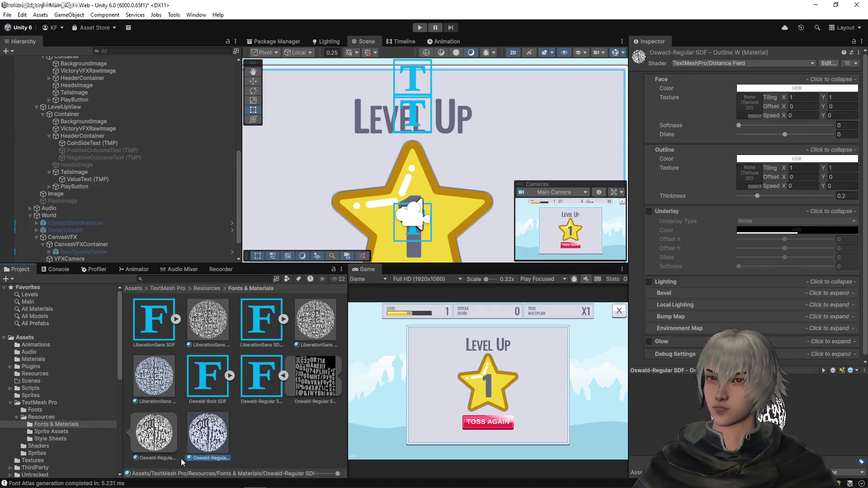
left_click(163, 445)
left_click(284, 376)
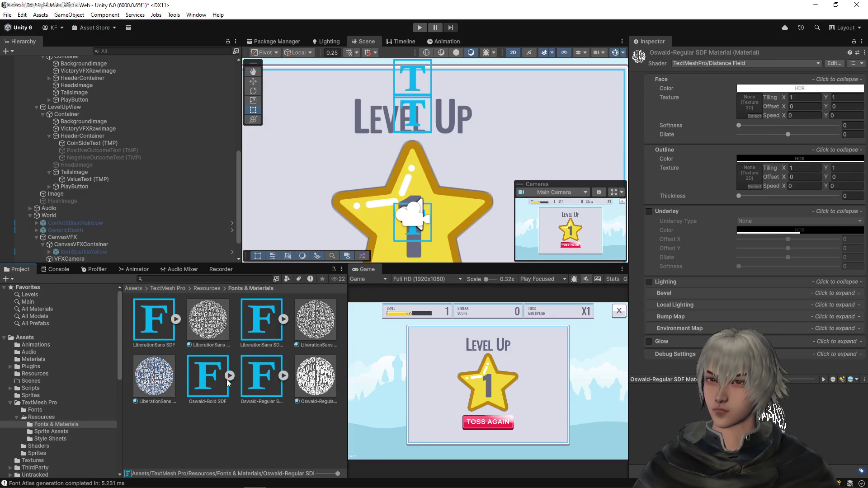
- Duplicate the Oswald-Bold SDF material and rename the copy 'Oswald-Bold SDF - Drop Shadow'
left_click(230, 375)
left_click(315, 377)
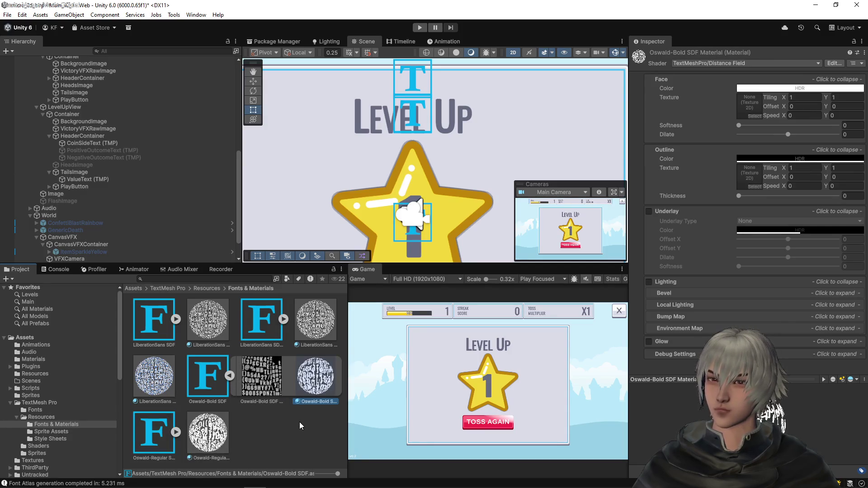
key("ctrl+d")
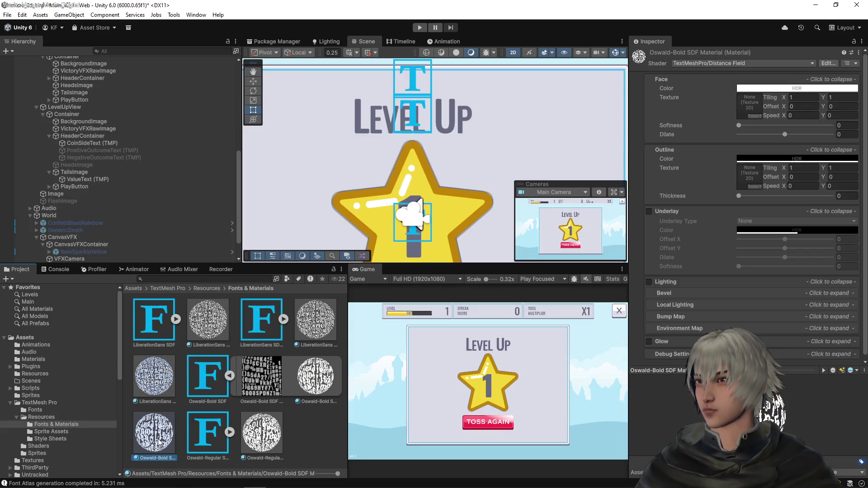
key("F2")
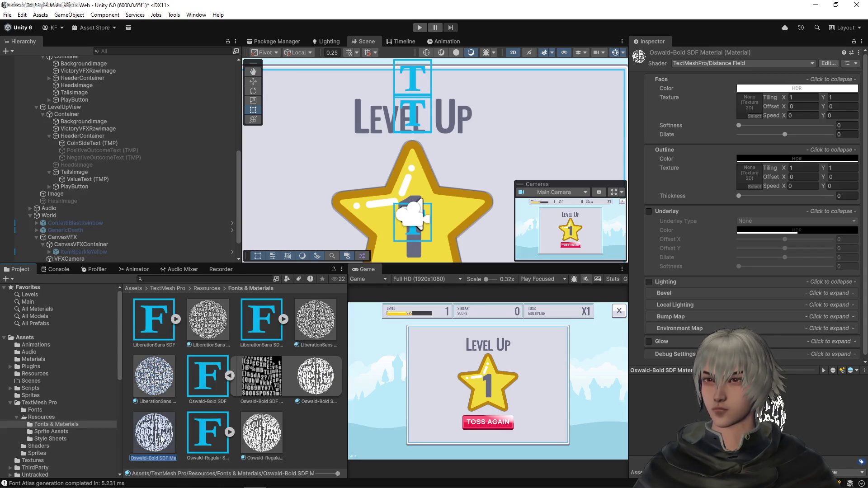
key("End")
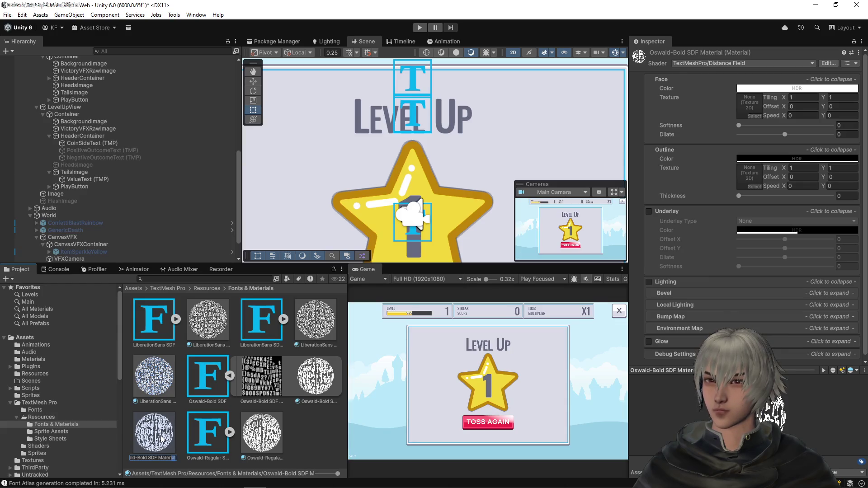
type("-")
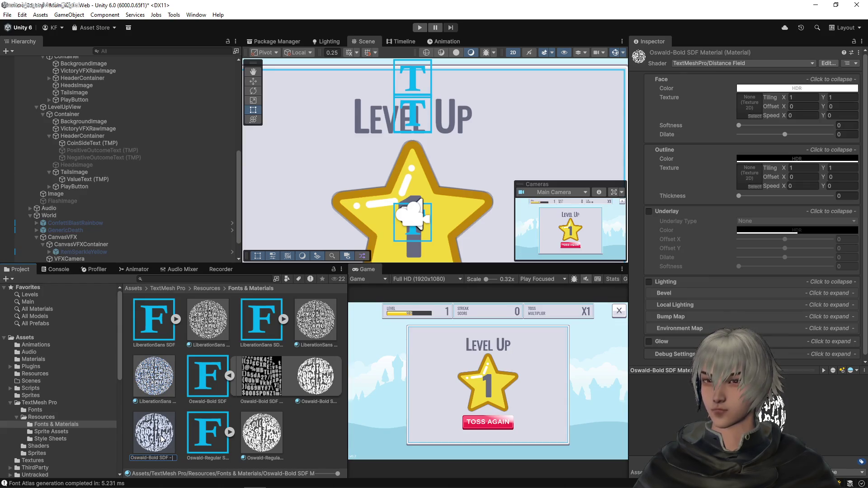
type(" Drop Shadow")
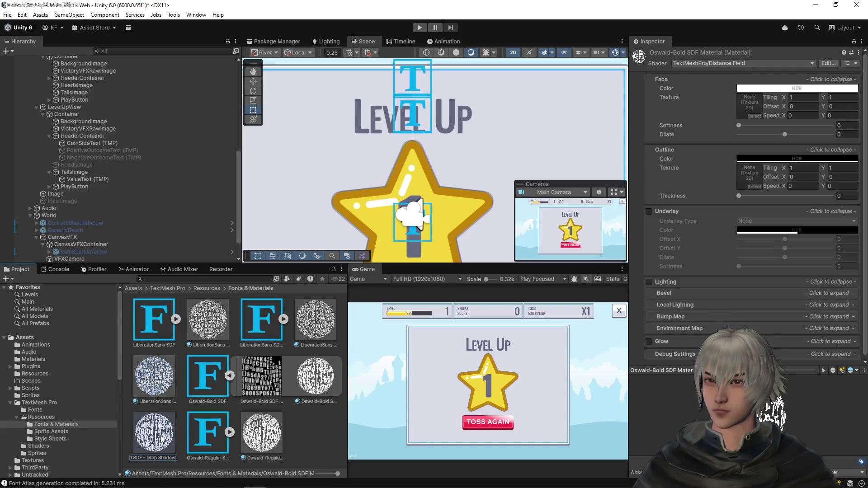
key("Return")
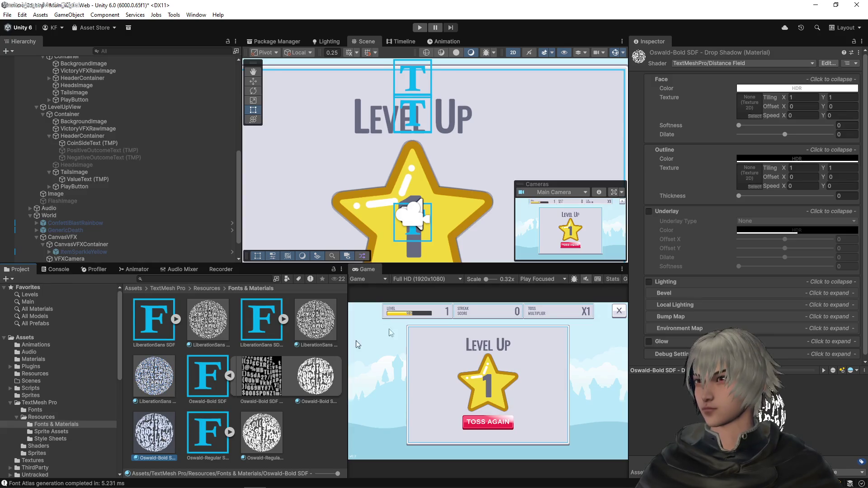
- Set the Oswald-Bold Drop Shadow material's outline thickness to 0.1 and enable Underlay
left_click(208, 333)
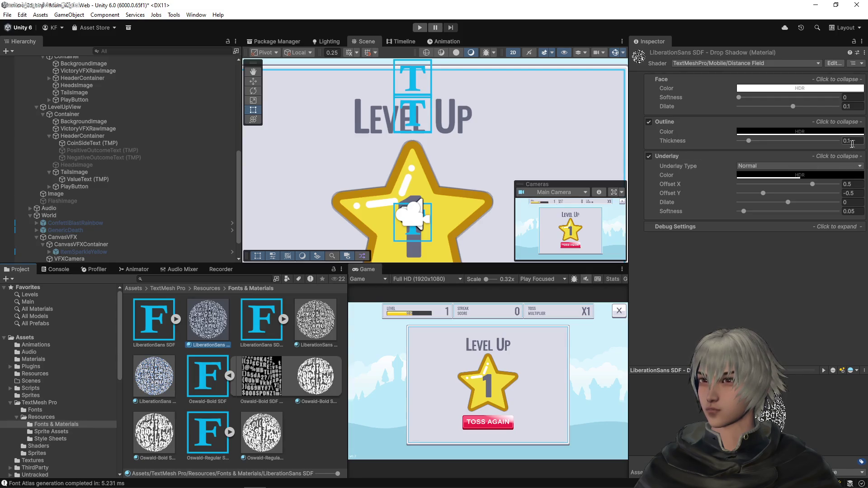
left_click(155, 433)
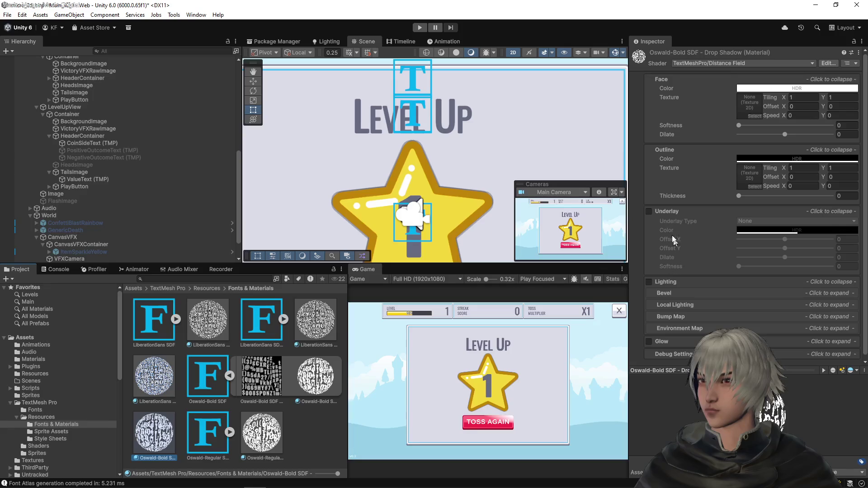
left_click(843, 197)
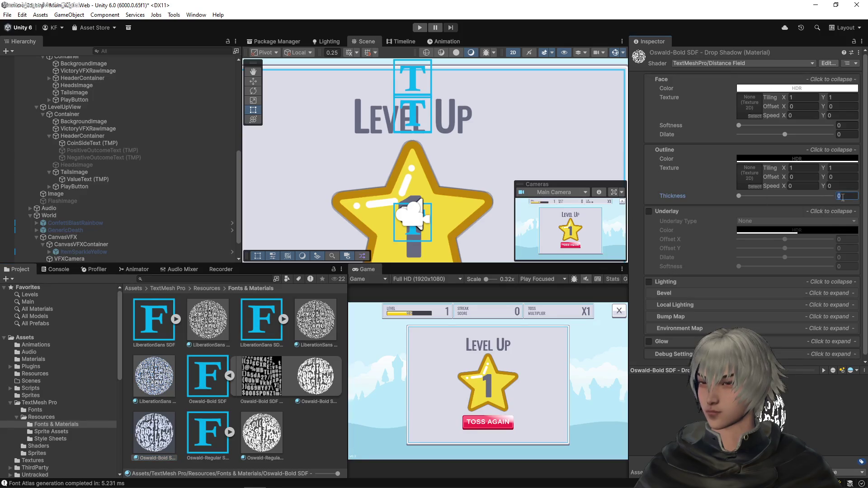
type("0.1")
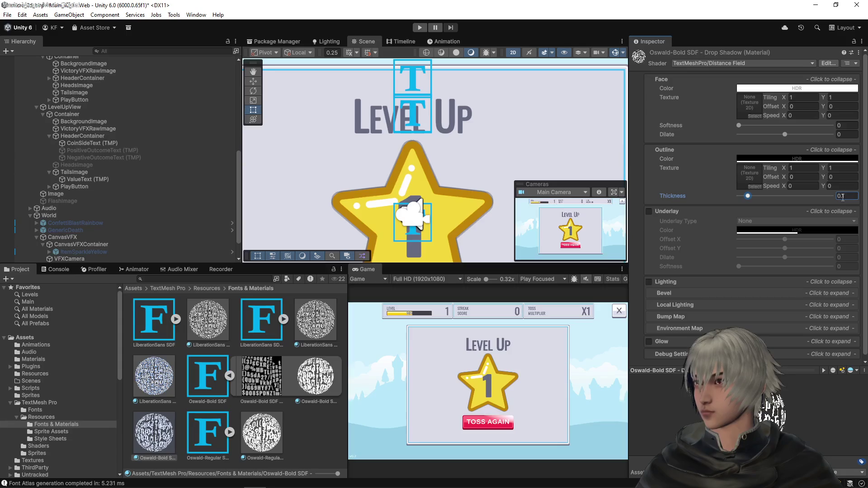
left_click(657, 211)
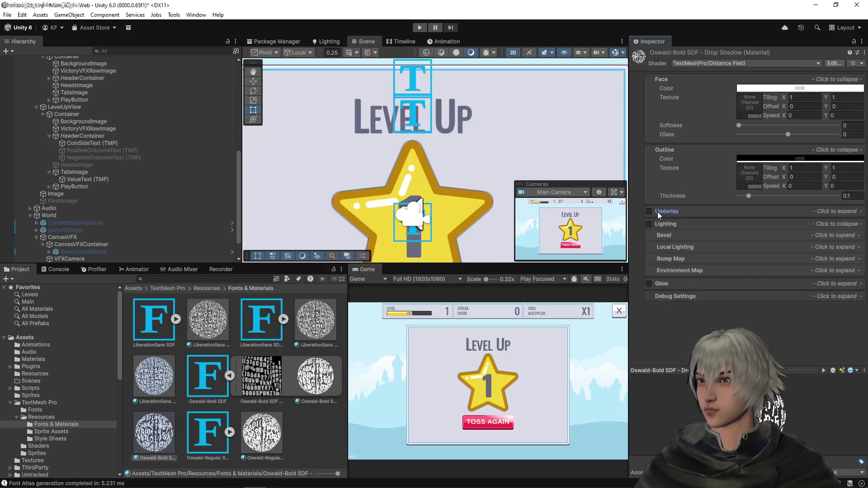
left_click(652, 211)
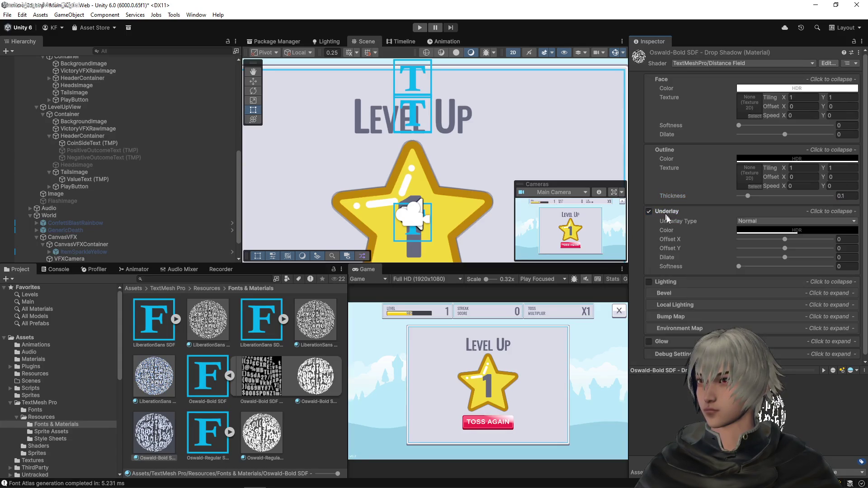
- Set the underlay offset to 0.5, -0.5 and softness 0.05, matching LiberationSans Drop Shadow
left_click(210, 324)
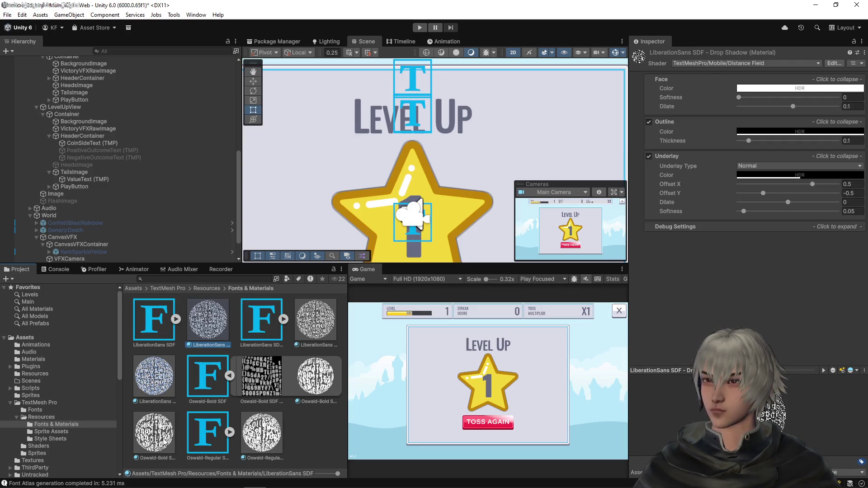
left_click(168, 430)
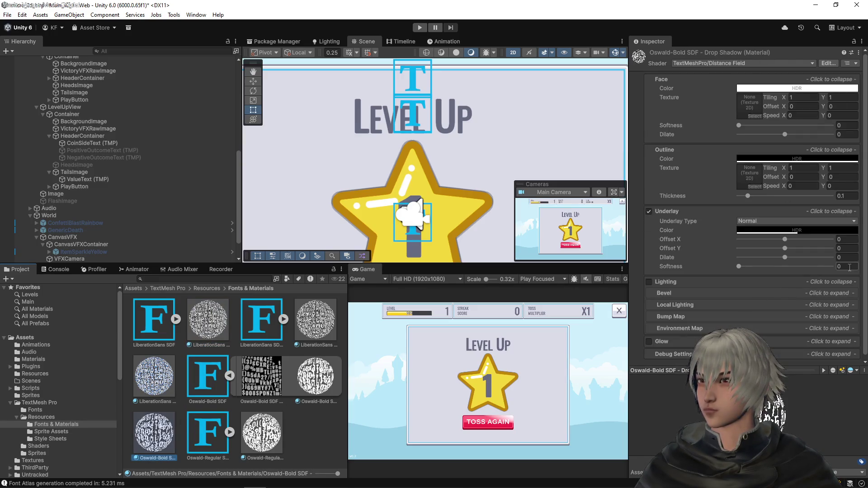
left_click(856, 239)
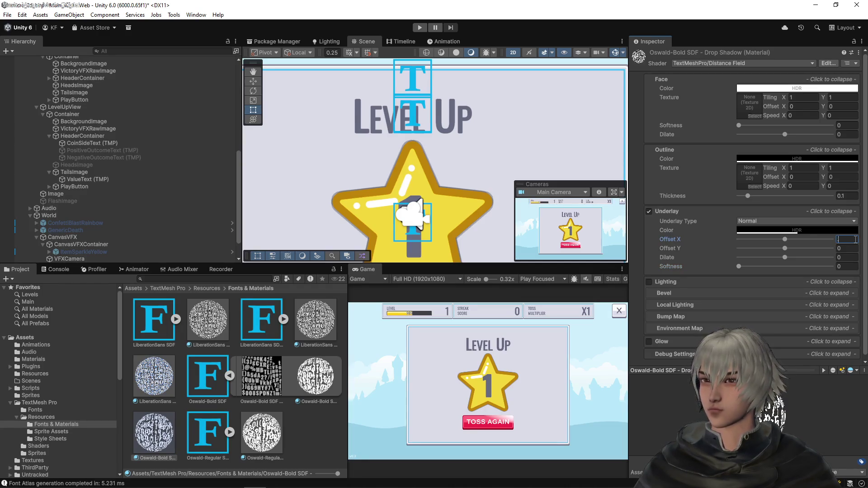
type("0.5")
key("Tab")
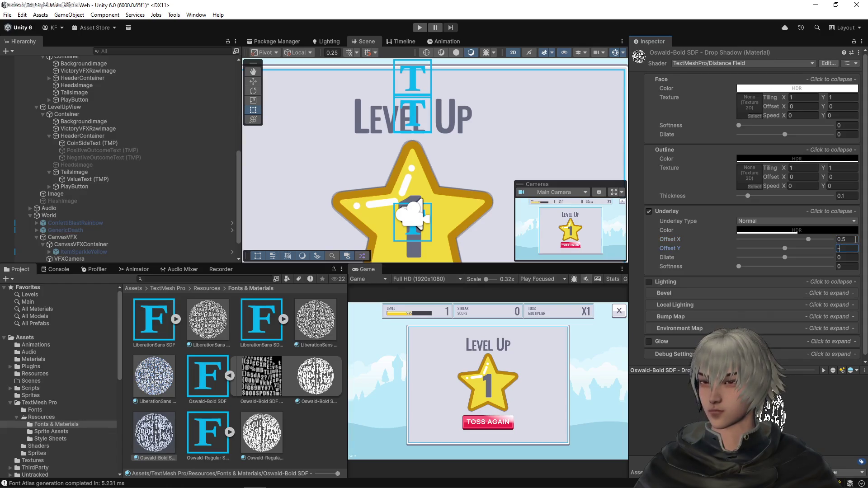
type("5.5")
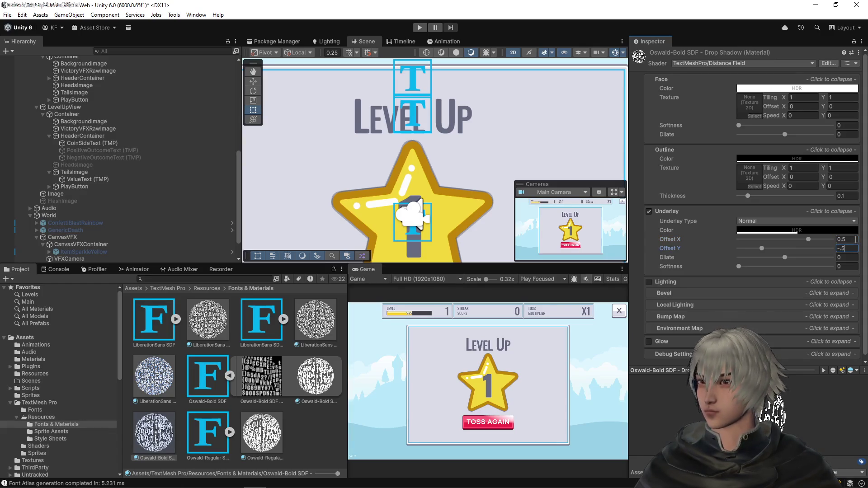
key("Tab")
key("Tab")
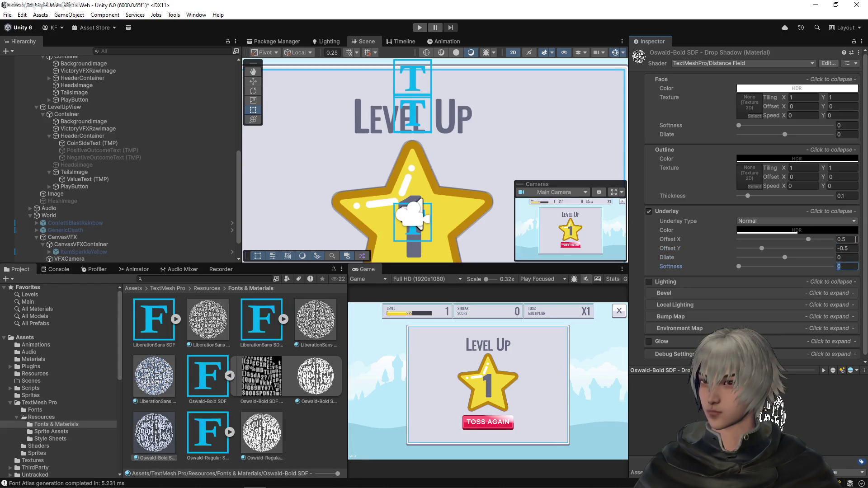
type(".05")
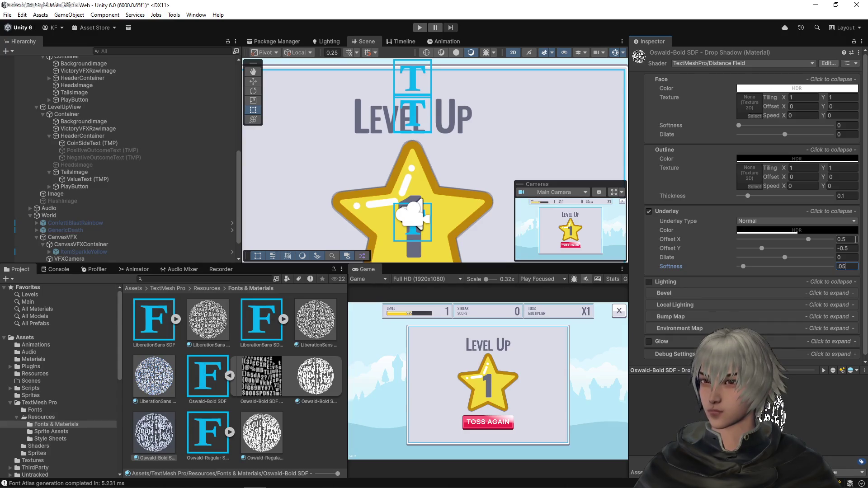
left_click(219, 317)
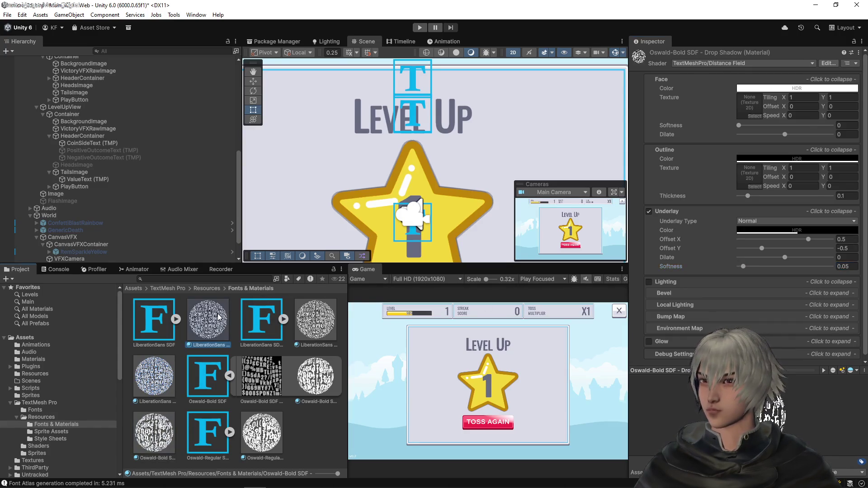
left_click(149, 441)
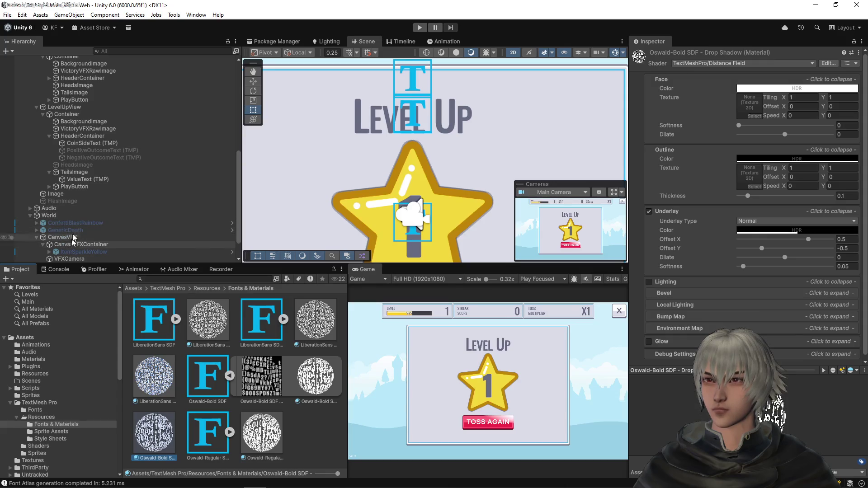
left_click(78, 179)
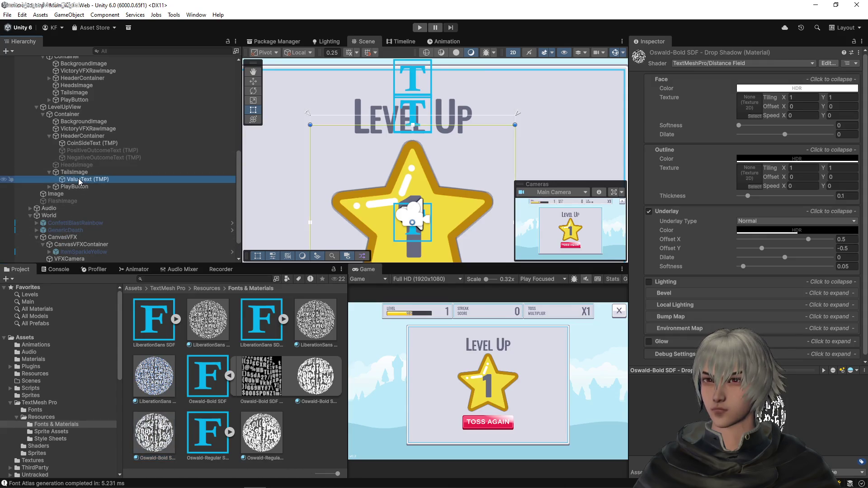
- Copy the Oswald-Regular SDF material and name it 'Oswald-Regular SDF - Drop Shadow'
left_click(86, 143)
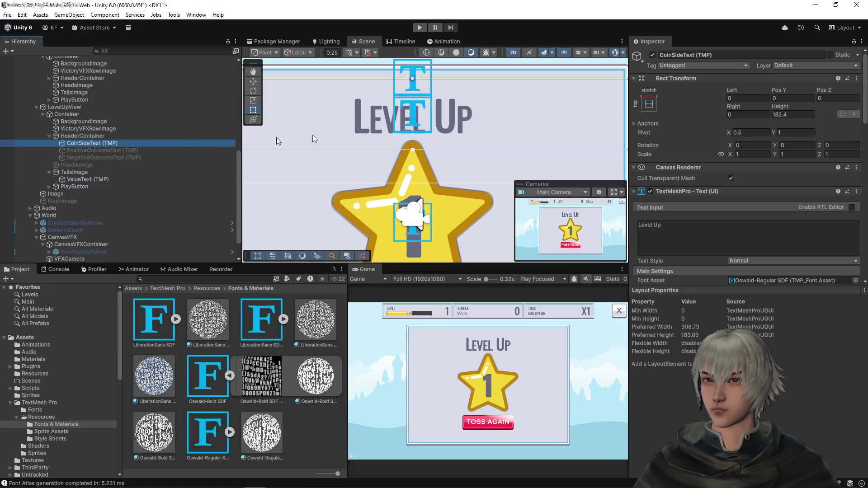
scroll(866, 222, "down", 3)
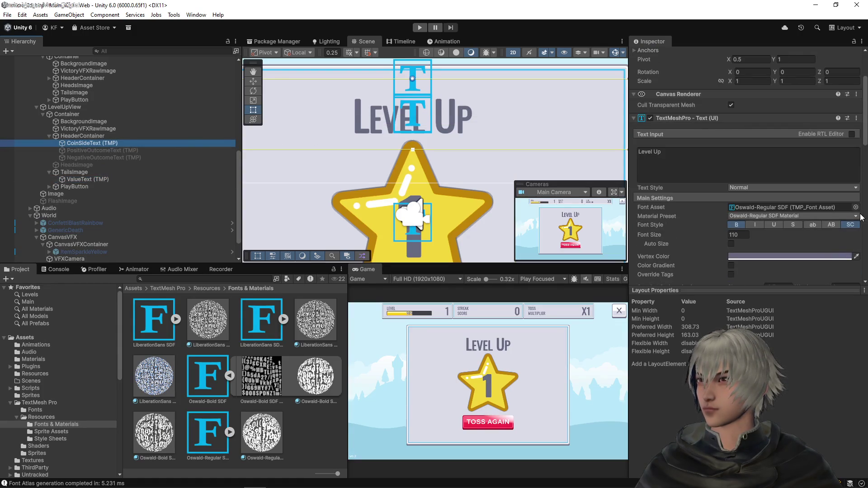
left_click(857, 216)
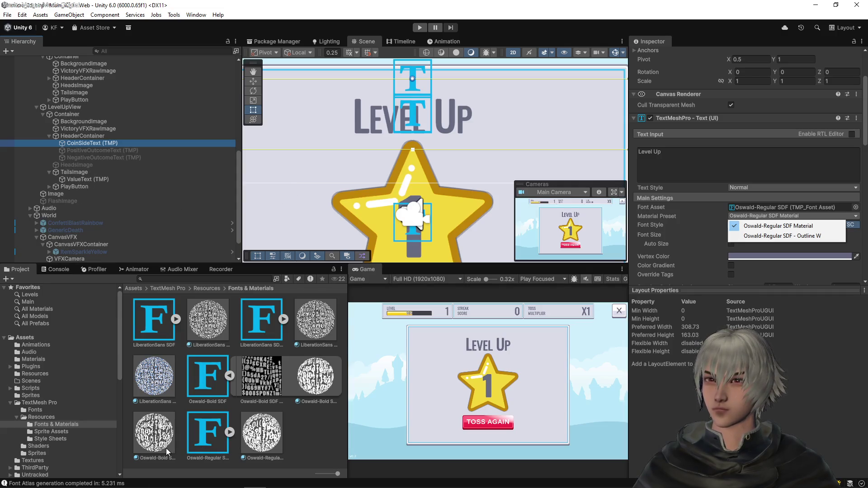
left_click(310, 375)
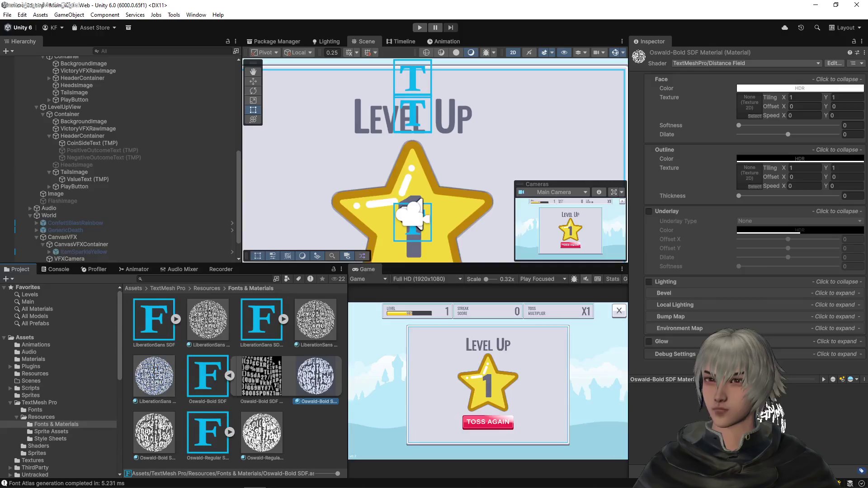
left_click(227, 432)
left_click(310, 439)
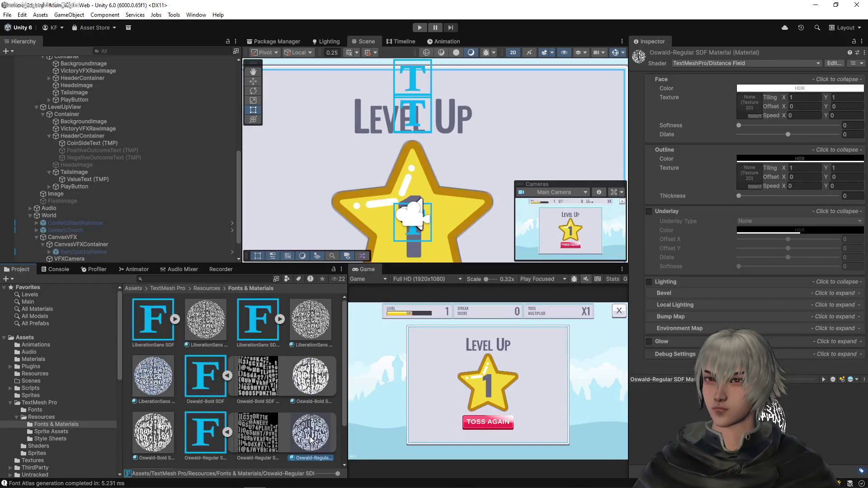
scroll(311, 436, "down", 3)
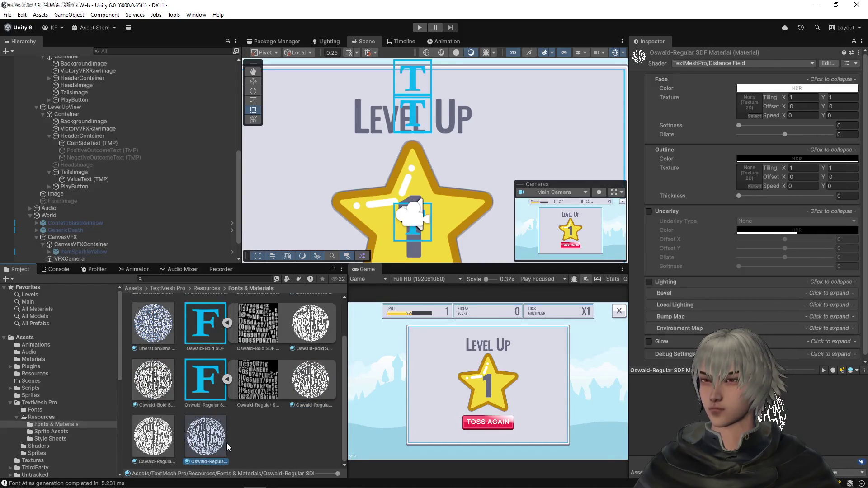
key("F2")
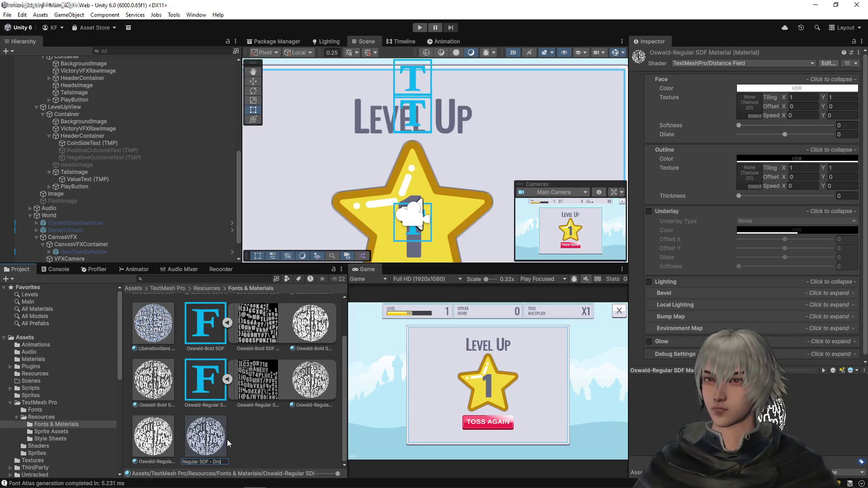
type("Shadow")
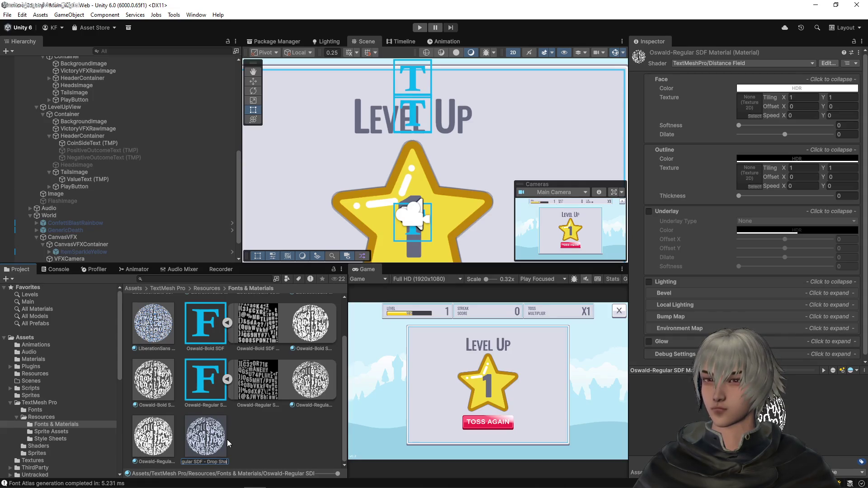
key("Return")
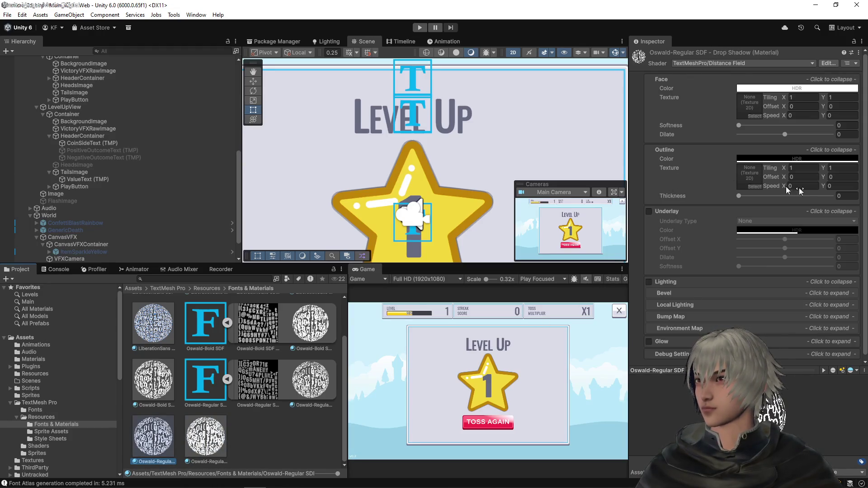
- Give it outline thickness 0.1 and enable Underlay at offset 0.5, -0.5, softness 0.05
left_click(839, 196)
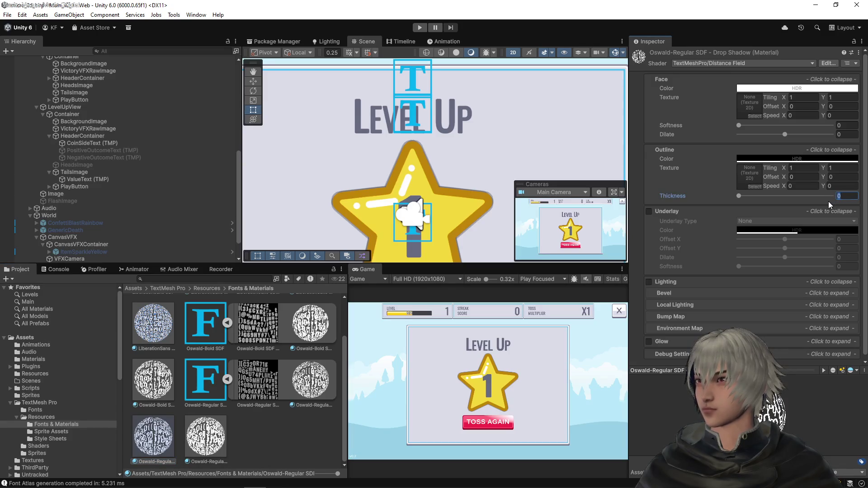
type("0.1")
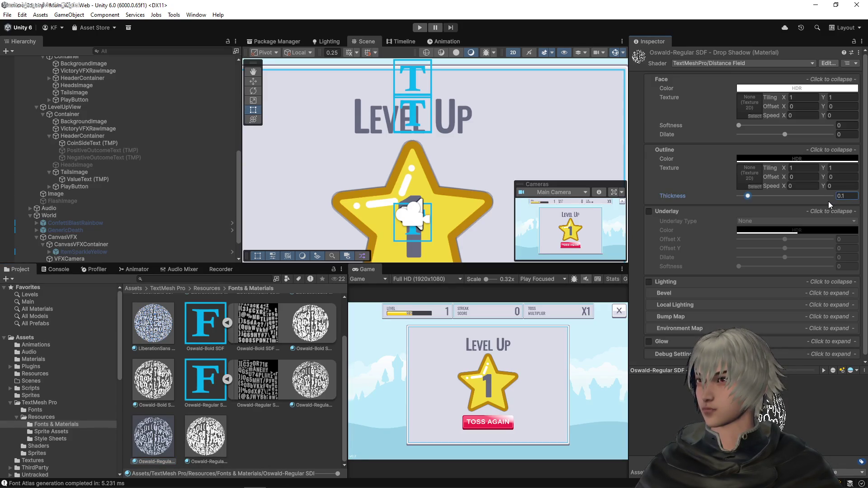
key("Return")
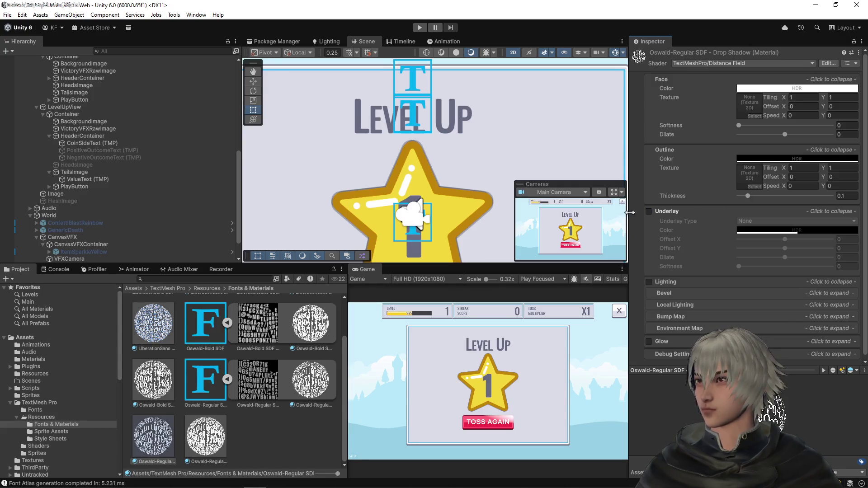
left_click(649, 211)
left_click(856, 239)
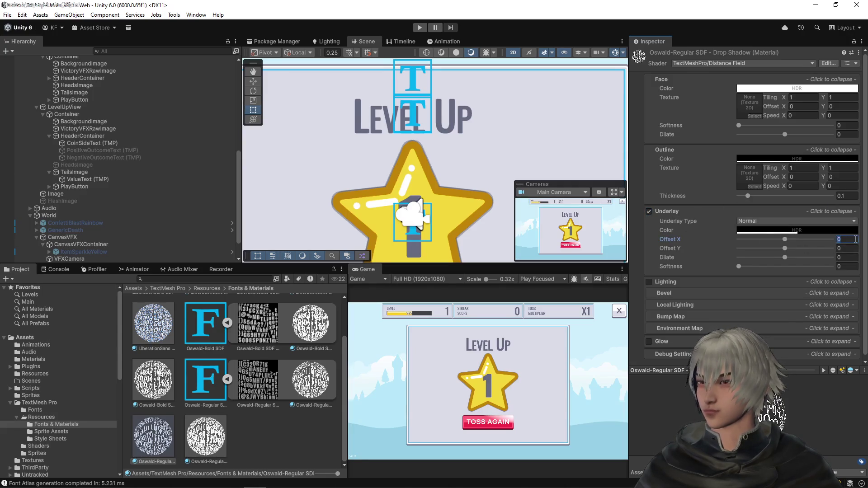
type(".5")
key("Tab")
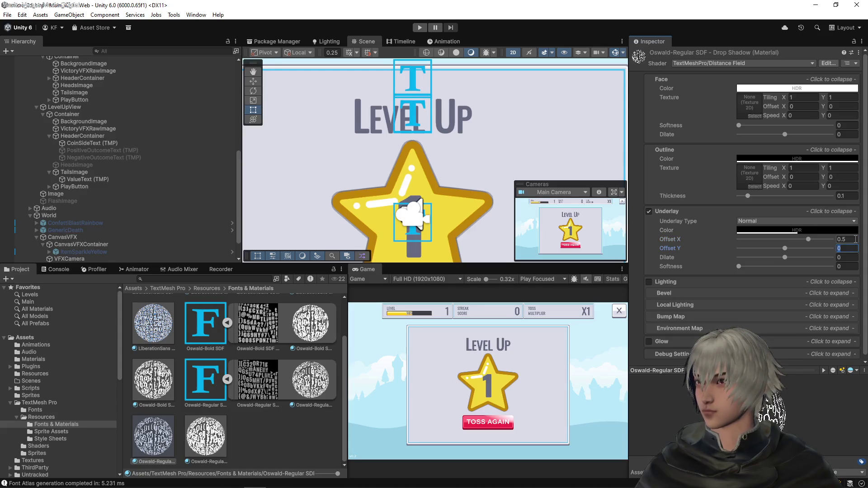
type("-.5")
key("Tab")
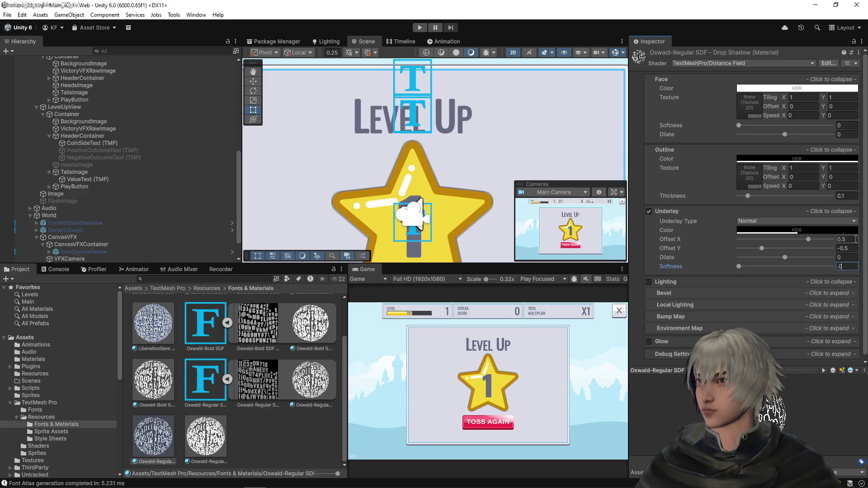
type("5")
key("Return")
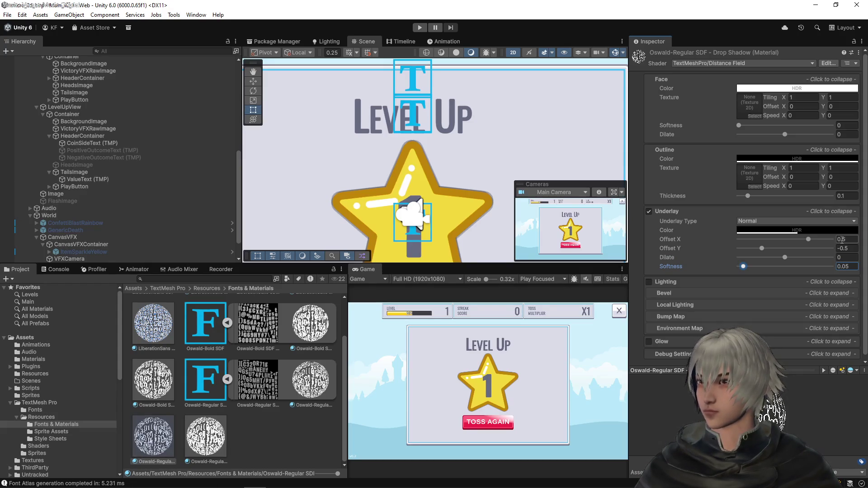
- Set CoinSideText's Material Preset to Oswald-Regular SDF - Drop Shadow
left_click(81, 143)
scroll(827, 252, "down", 2)
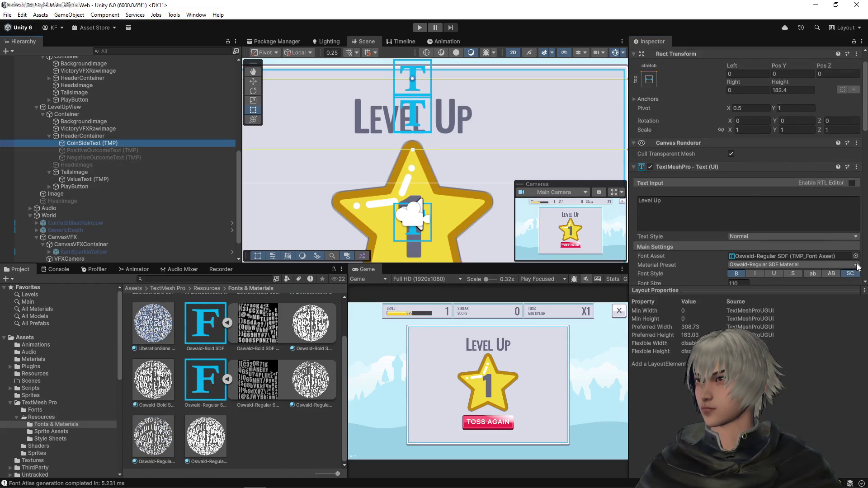
left_click(856, 265)
left_click(805, 286)
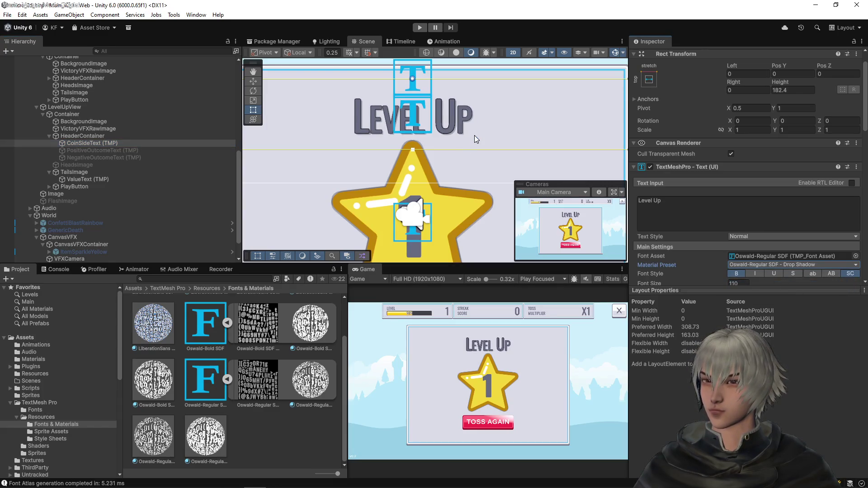
scroll(472, 140, "down", 5)
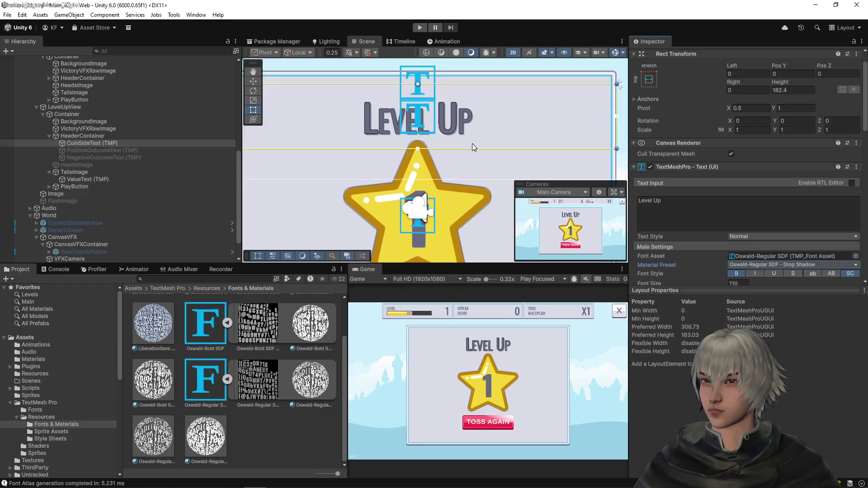
- Try the Drop Shadow preset on ValueText, then revert it to Oswald-Bold SDF Material
left_click(74, 180)
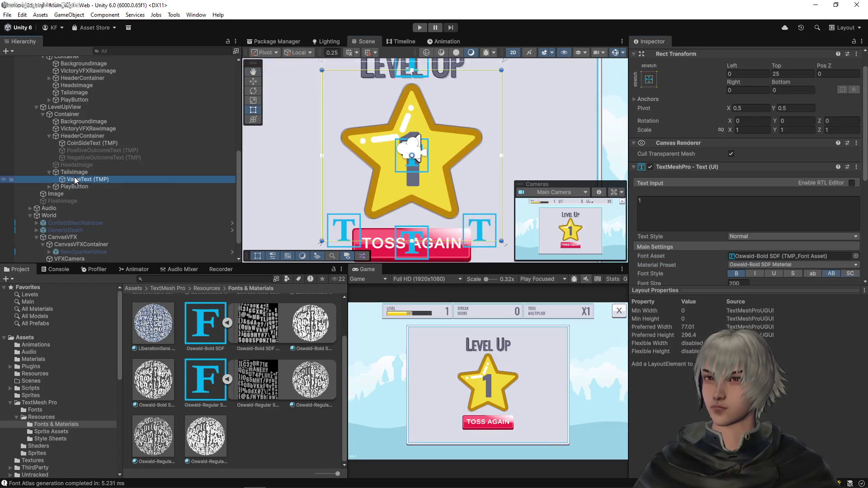
left_click(855, 267)
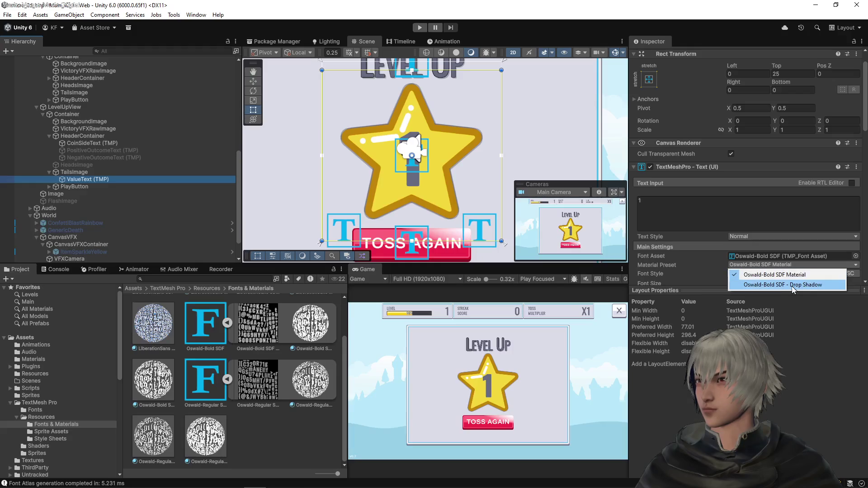
left_click(792, 286)
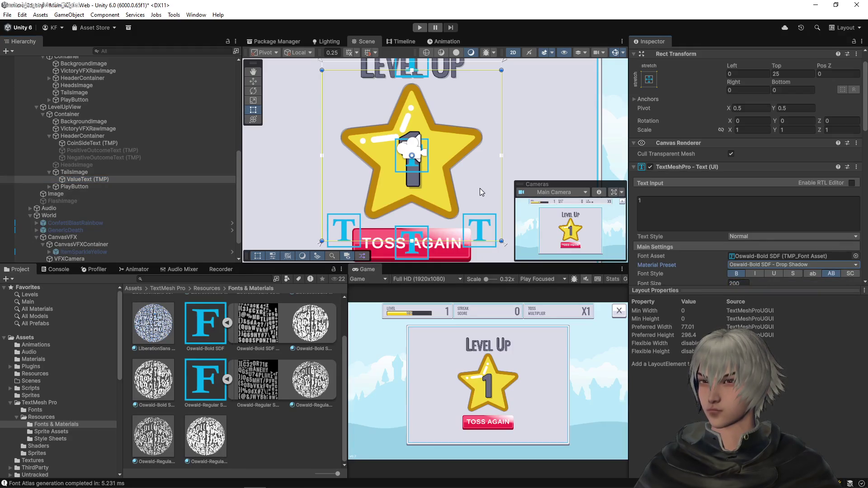
scroll(470, 185, "up", 5)
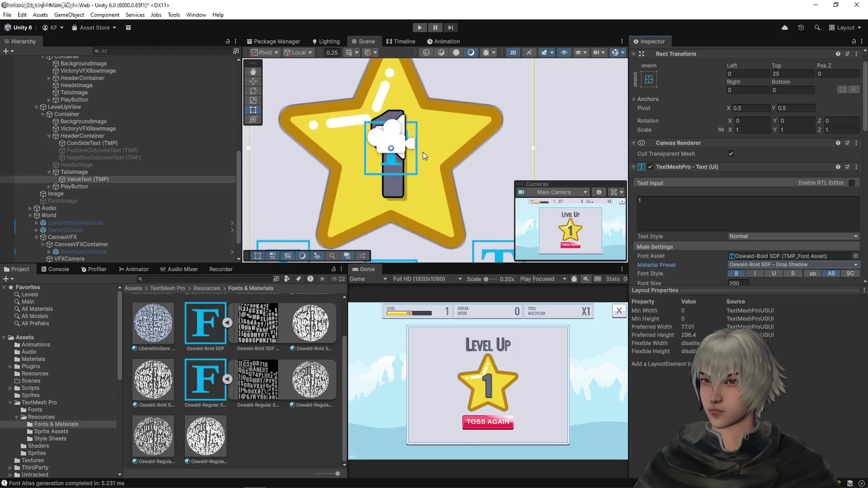
scroll(430, 149, "down", 3)
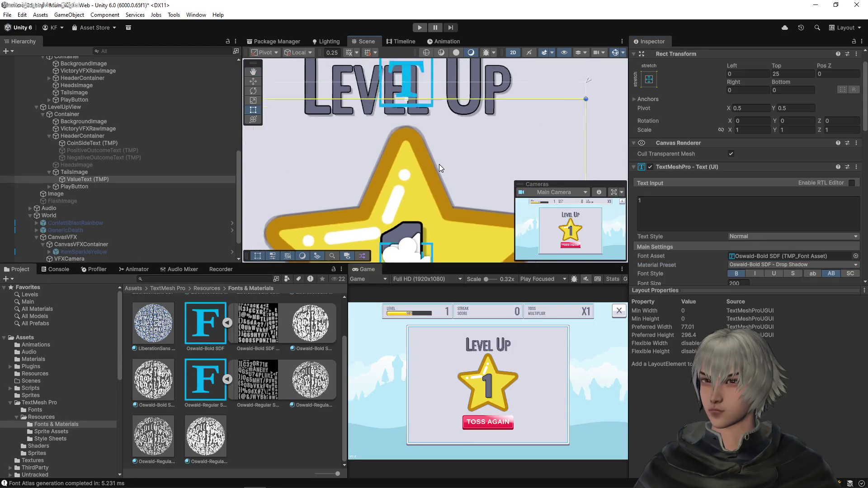
scroll(443, 177, "down", 4)
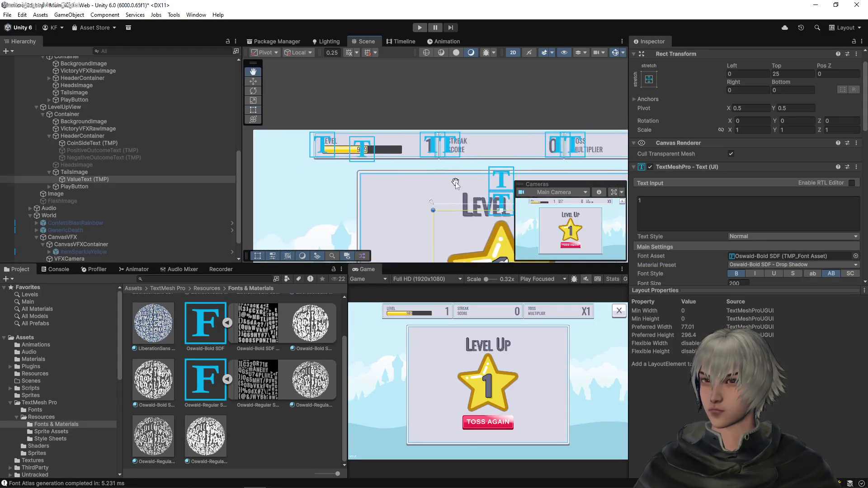
left_click_drag(388, 149, 398, 129)
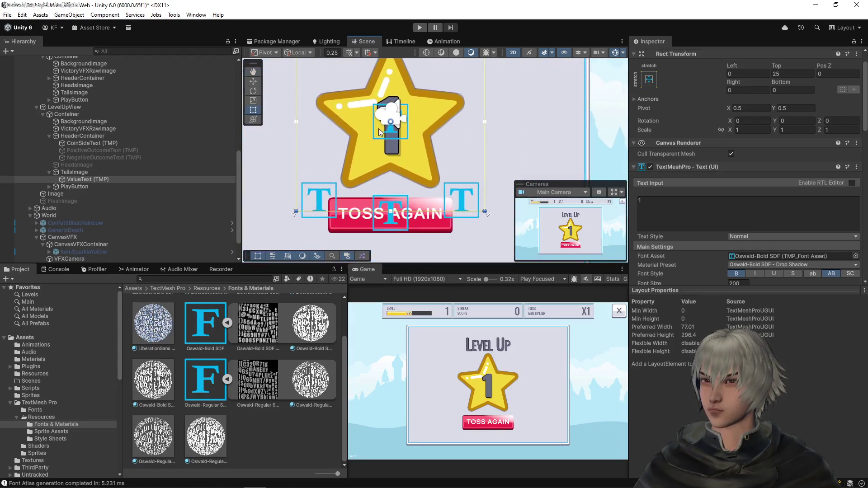
scroll(399, 130, "up", 3)
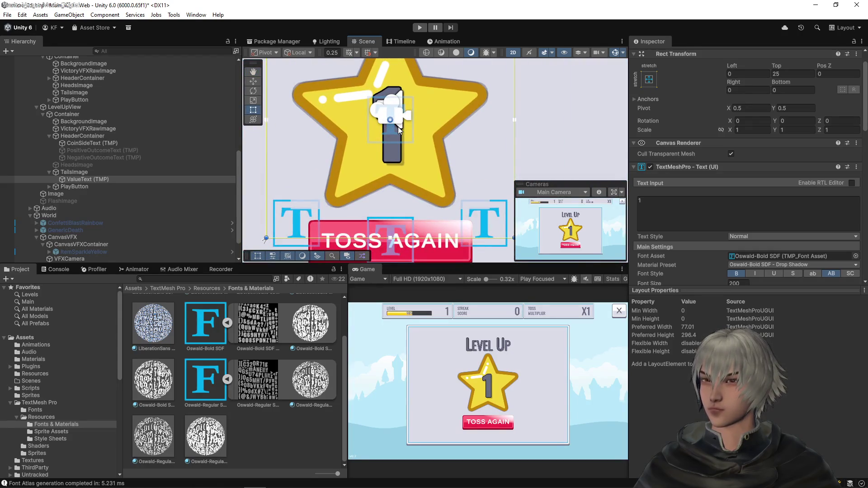
left_click(810, 265)
left_click(811, 275)
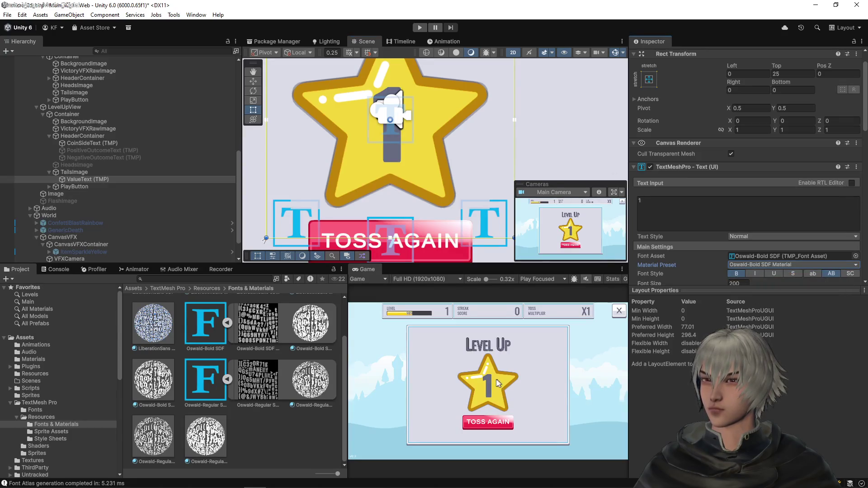
scroll(411, 122, "down", 3)
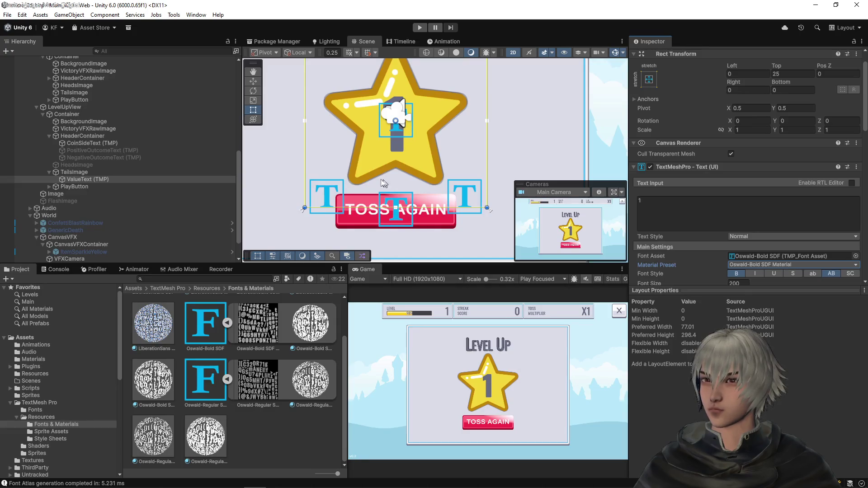
left_click(49, 186)
left_click(79, 201)
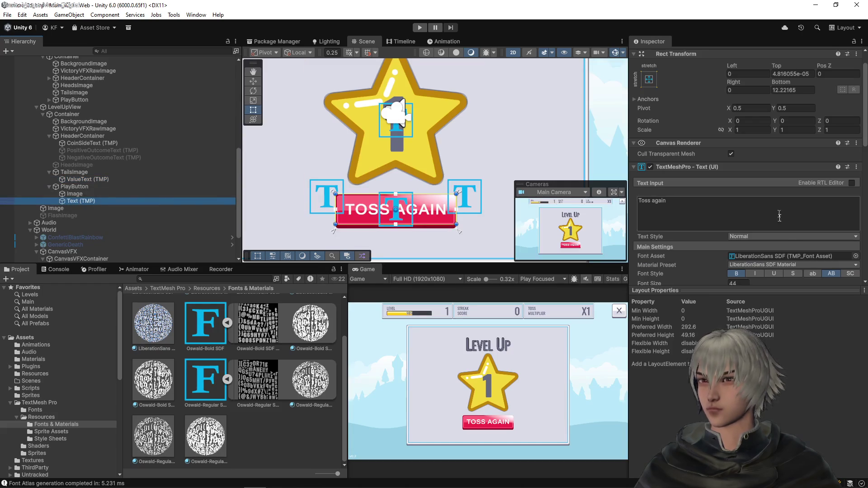
left_click(855, 257)
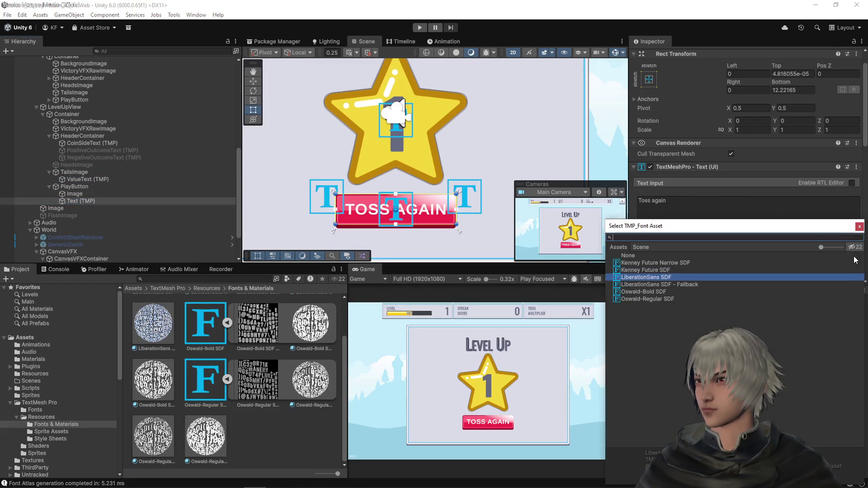
left_click(656, 300)
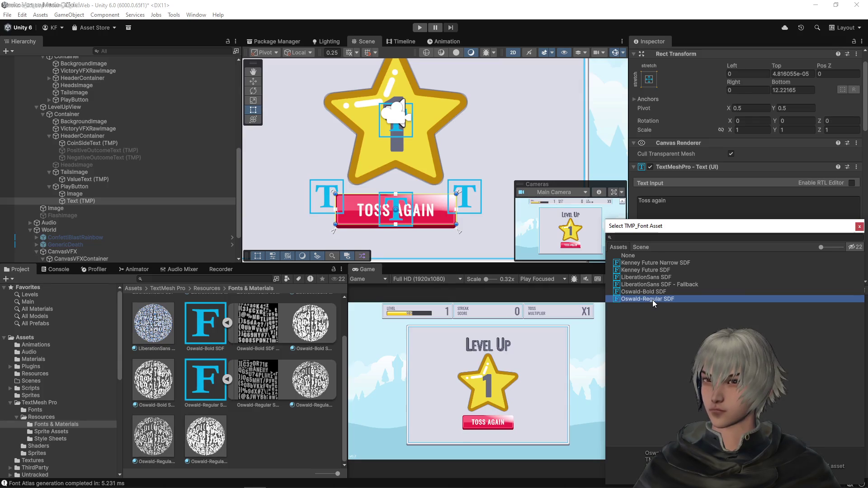
left_click(655, 279)
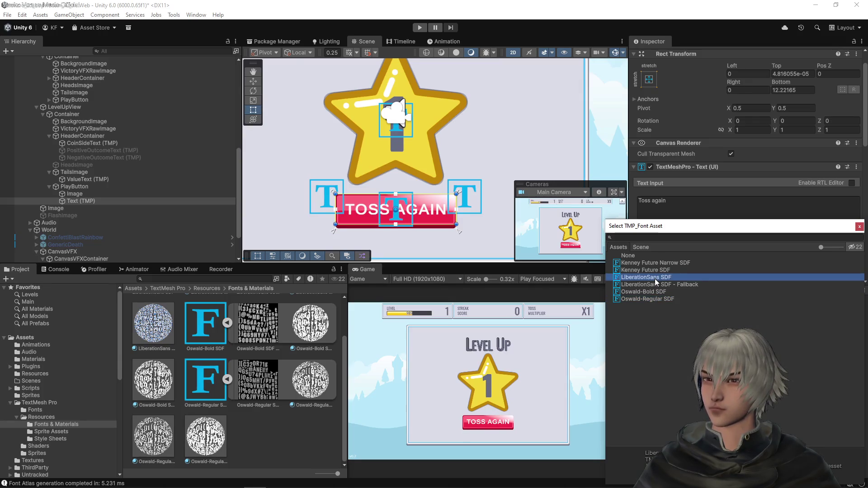
left_click(650, 300)
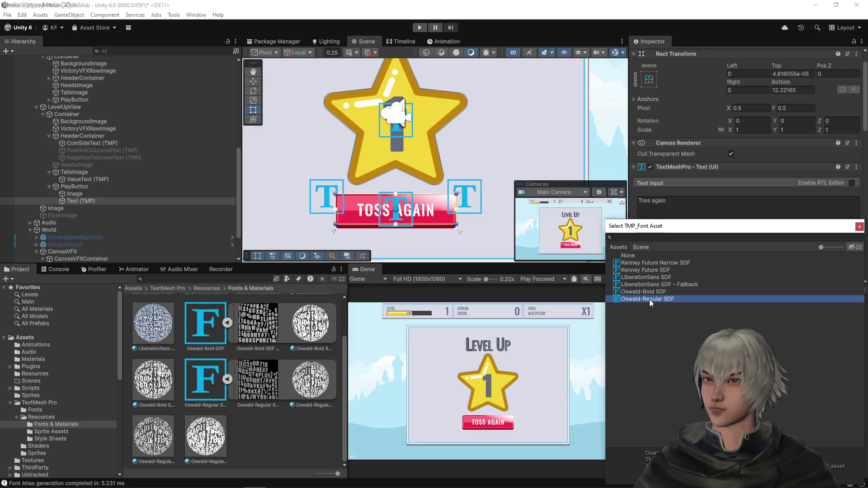
left_click(859, 226)
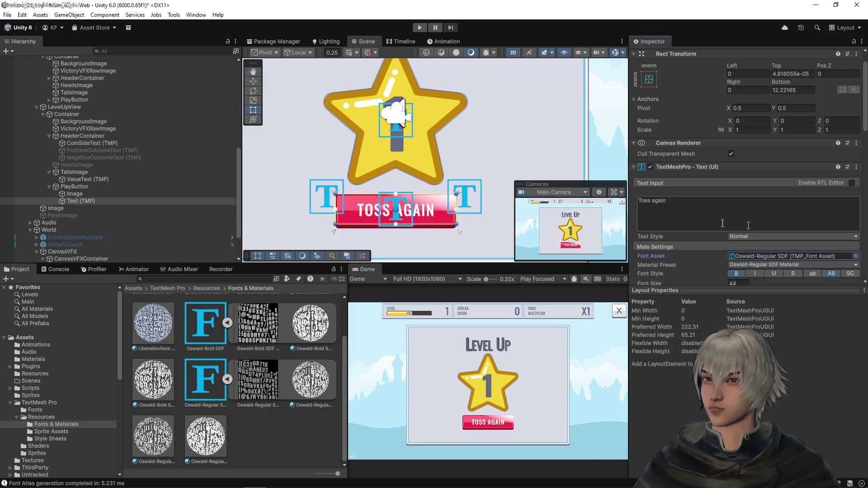
scroll(425, 167, "down", 1)
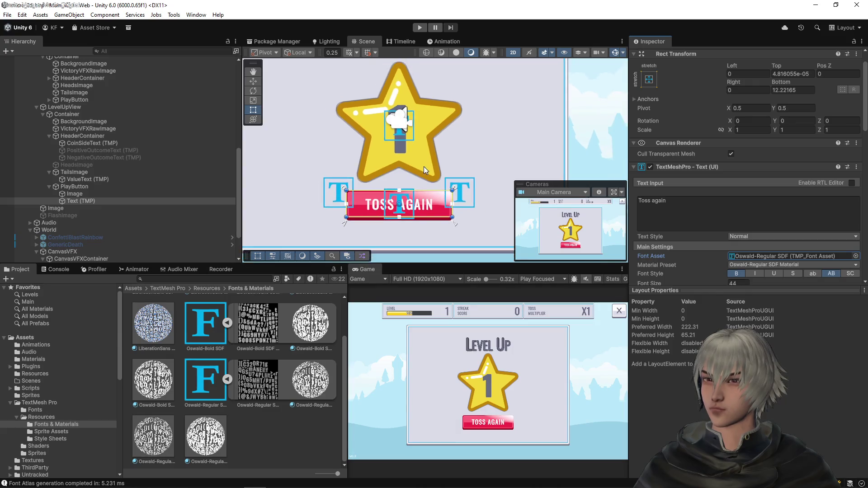
scroll(424, 166, "down", 3)
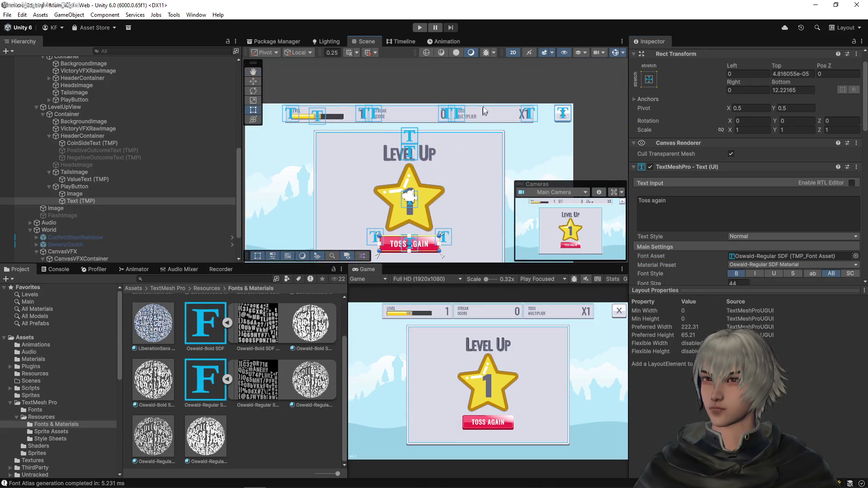
scroll(485, 110, "up", 4)
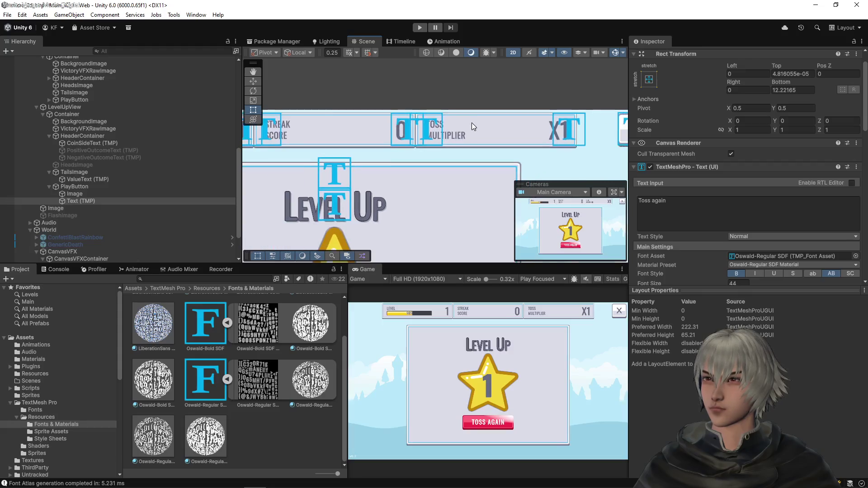
scroll(85, 127, "up", 5)
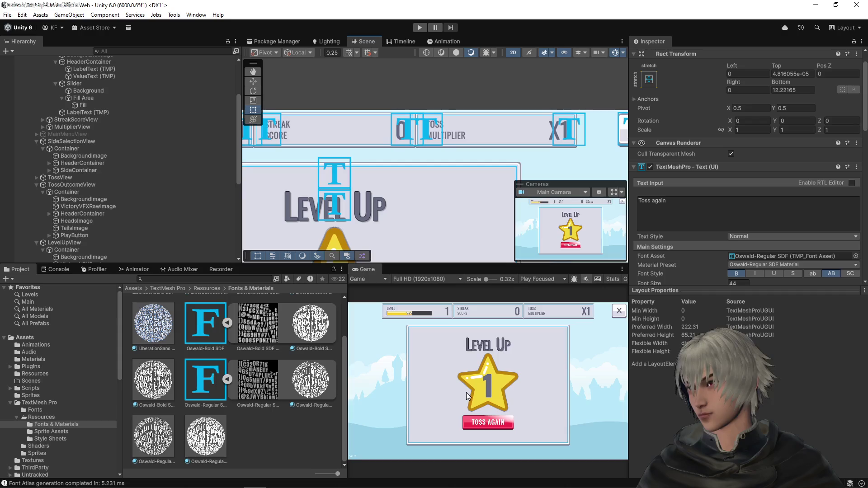
scroll(493, 376, "up", 5)
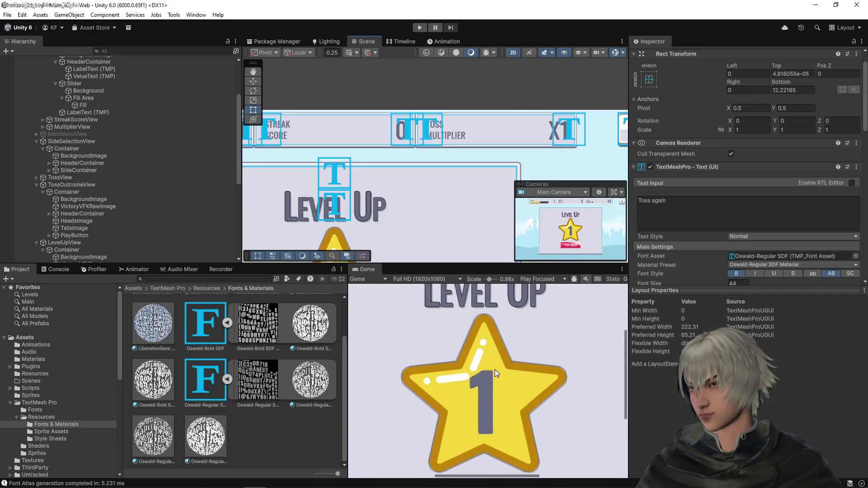
scroll(495, 364, "down", 2)
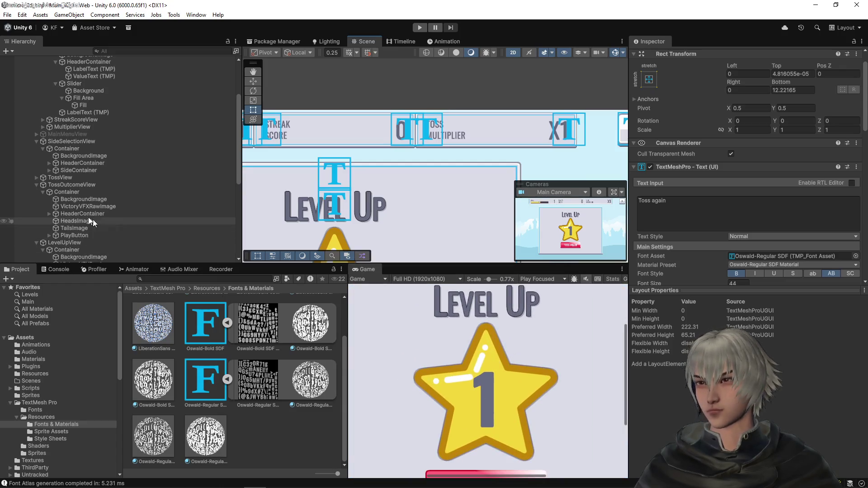
- Uncheck the Outline component on LevelUpView's TailsImage star and review its components
left_click(78, 229)
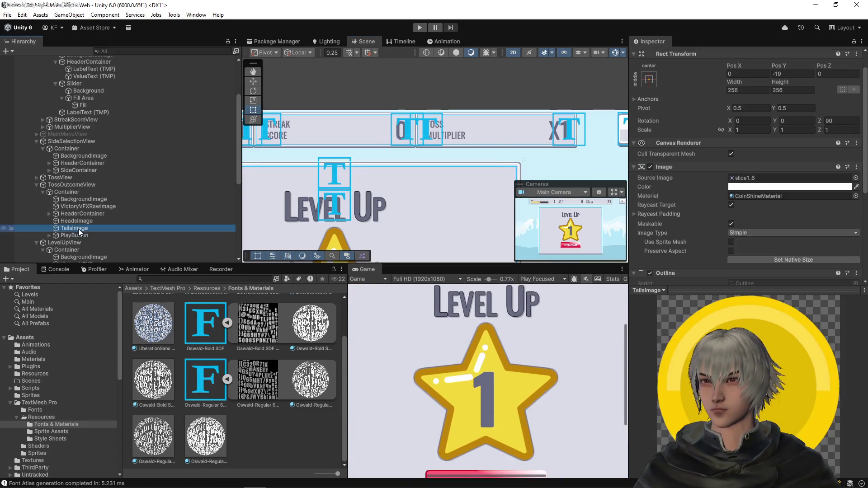
scroll(77, 229, "down", 5)
left_click(78, 147)
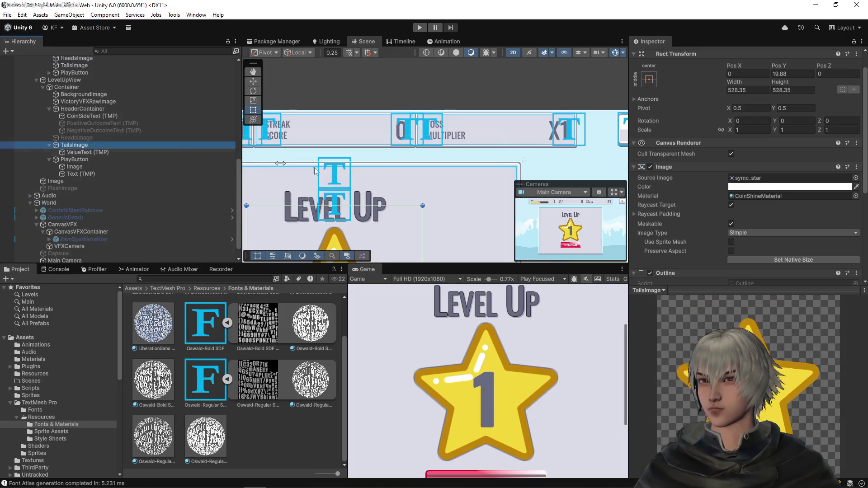
scroll(655, 164, "down", 2)
left_click(650, 152)
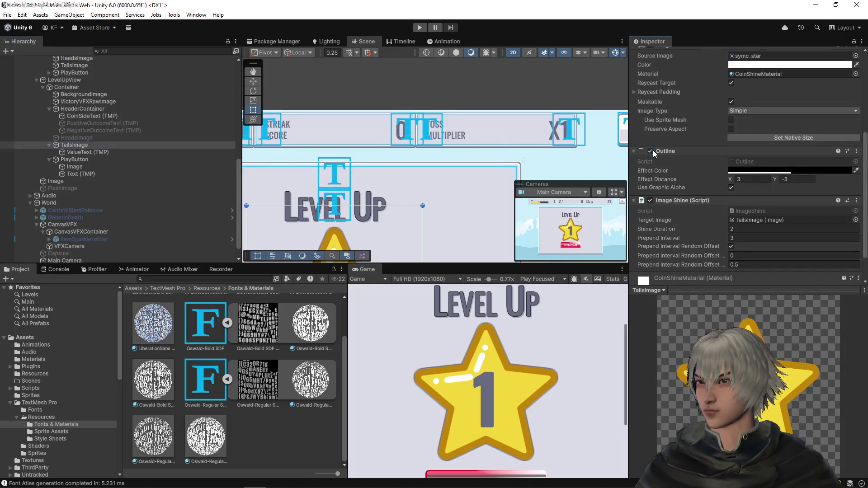
scroll(386, 180, "down", 2)
scroll(388, 182, "down", 5)
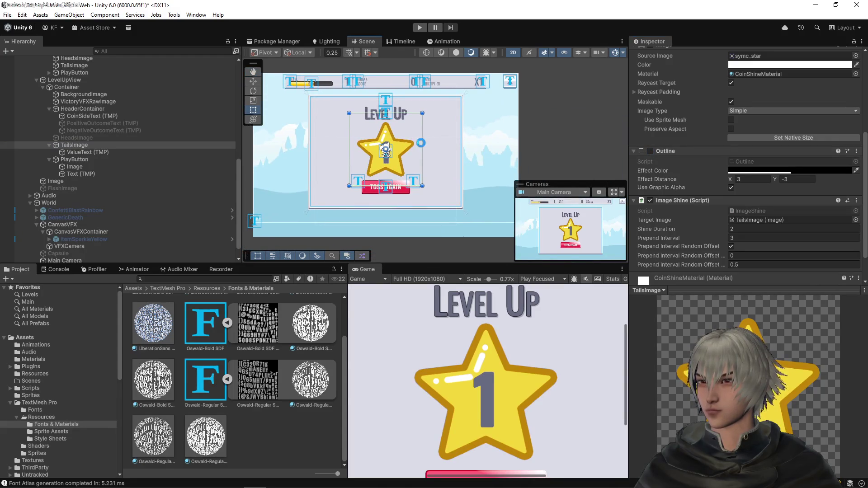
scroll(387, 154, "up", 6)
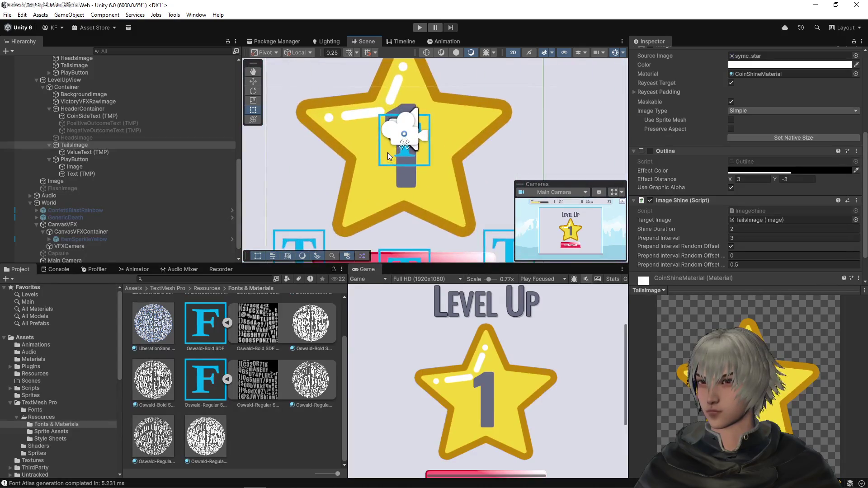
scroll(682, 137, "up", 3)
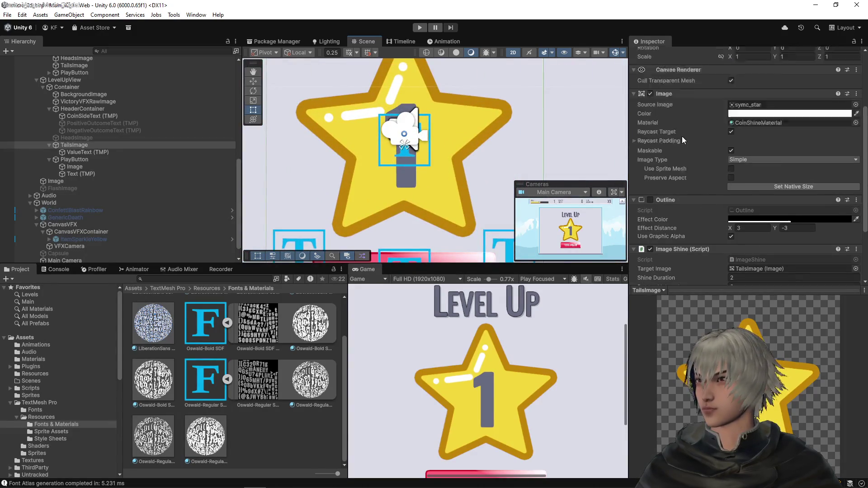
scroll(682, 137, "up", 3)
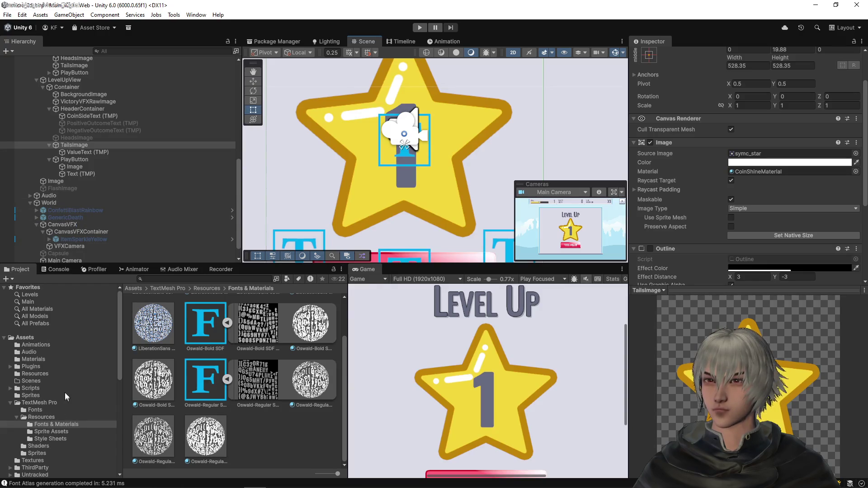
scroll(64, 393, "down", 10)
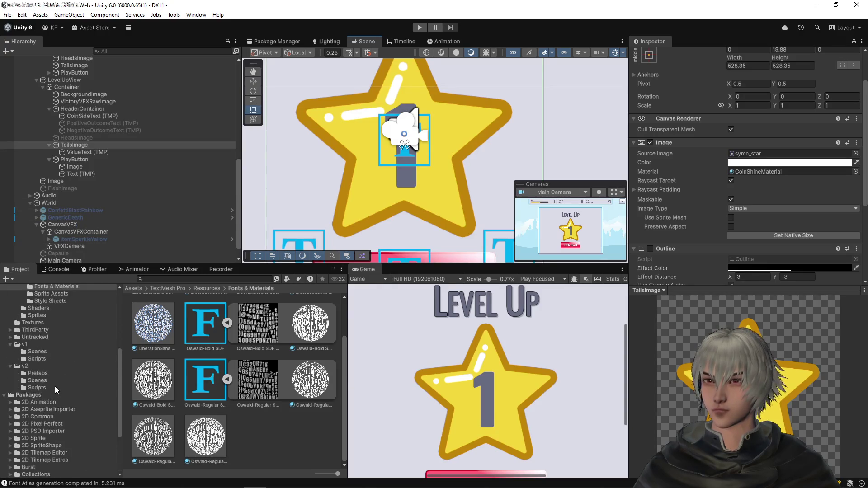
scroll(55, 387, "up", 10)
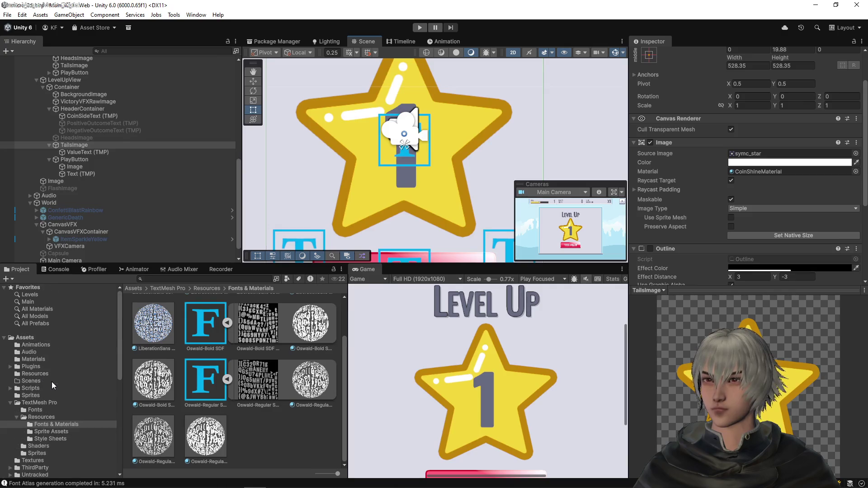
scroll(52, 382, "down", 4)
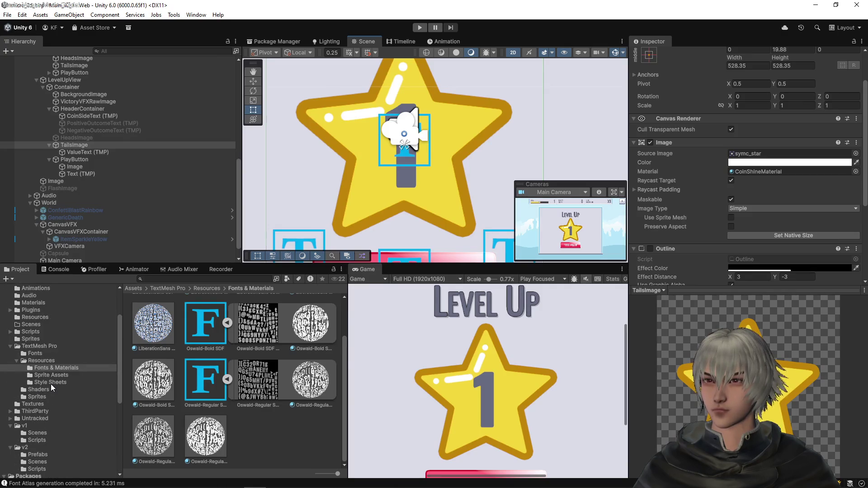
left_click(14, 413)
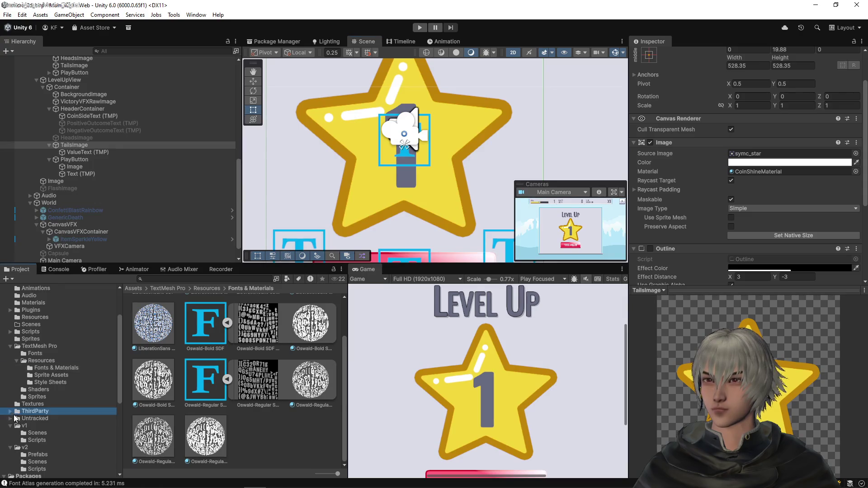
- Drag the kenney_ui-pack Yellow Double 'star' sprite into the star Image's Source Image field
left_click(10, 411)
scroll(45, 400, "down", 6)
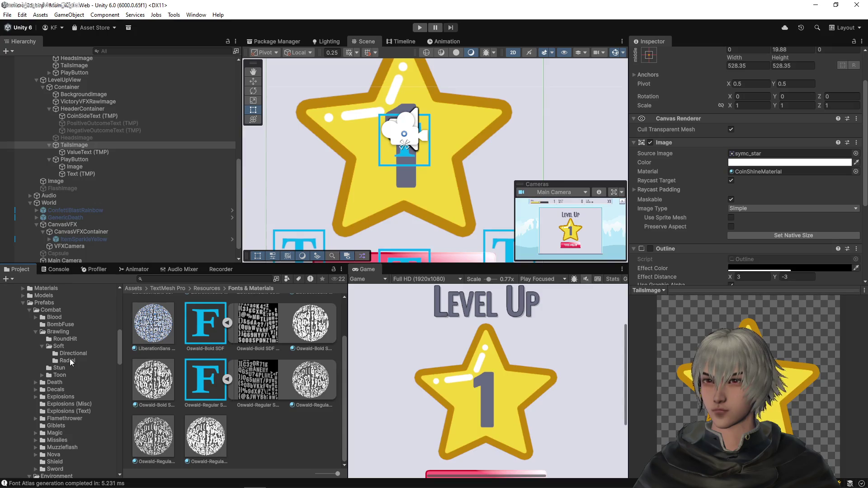
scroll(70, 360, "down", 15)
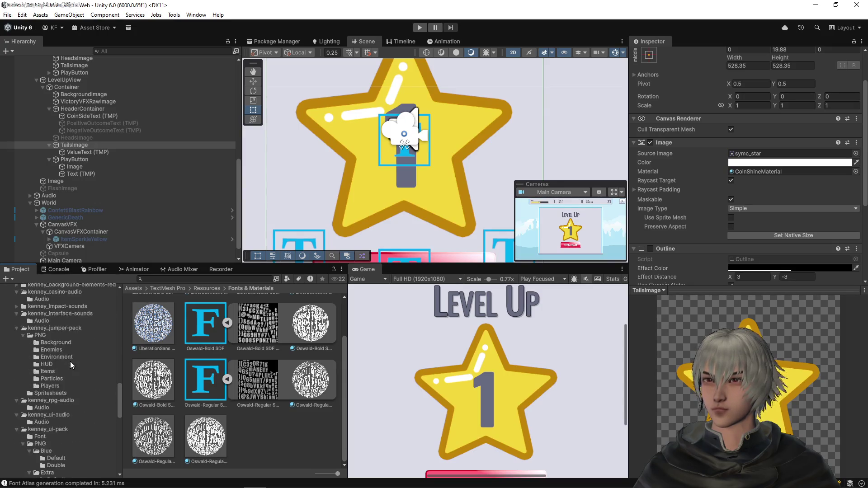
scroll(71, 361, "down", 8)
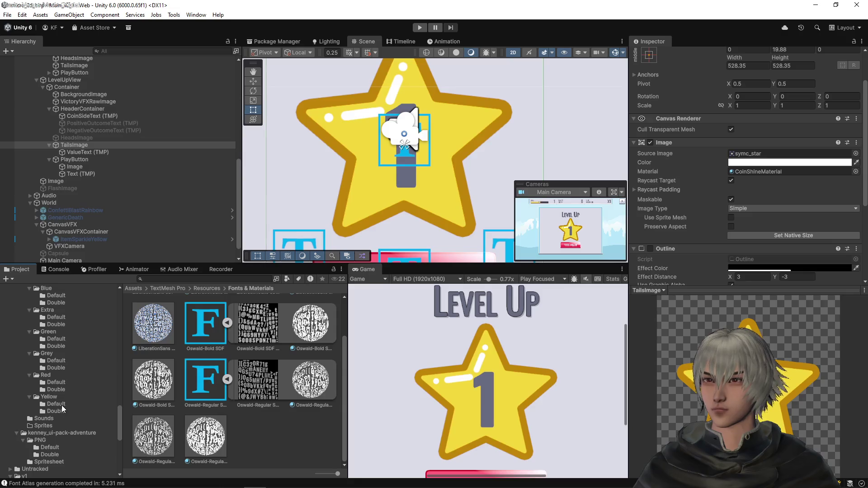
left_click(61, 409)
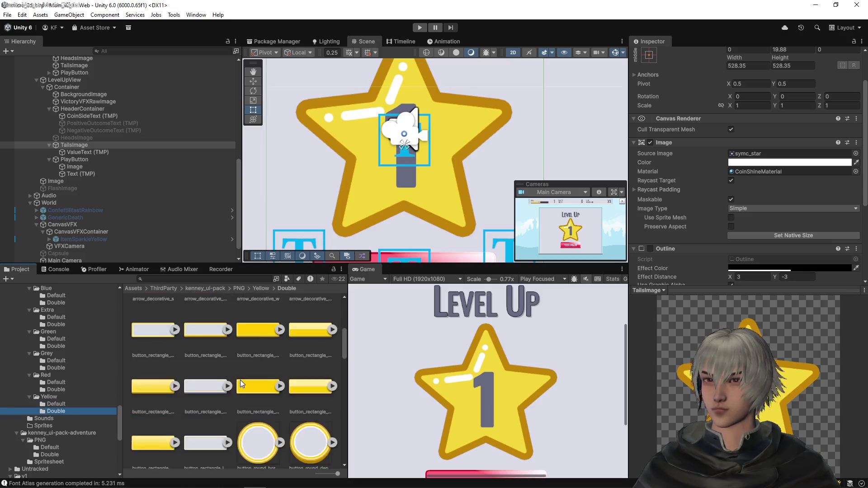
scroll(240, 380, "down", 10)
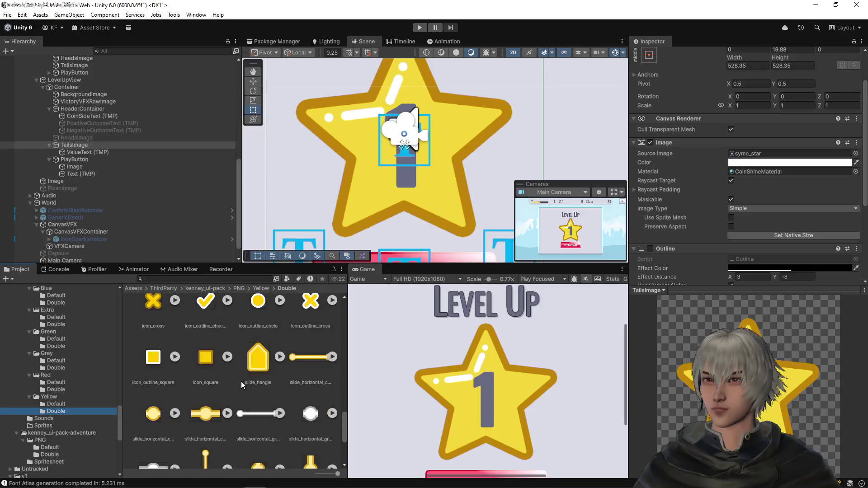
scroll(242, 382, "down", 3)
left_click_drag(314, 396, 742, 155)
scroll(462, 135, "down", 10)
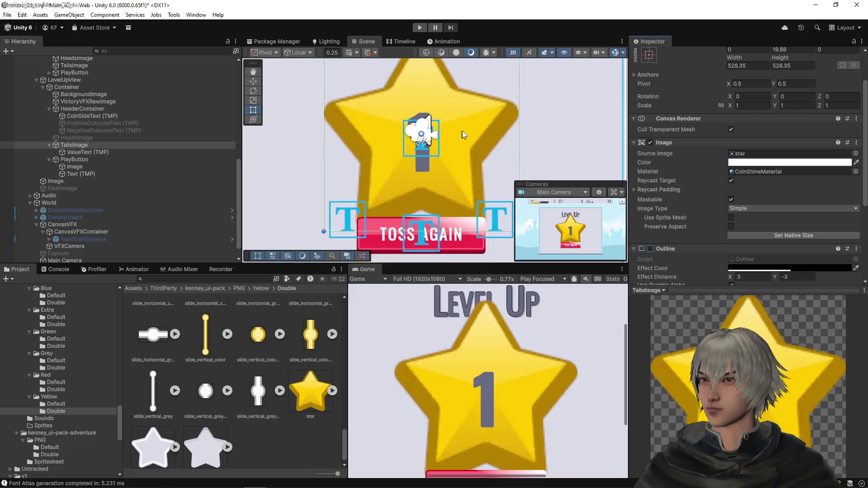
scroll(465, 136, "down", 2)
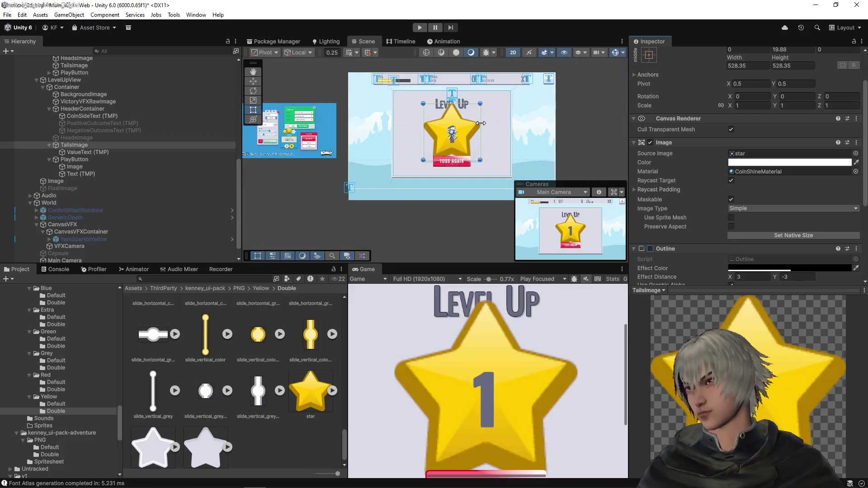
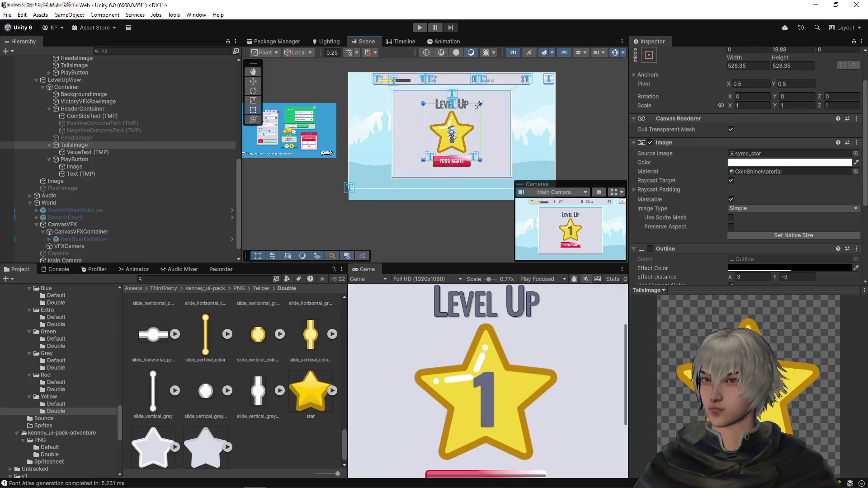
- Re-centre the Level Up panel and select the play button's background Image
scroll(460, 116, "up", 4)
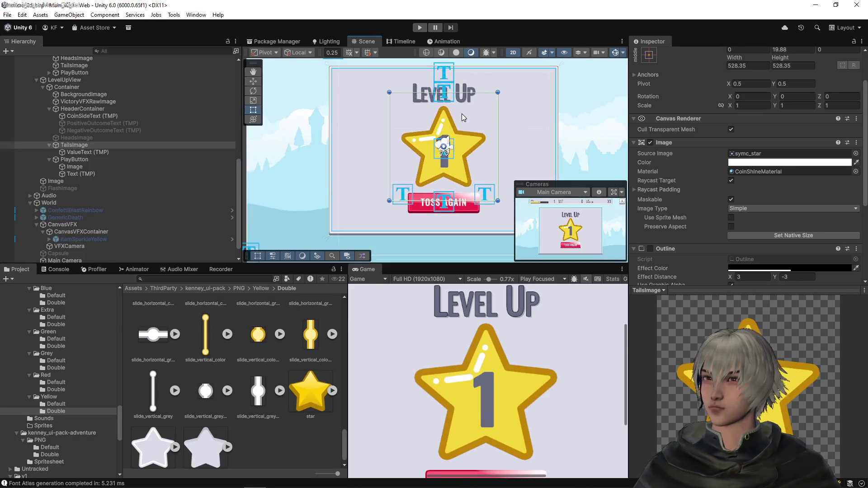
scroll(446, 135, "down", 5)
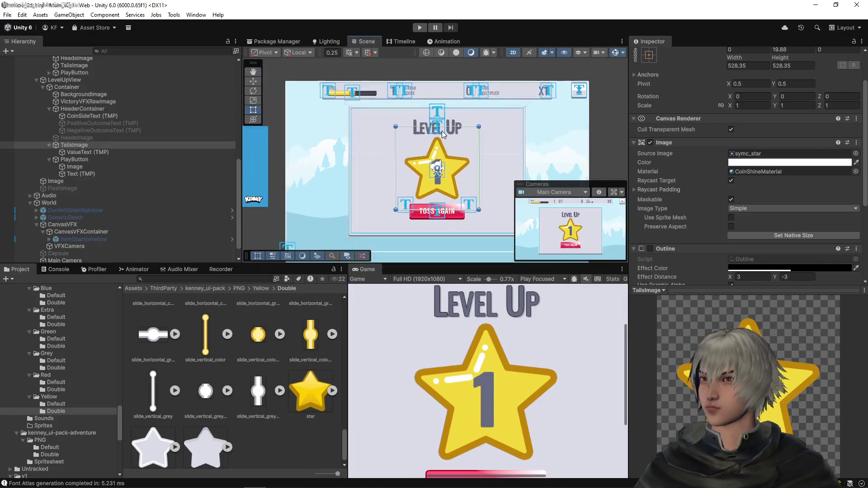
scroll(446, 135, "up", 2)
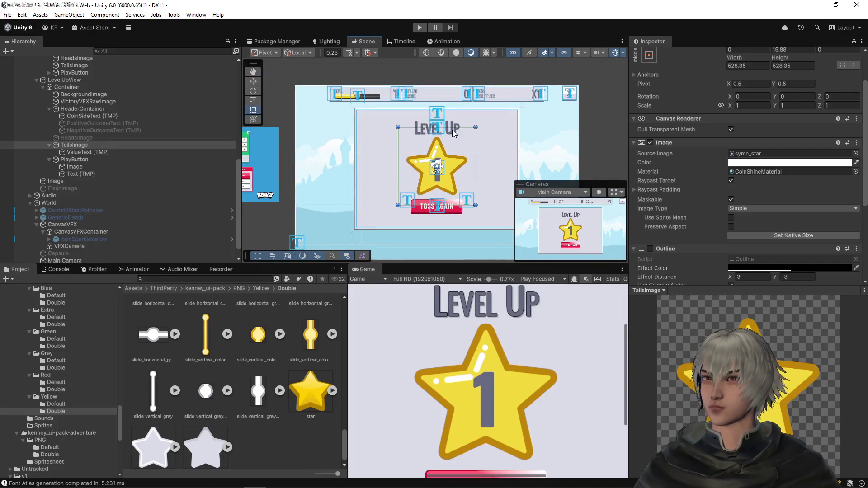
left_click_drag(454, 132, 461, 145)
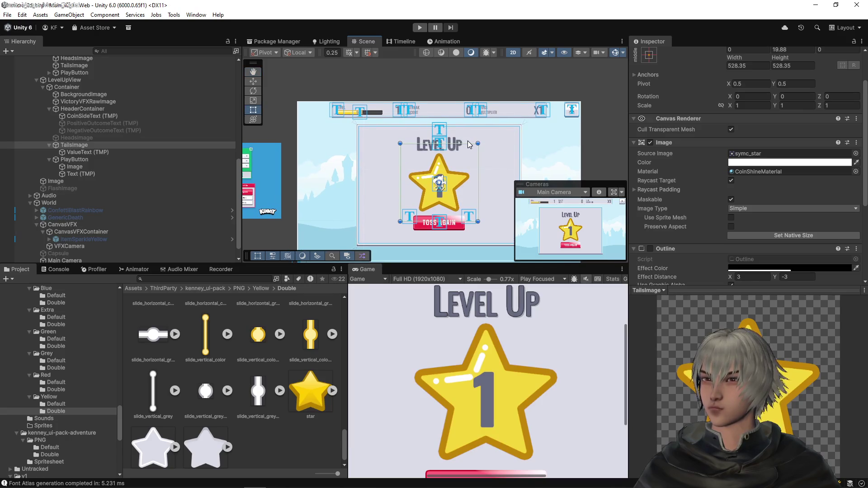
scroll(447, 169, "up", 3)
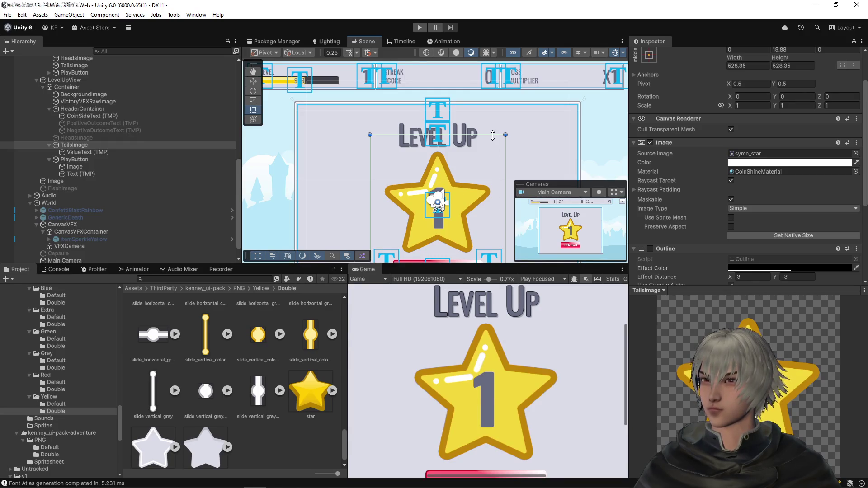
scroll(451, 133, "down", 3)
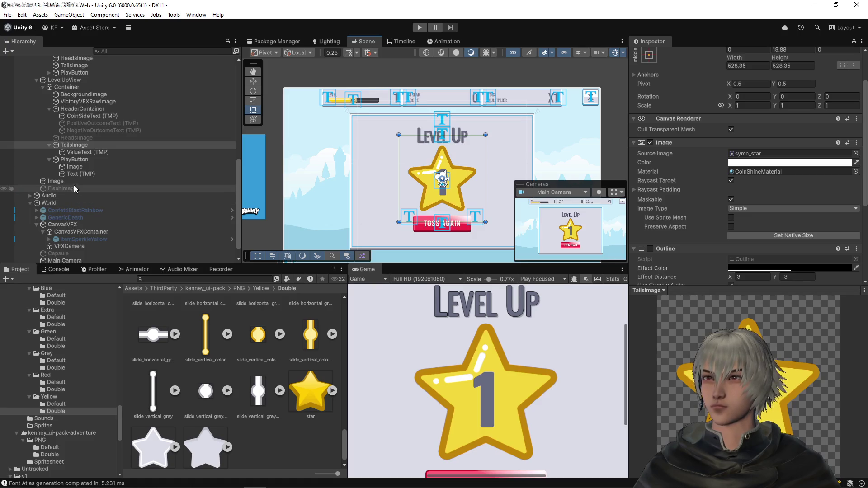
left_click(113, 173)
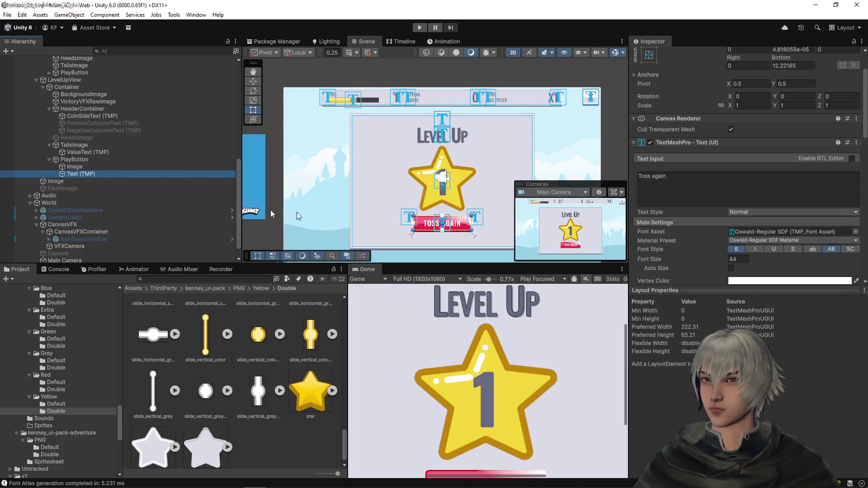
left_click(75, 167)
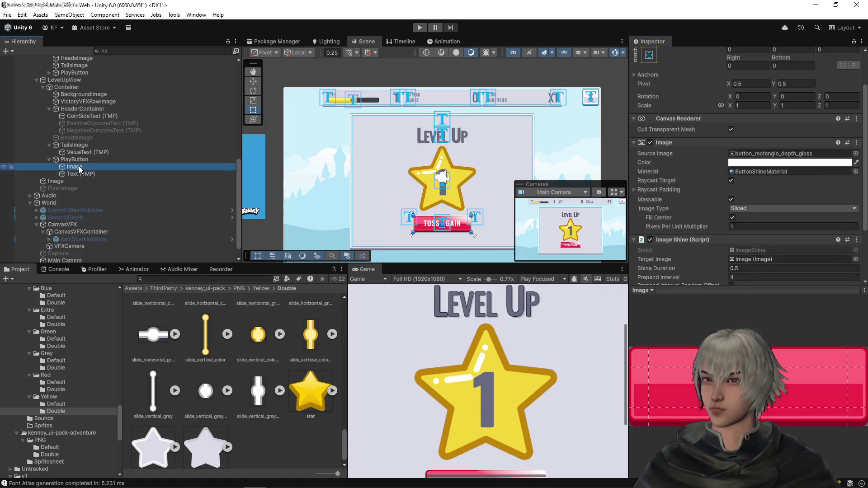
- Locate the red button_rectangle_depth_gloss sprite in the Project, then browse the Yellow > Default sprites
left_click(764, 154)
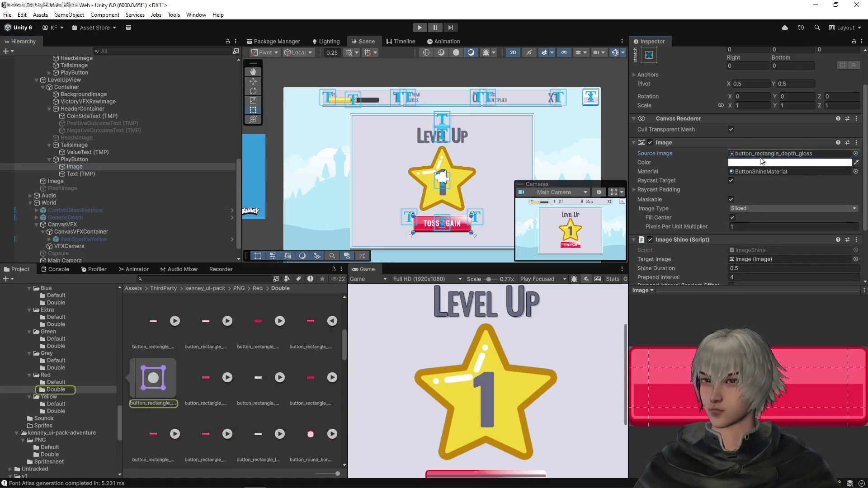
left_click(306, 321)
scroll(669, 167, "up", 2)
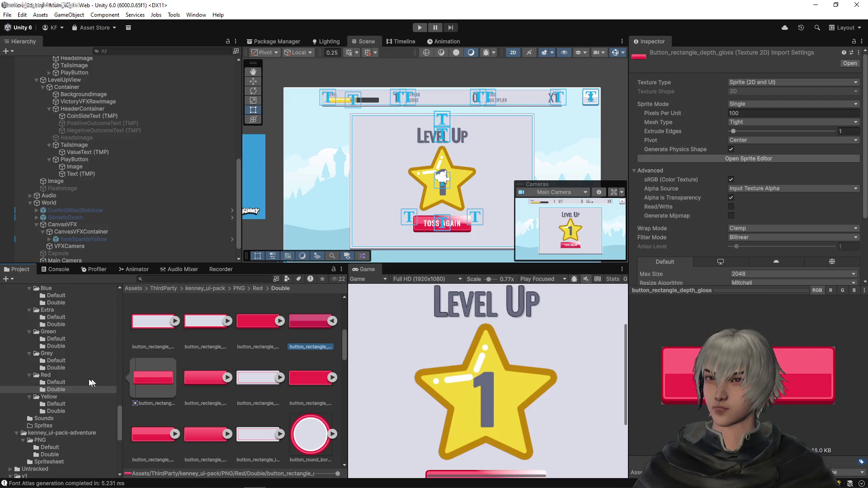
left_click(55, 405)
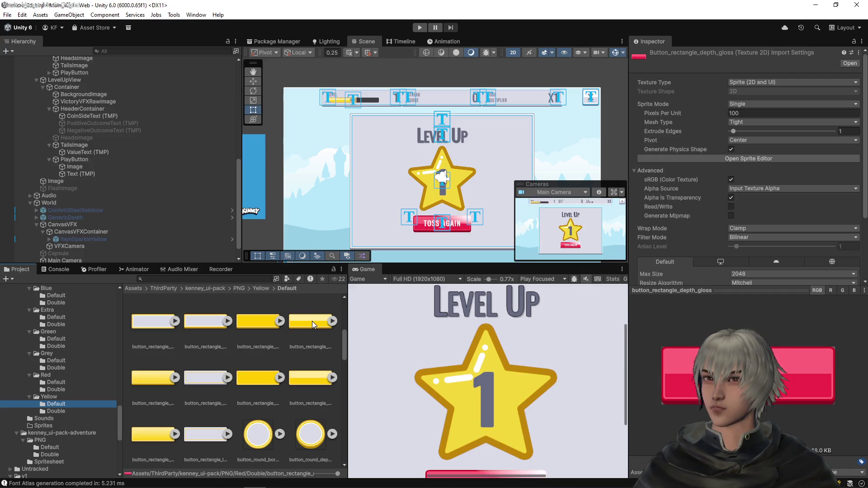
left_click(91, 167)
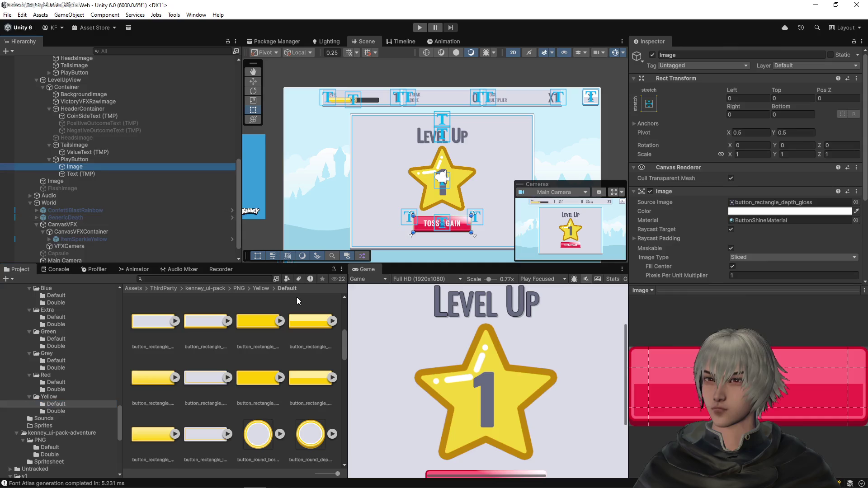
- Give the Toss Again button the yellow Double button_rectangle_depth_gloss sprite, and open its Sprite Editor
mouse_move(311, 323)
left_mouse_down()
mouse_move(843, 217)
mouse_move(801, 204)
left_mouse_up()
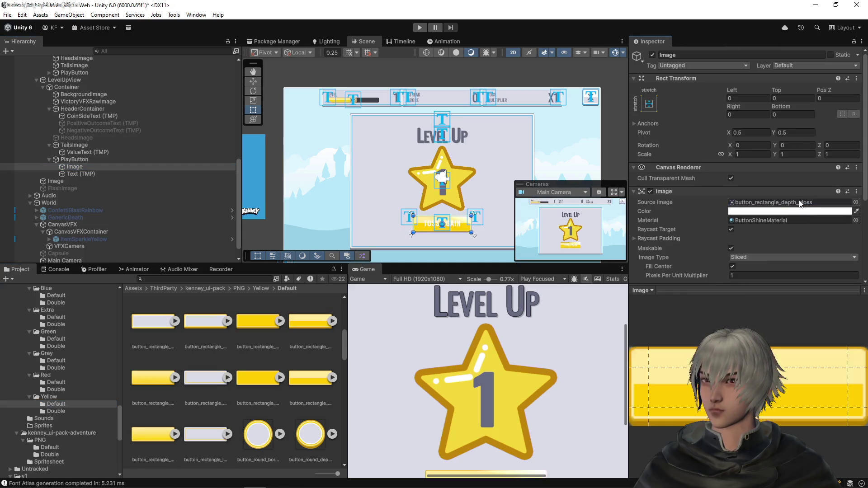
scroll(461, 212, "up", 4)
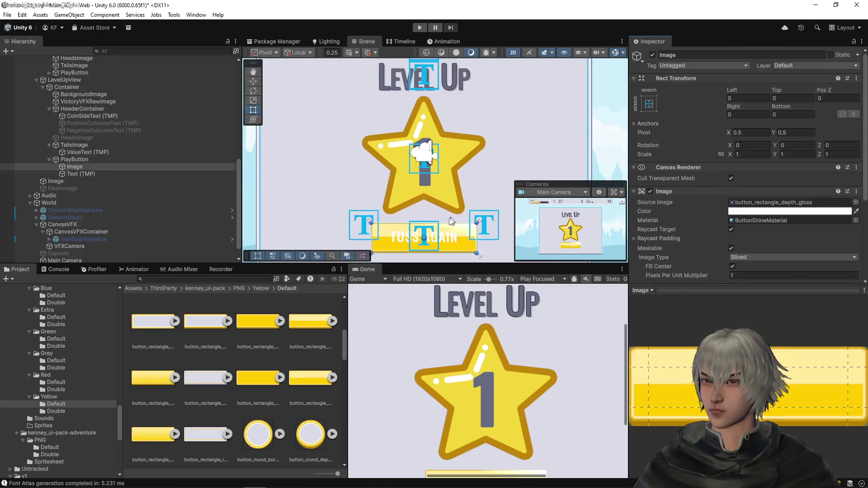
scroll(451, 221, "up", 5)
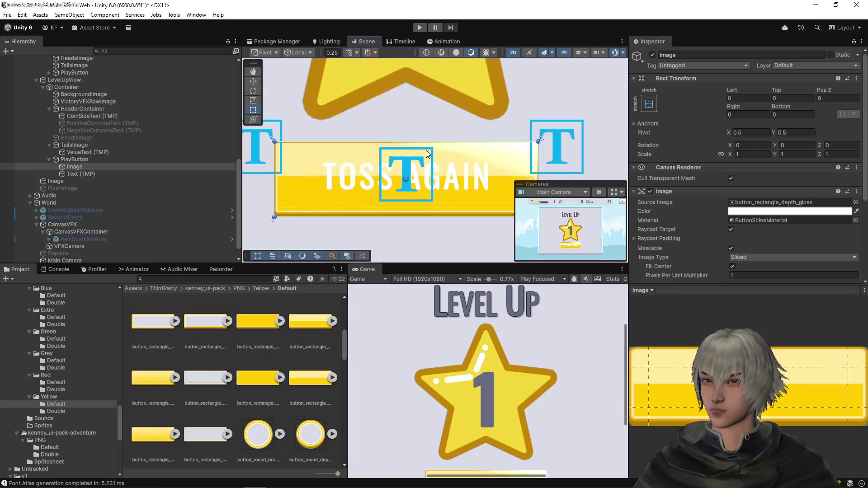
scroll(433, 156, "down", 2)
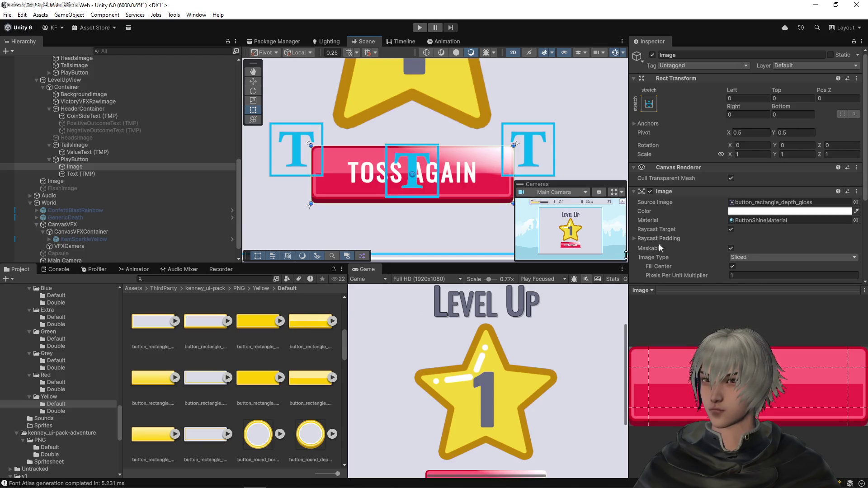
left_click(769, 204)
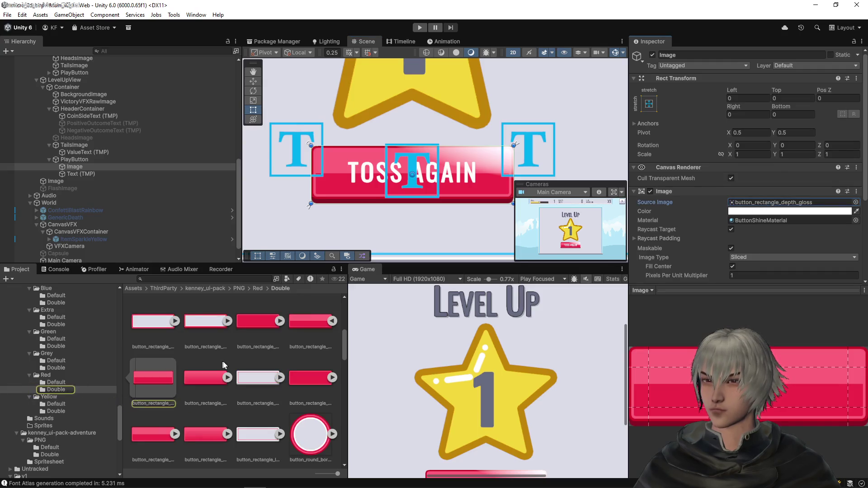
left_click(56, 411)
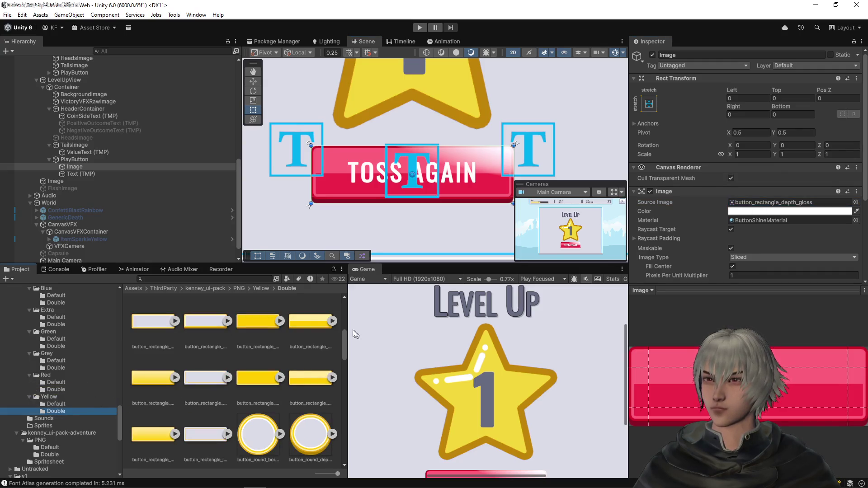
left_click_drag(301, 321, 791, 202)
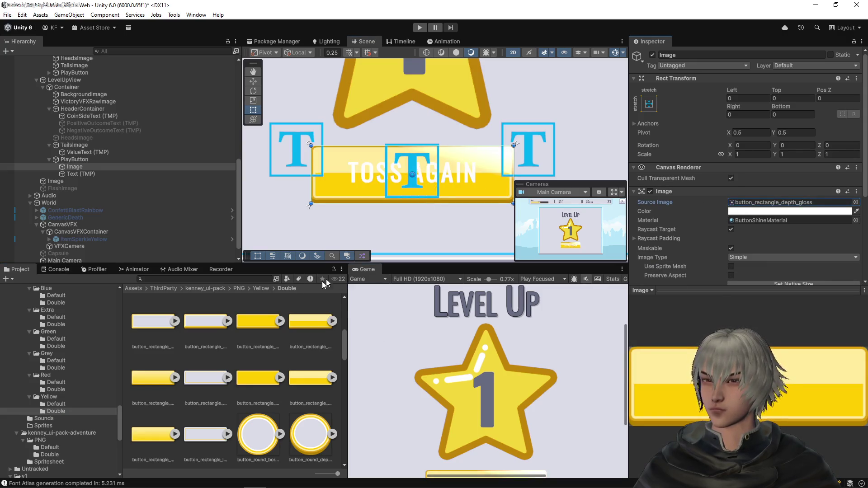
left_click(307, 316)
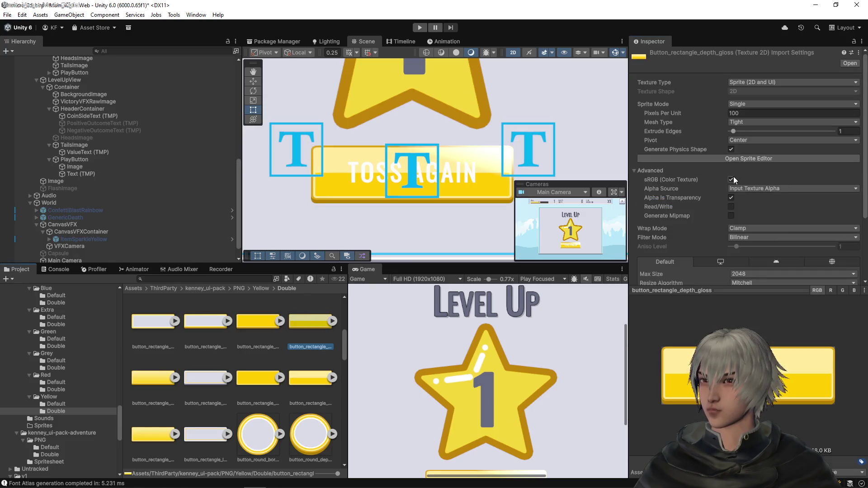
left_click(740, 159)
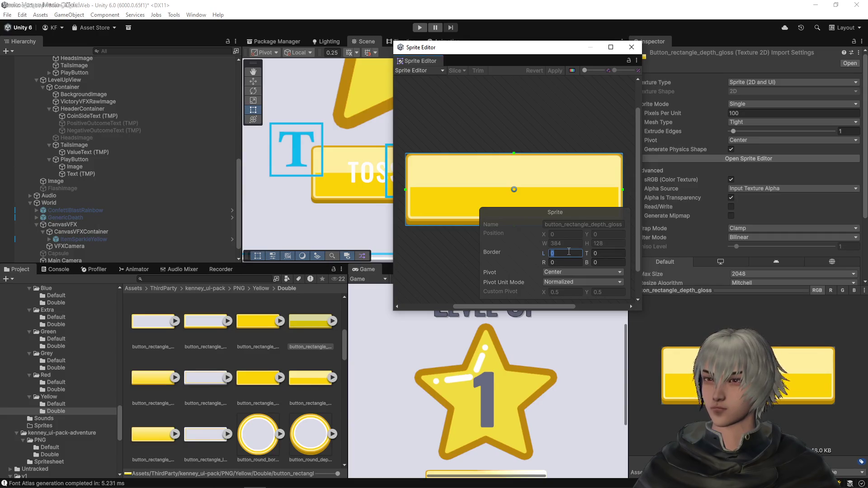
- Set the yellow sprite's L, T, R and B borders to 32, apply, and close the Sprite Editor
type("32")
left_click(603, 253)
type("3")
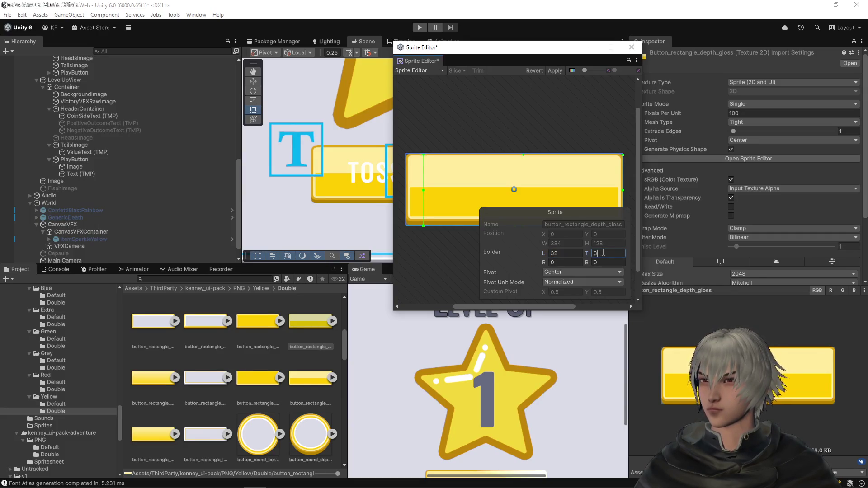
type("2")
key("Tab")
type("32")
left_click(610, 263)
type("32")
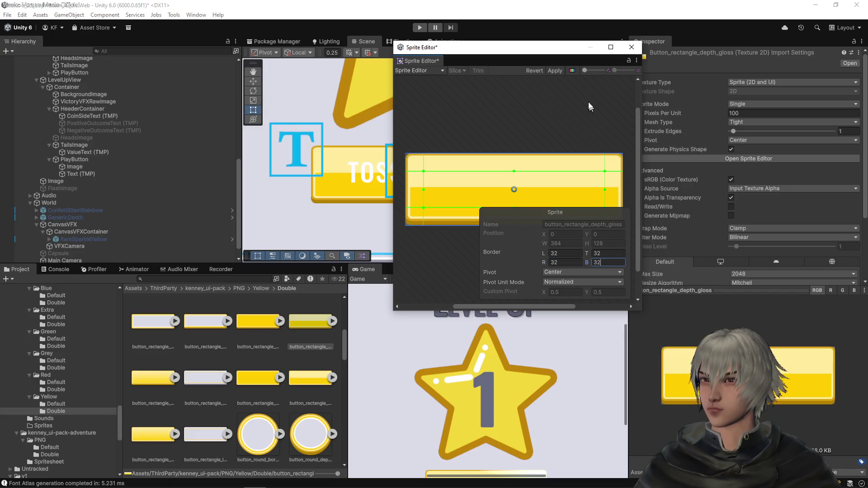
left_click(556, 71)
left_click(632, 47)
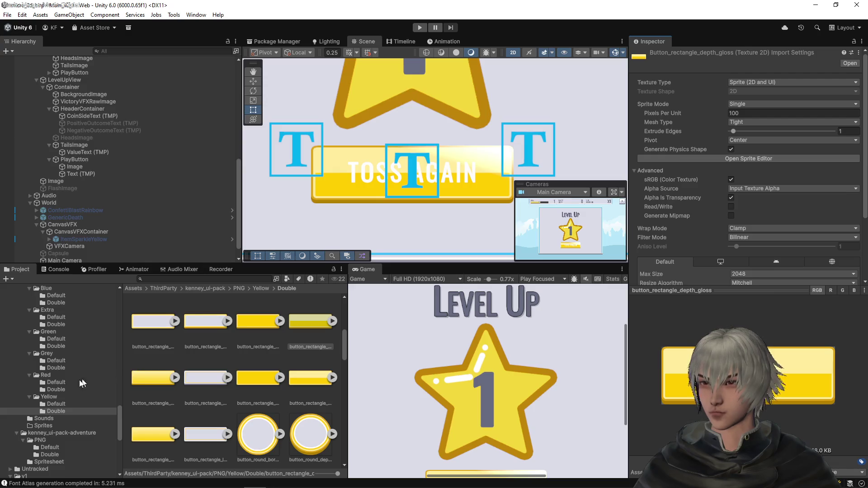
- Check the red Double button_rectangle_depth_gloss sprite's borders in the Sprite Editor, then select the button label
left_click(51, 389)
left_click(302, 319)
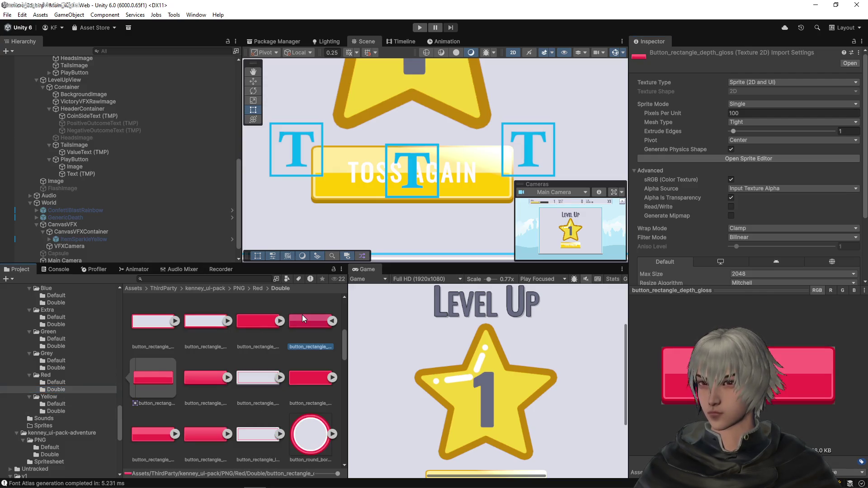
left_click(767, 161)
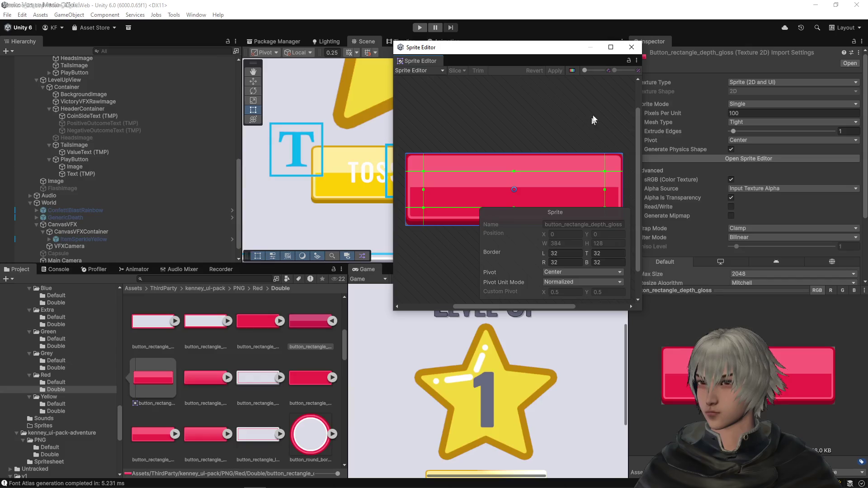
left_click(631, 47)
scroll(480, 123, "down", 2)
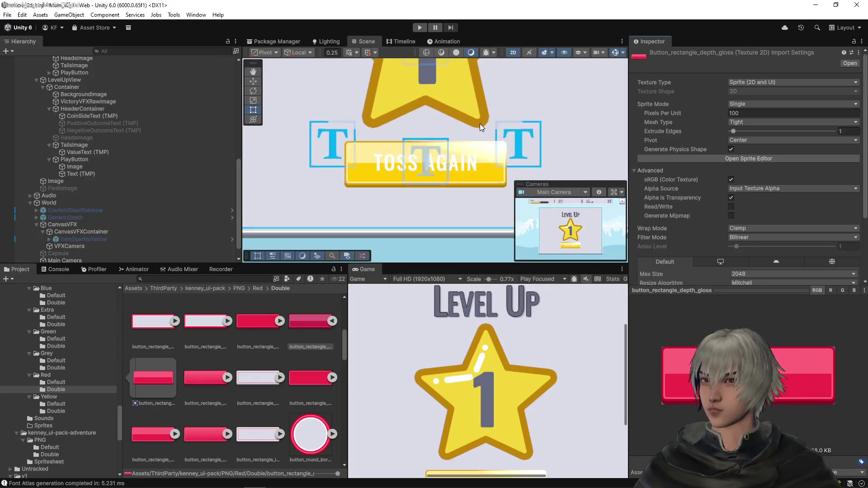
scroll(470, 121, "down", 3)
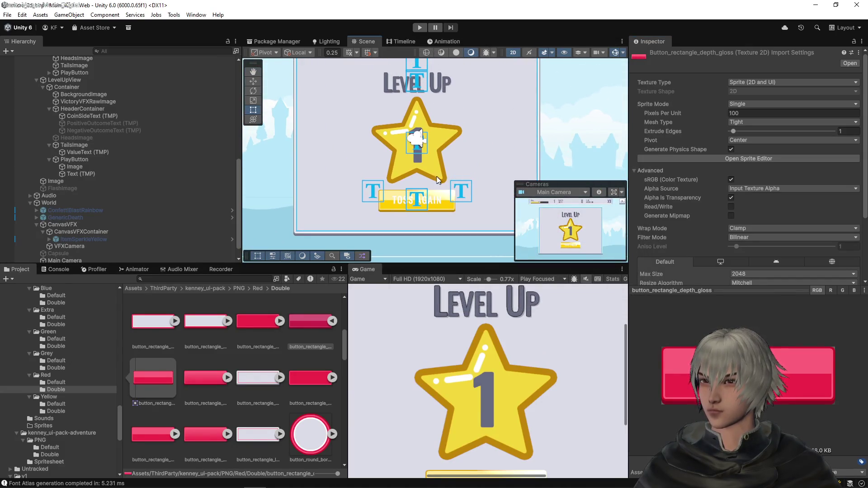
scroll(433, 206, "up", 8)
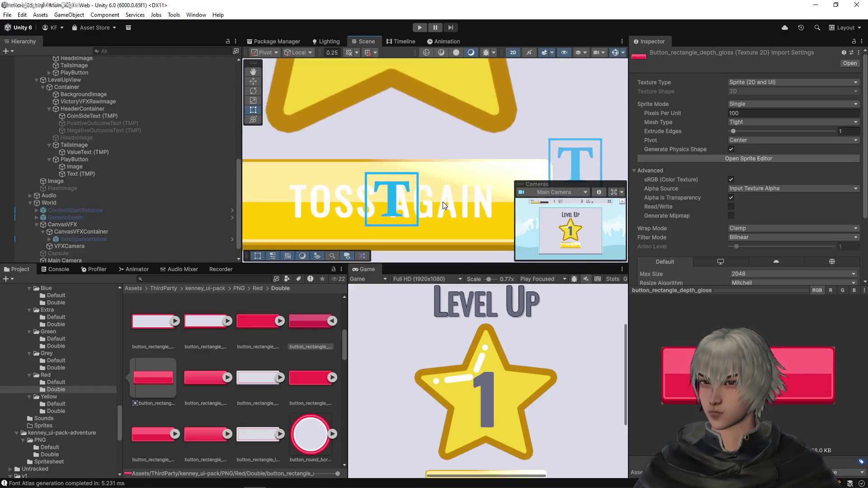
scroll(438, 206, "down", 5)
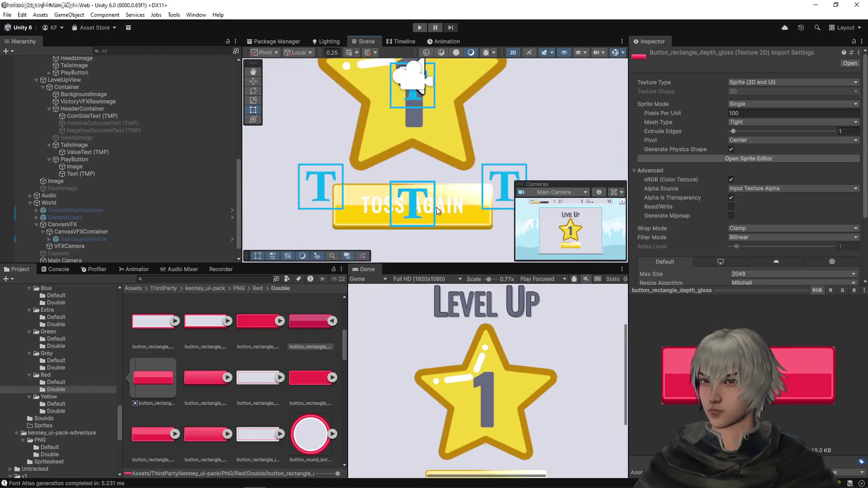
scroll(554, 366, "down", 5)
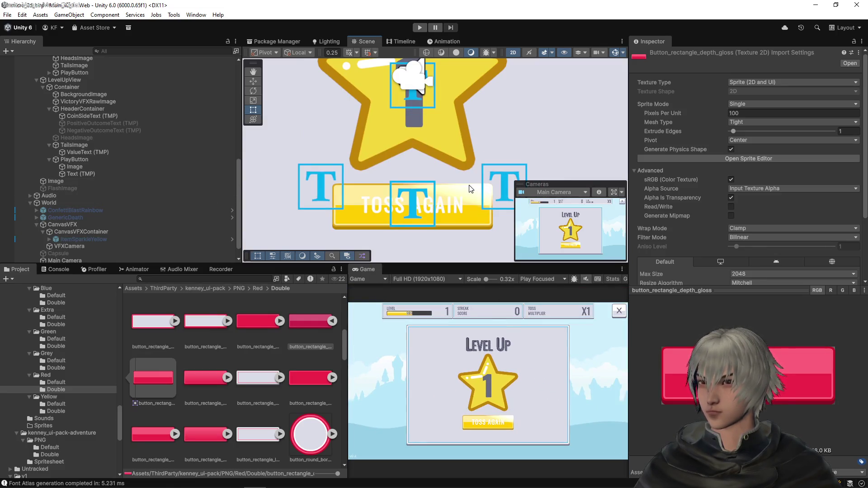
left_click(94, 173)
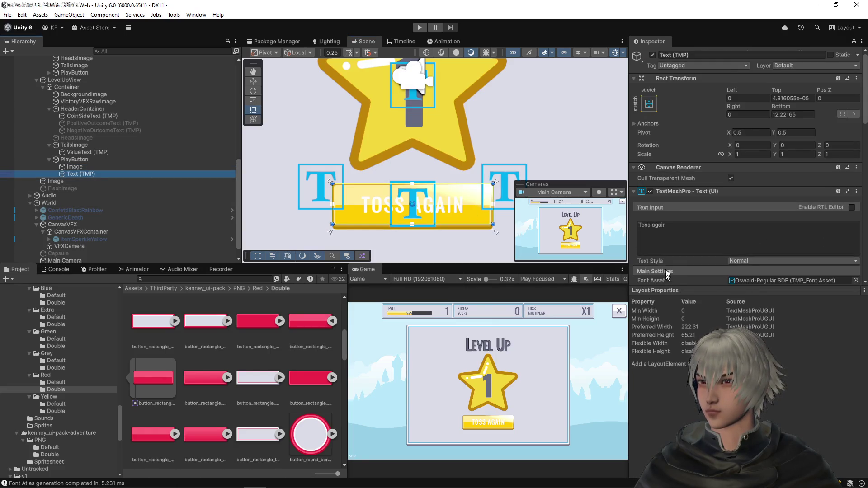
- Set the TOSS AGAIN text to the popup's dark grey via the Vertex Color eyedropper, then select LevelUpView
scroll(672, 237, "down", 3)
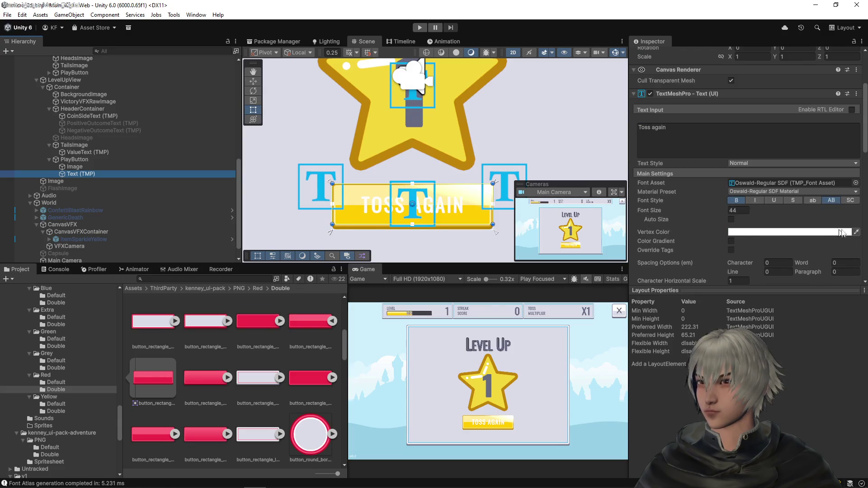
left_click(856, 232)
left_click(416, 123)
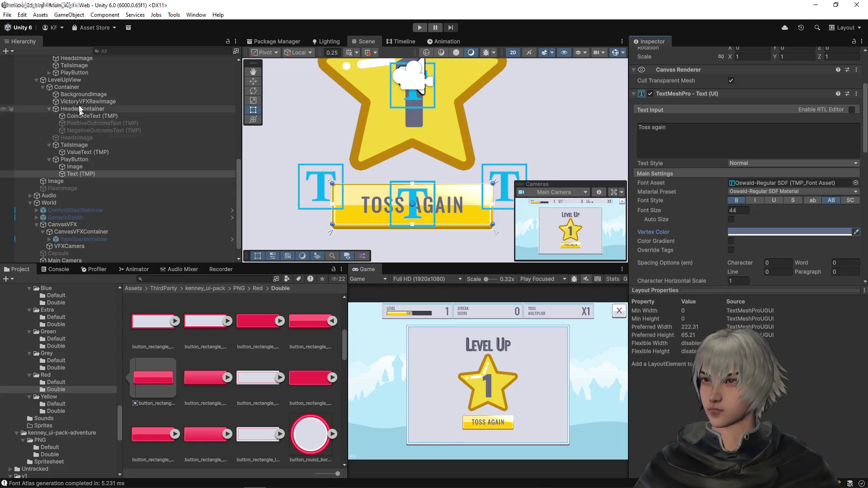
left_click(69, 80)
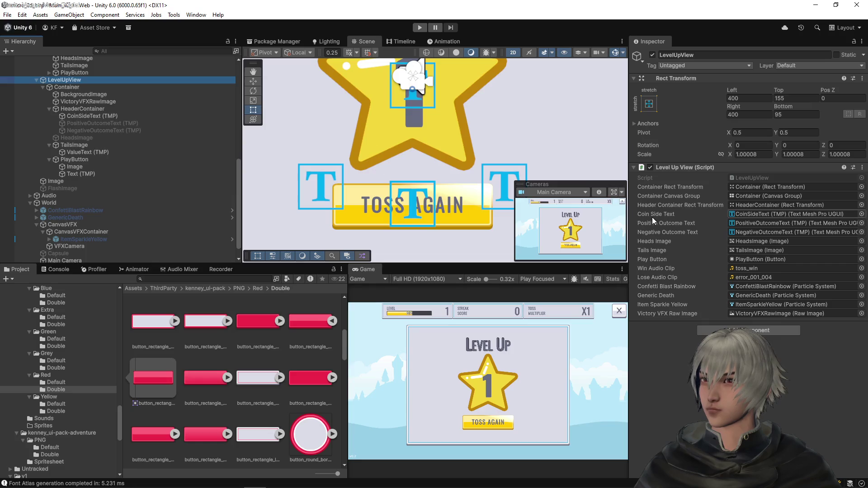
- In LevelUpView.cs, comment out the tossCoinSide if block and the two outcome text lines, saving each time
double_click(751, 178)
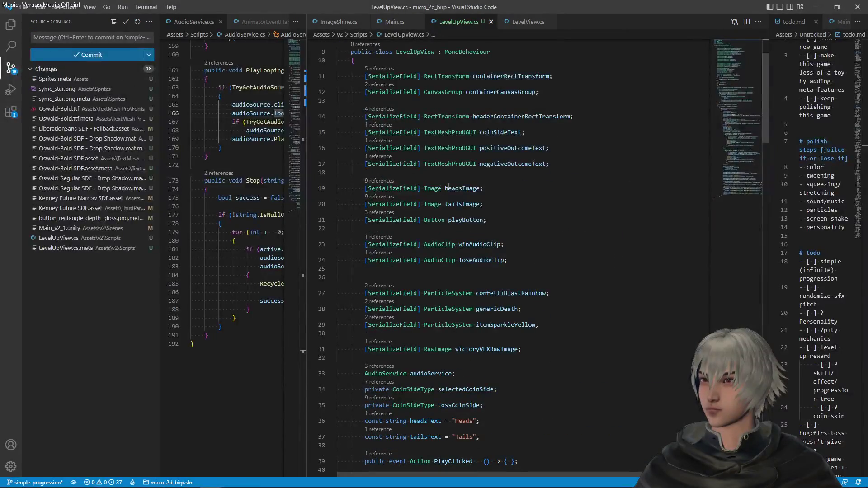
left_click(448, 186)
scroll(516, 227, "down", 10)
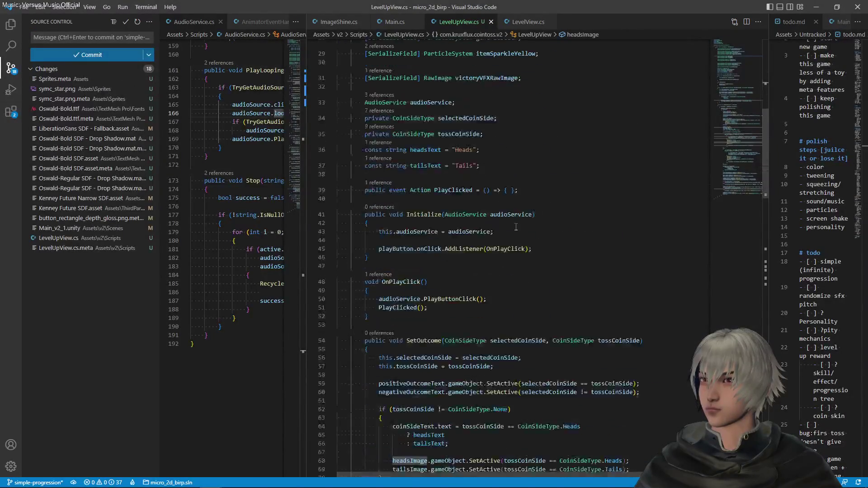
scroll(516, 227, "down", 5)
scroll(517, 227, "down", 2)
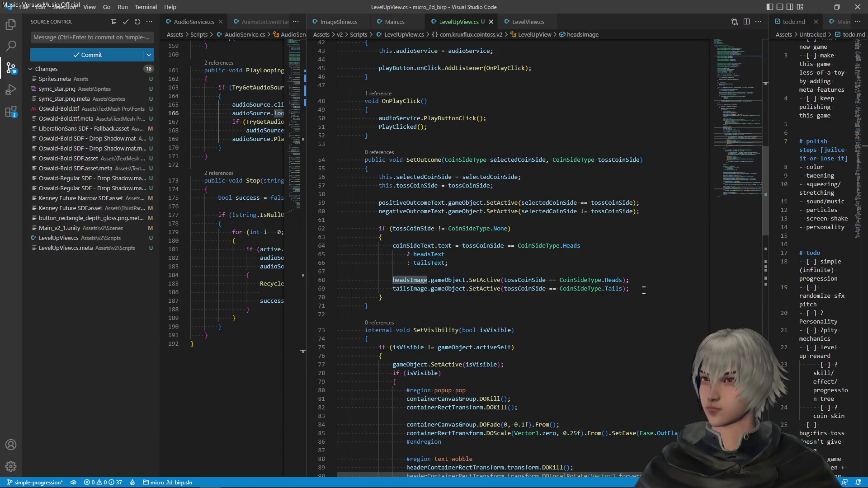
left_click(399, 300)
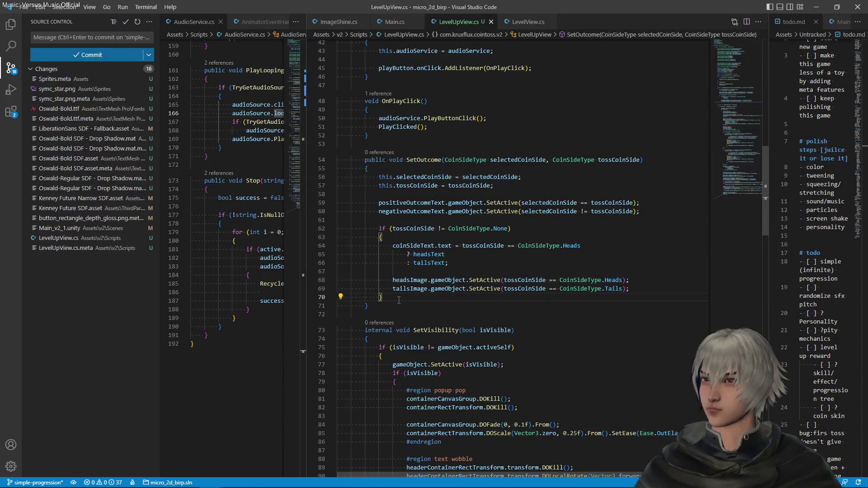
mouse_move(399, 301)
left_mouse_down()
mouse_move(344, 247)
mouse_move(378, 226)
left_mouse_up()
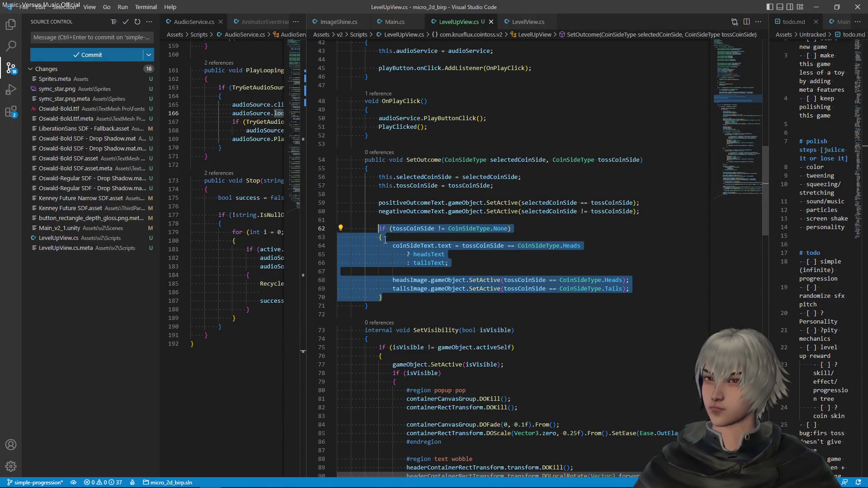
key("ctrl+slash")
key("ctrl+s")
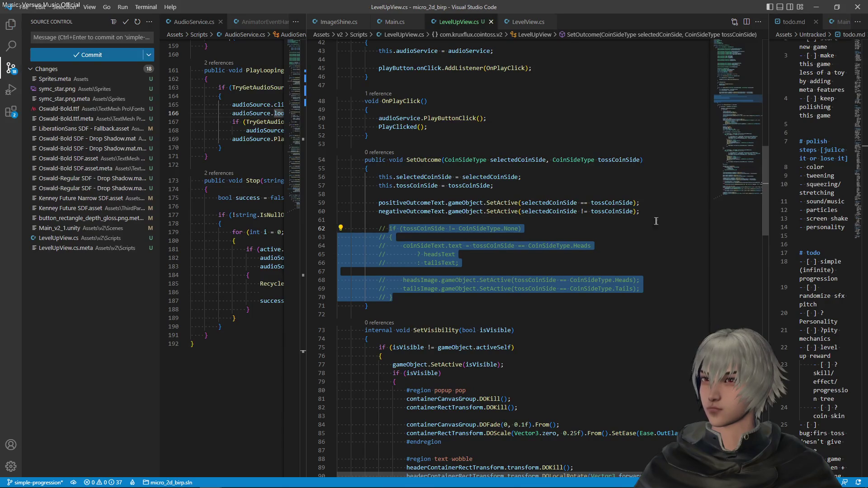
left_click_drag(656, 219, 648, 204)
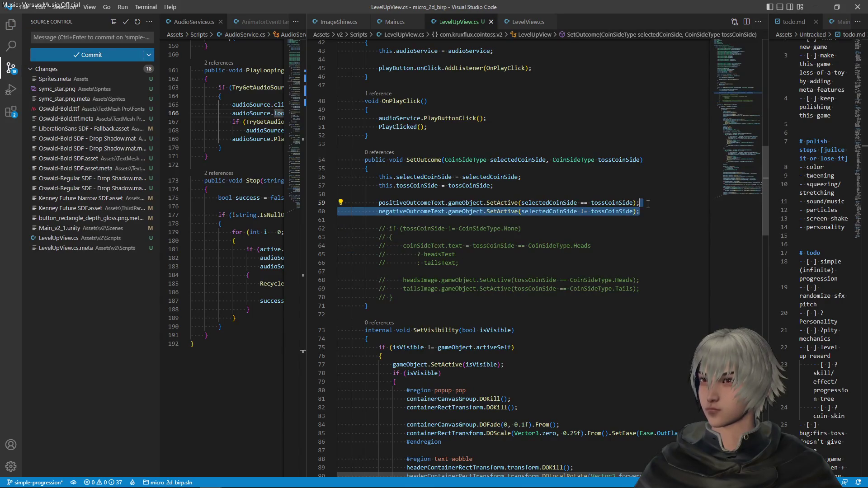
key("ctrl+slash")
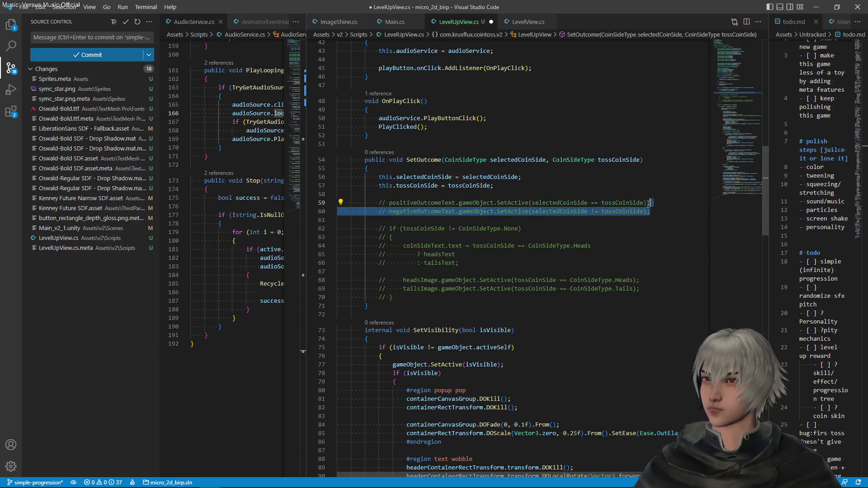
key("ctrl+s")
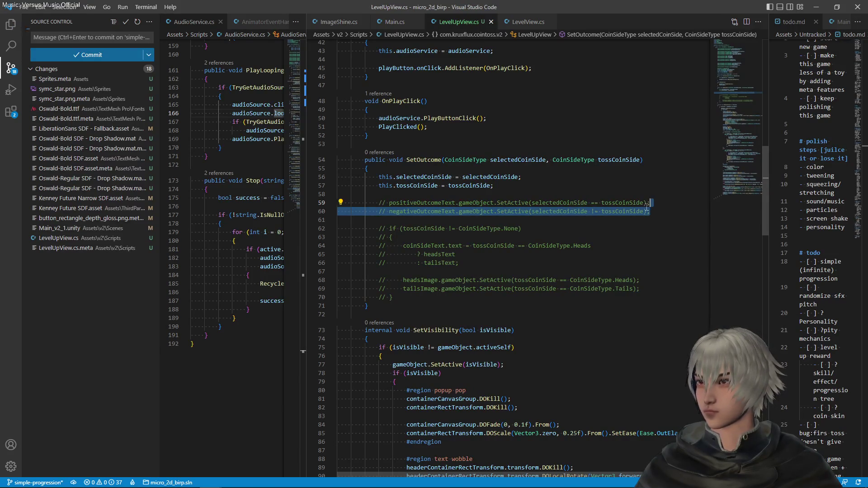
- Uncomment those lines and comment out the entire SetOutcome method instead, then save
left_click_drag(521, 189, 498, 178)
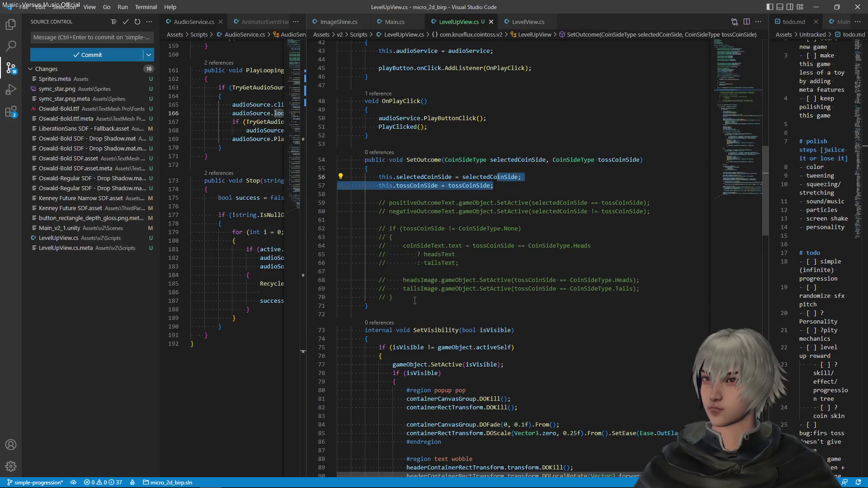
left_click_drag(379, 203, 651, 211)
key("ctrl+slash")
key("ctrl+slash")
mouse_move(379, 229)
left_mouse_down()
mouse_move(366, 306)
mouse_move(372, 159)
left_mouse_up()
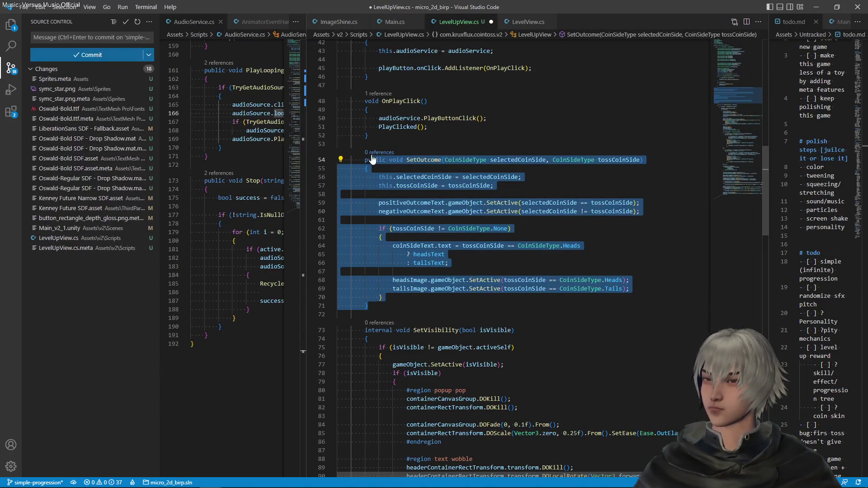
key("ctrl+slash")
key("ctrl+s")
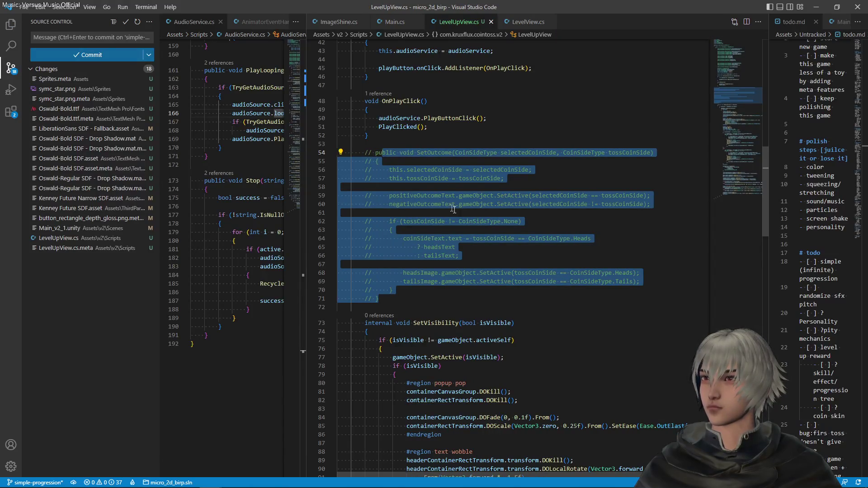
left_click(441, 152)
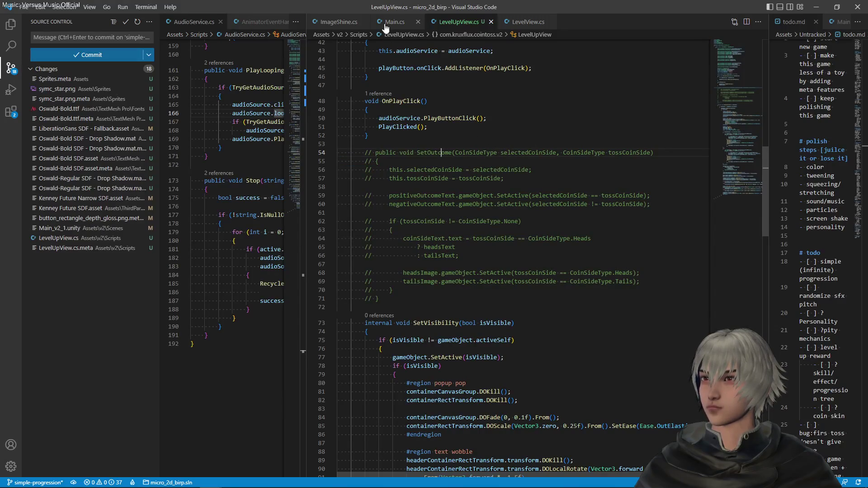
left_click(526, 23)
- Copy the SetLevel method from LevelView.cs and paste it after OnPlayClick in LevelUpView.cs
scroll(463, 177, "up", 10)
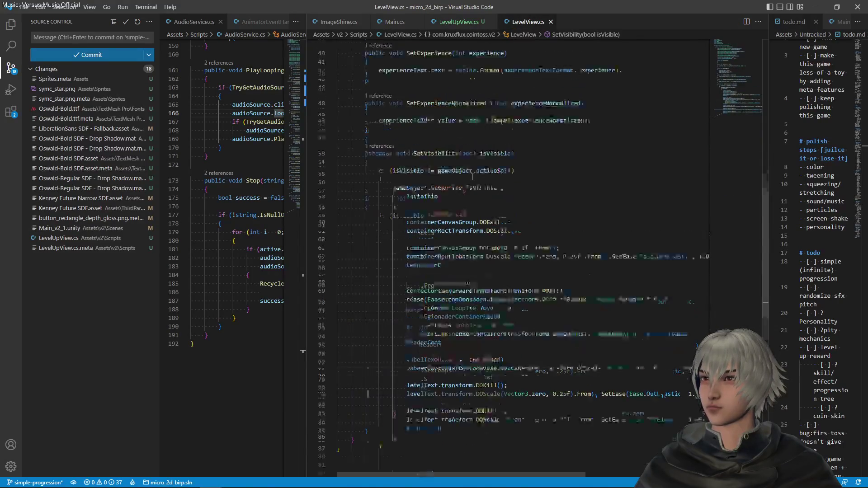
left_click_drag(394, 262, 381, 203)
key("ctrl+c")
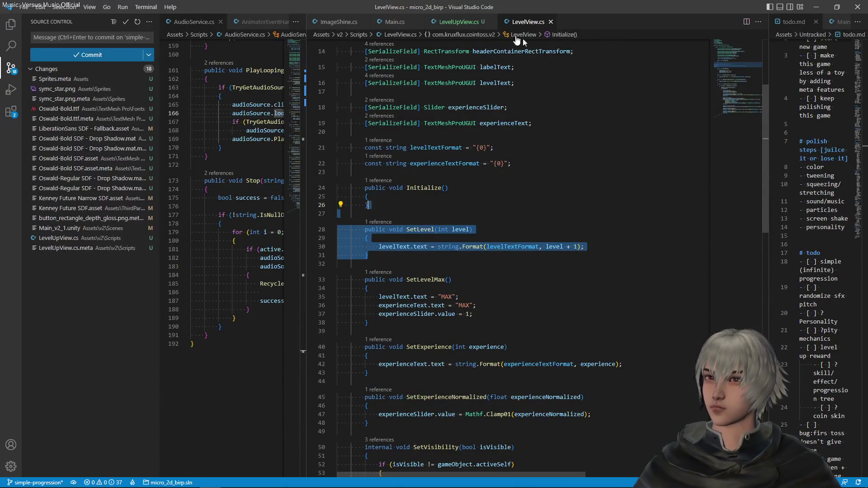
left_click(457, 22)
left_click(395, 134)
key("ctrl+v")
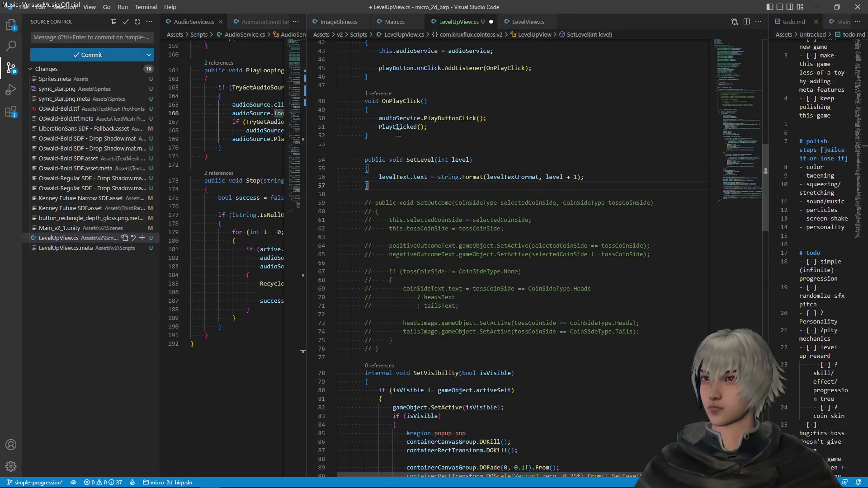
- Copy the levelText field declaration and paste it on a new line after negativeOutcomeText
scroll(518, 163, "up", 5)
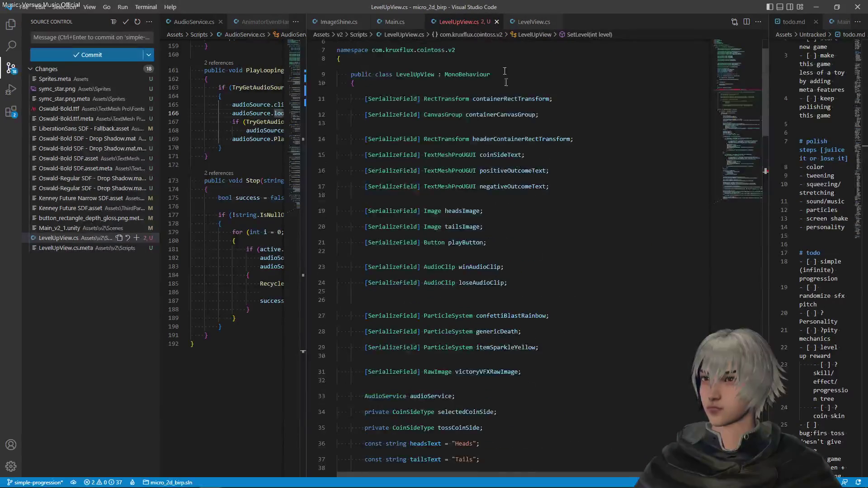
key("ctrl+Tab")
scroll(524, 219, "up", 3)
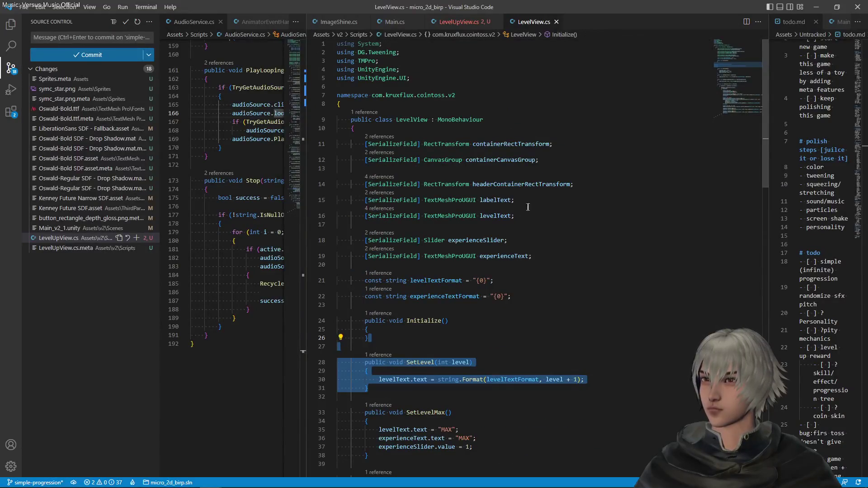
left_click_drag(528, 206, 339, 216)
key("ctrl+c")
left_click(471, 23)
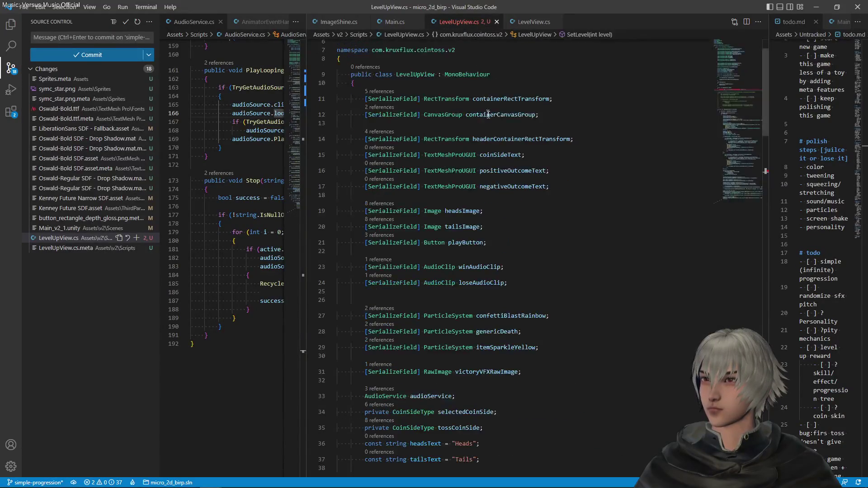
left_click(562, 187)
key("Return")
key("ctrl+v")
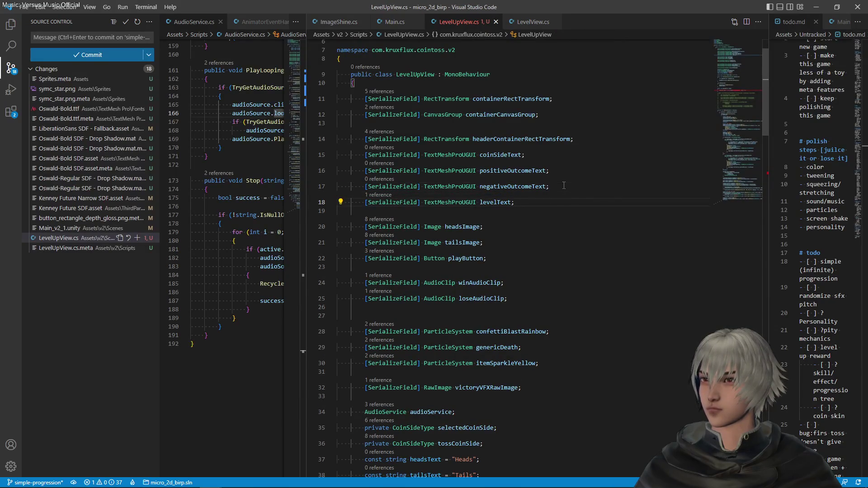
- Copy the levelTextFormat "{0}" constant and paste it after the Tails constant in LevelUpView.cs
scroll(551, 220, "down", 10)
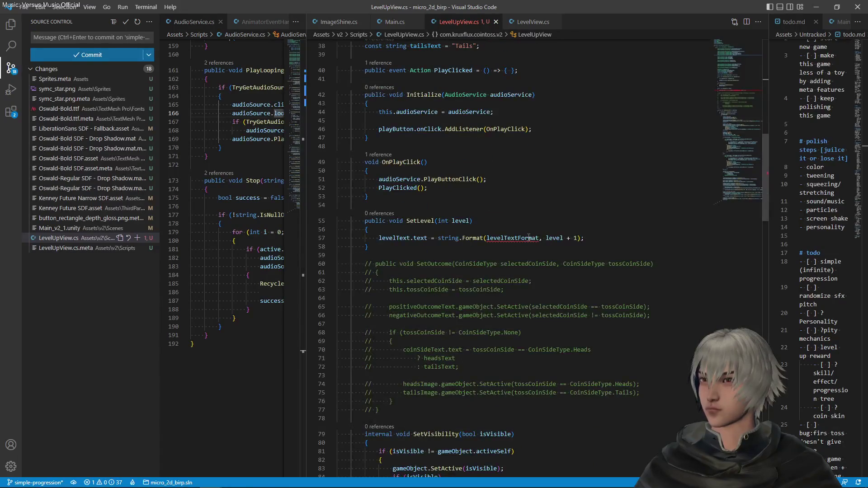
scroll(529, 235, "up", 1)
left_click(529, 23)
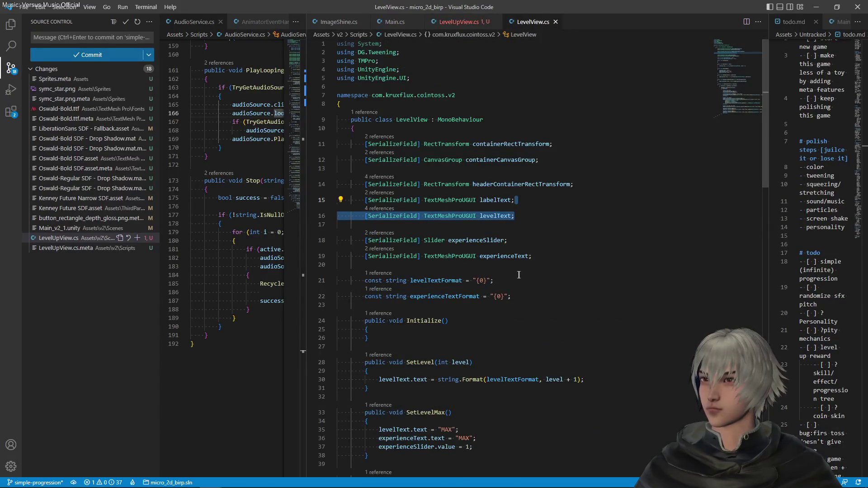
mouse_move(510, 284)
left_mouse_down()
mouse_move(502, 281)
mouse_move(534, 256)
left_mouse_up()
key("ctrl+c")
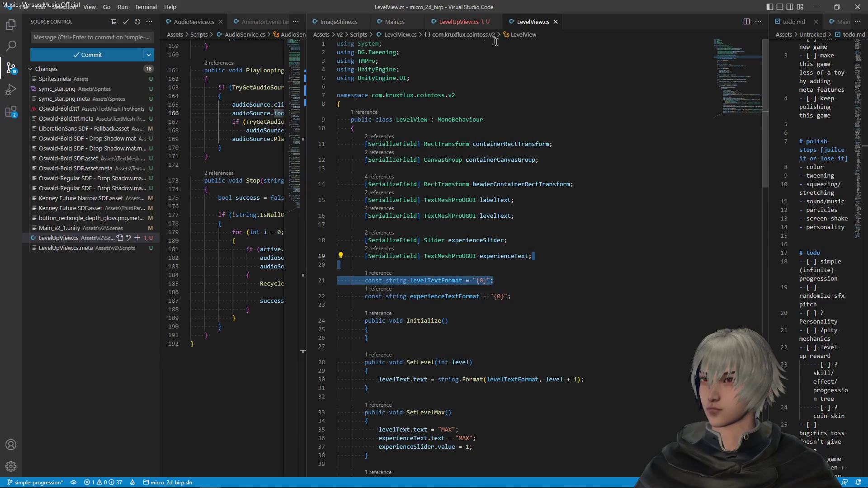
left_click(465, 22)
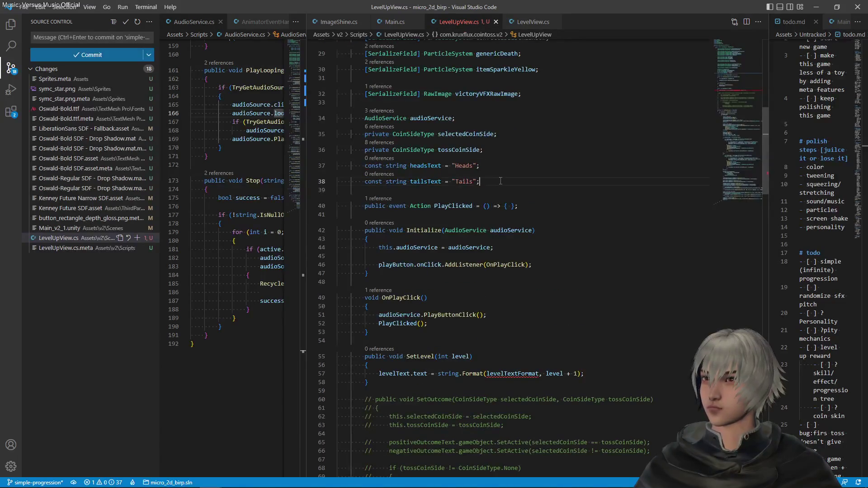
key("ctrl+v")
scroll(544, 189, "down", 12)
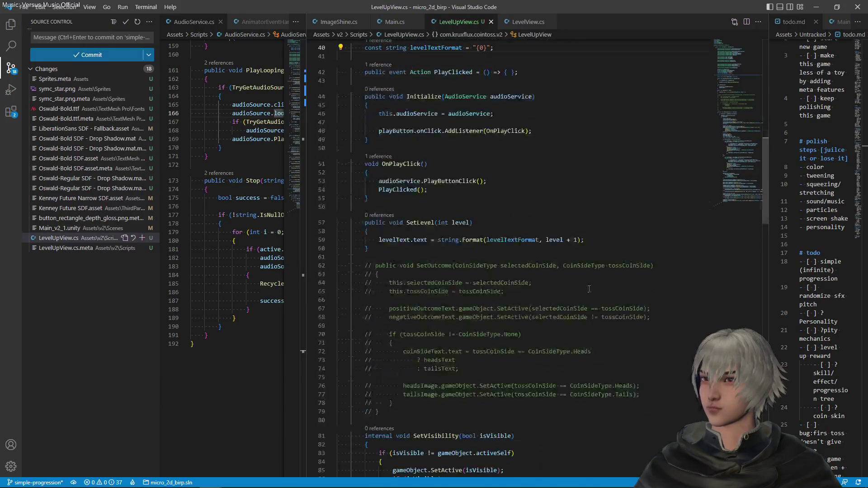
- Duplicate the tailsImage field declaration as a new startImage field and save
scroll(588, 286, "down", 20)
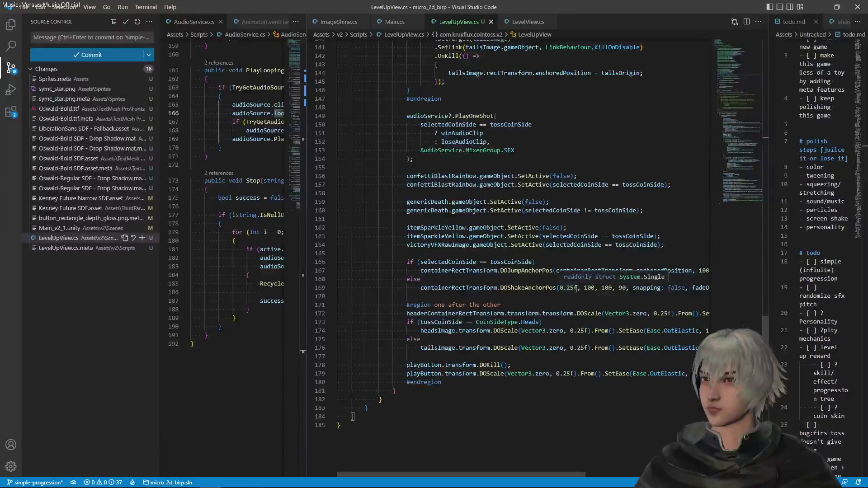
scroll(577, 289, "up", 3)
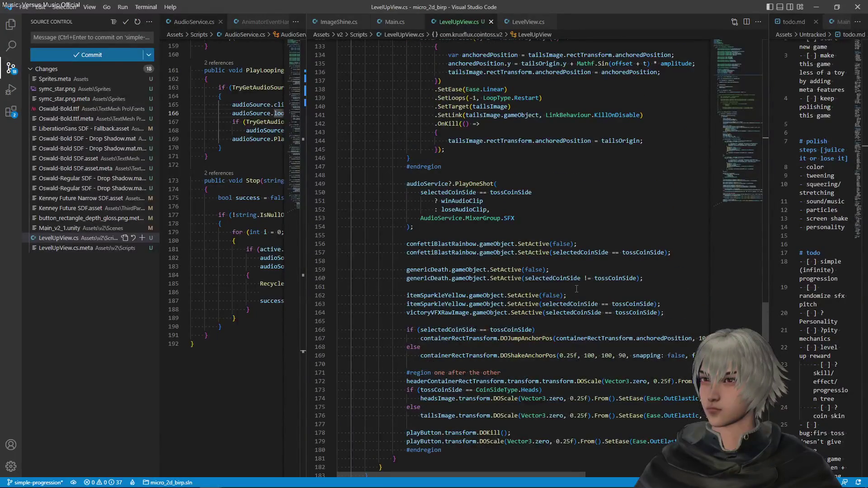
left_click(408, 390)
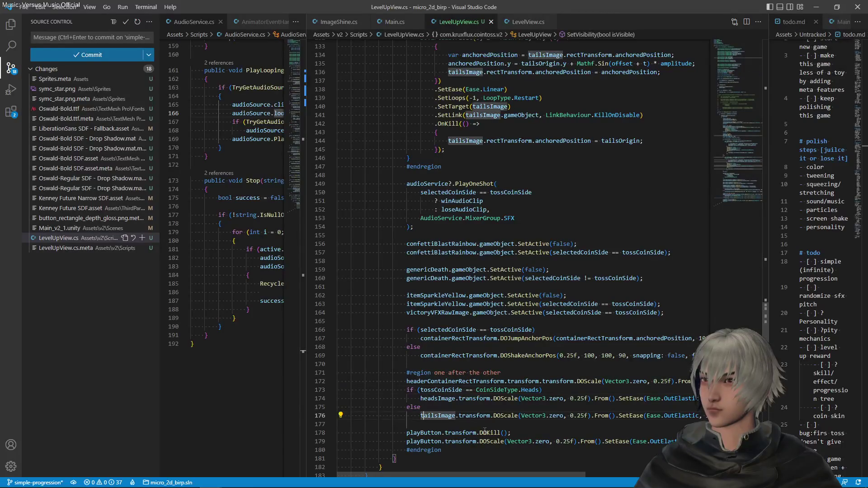
scroll(427, 413, "up", 15)
scroll(485, 247, "up", 20)
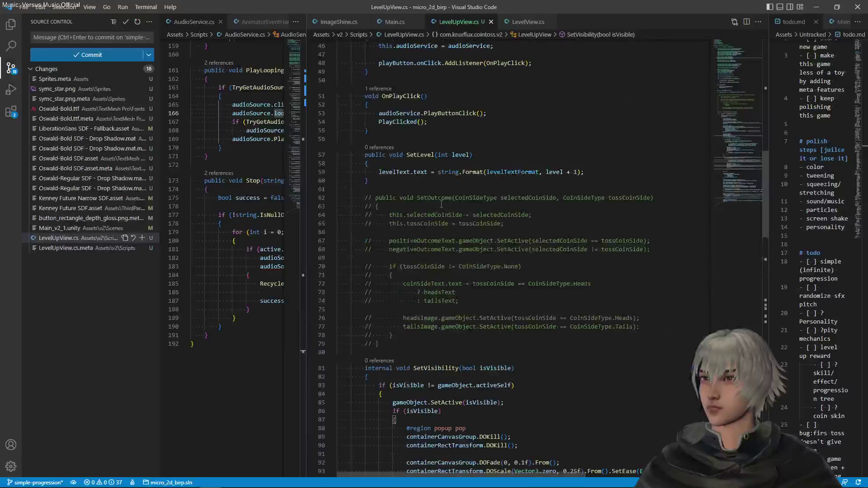
left_click(502, 242)
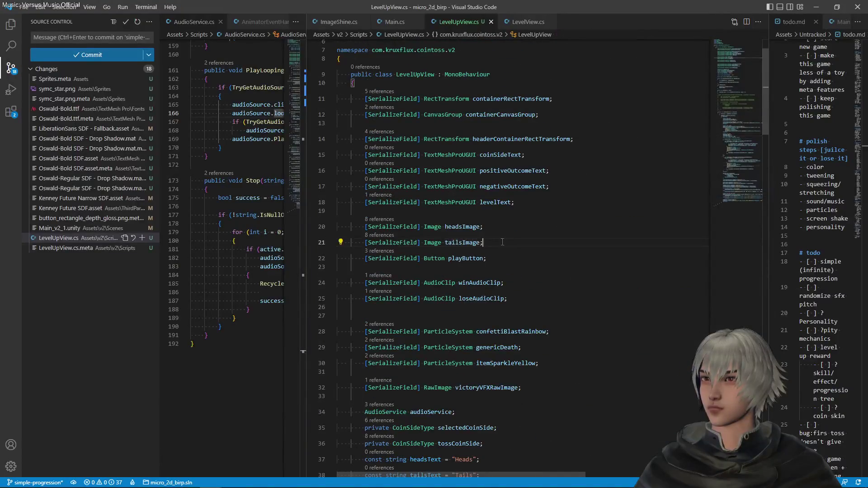
key("shift+alt+Down")
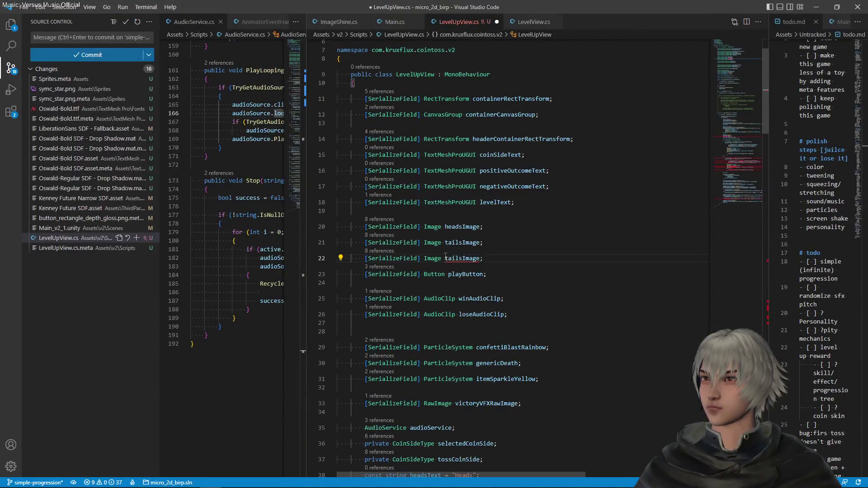
left_click_drag(445, 258, 462, 258)
type("start")
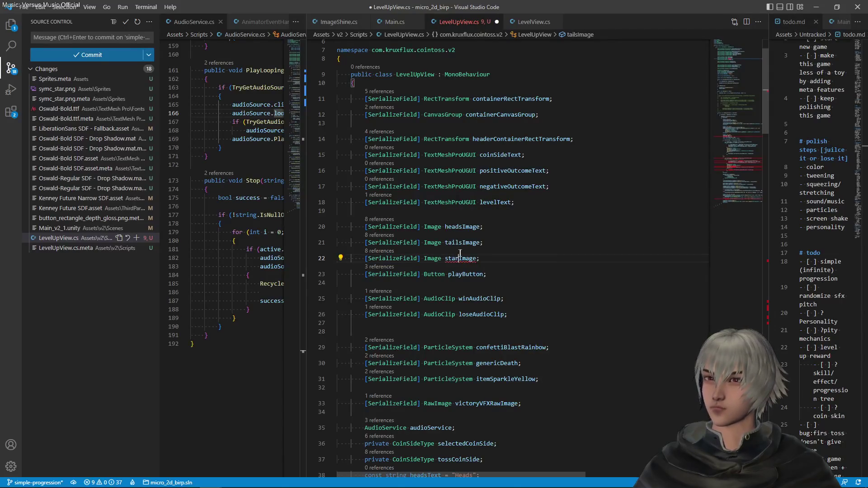
key("ctrl+s")
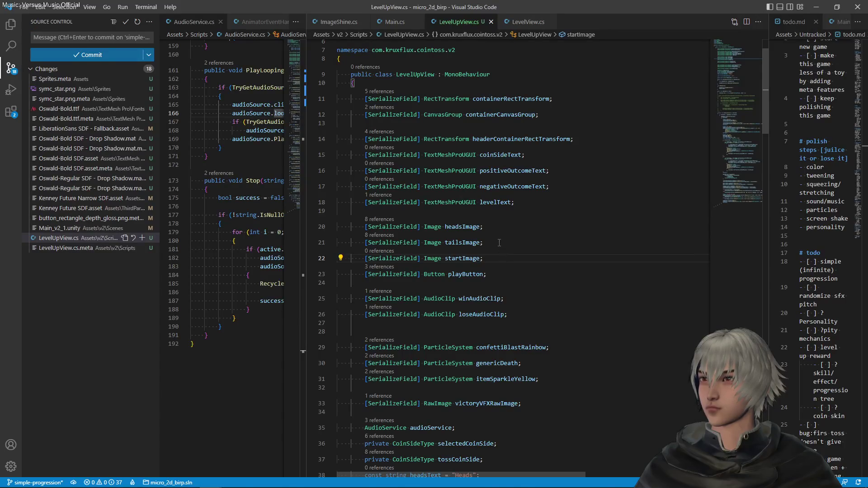
- Remove the heads/tails image fields, retarget the DOKill call to starImage, and comment out tailsImage's
left_click_drag(499, 243, 487, 225)
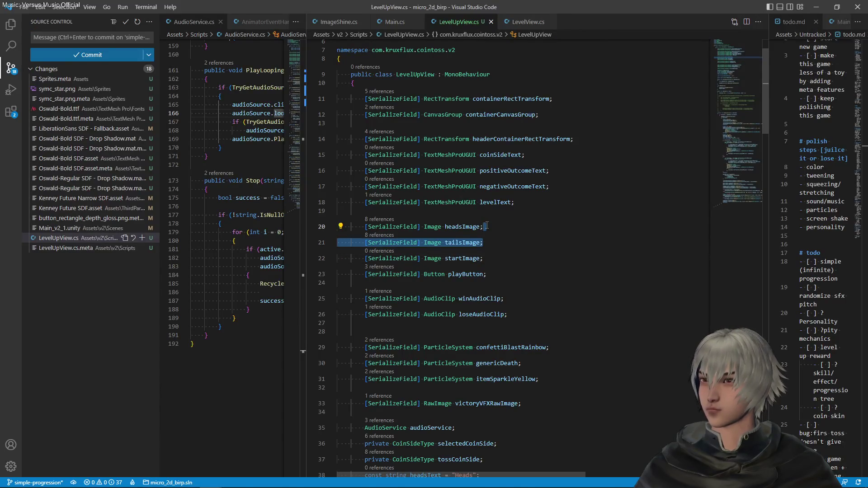
key("Delete")
scroll(675, 242, "down", 5)
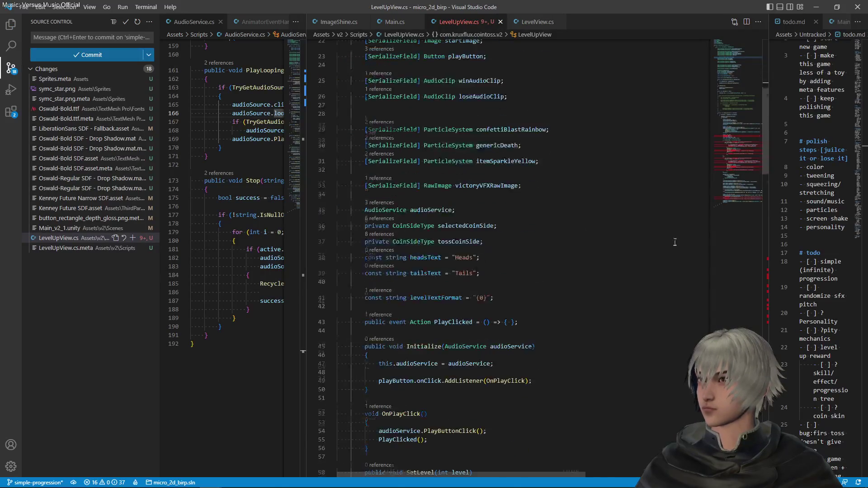
scroll(675, 242, "down", 20)
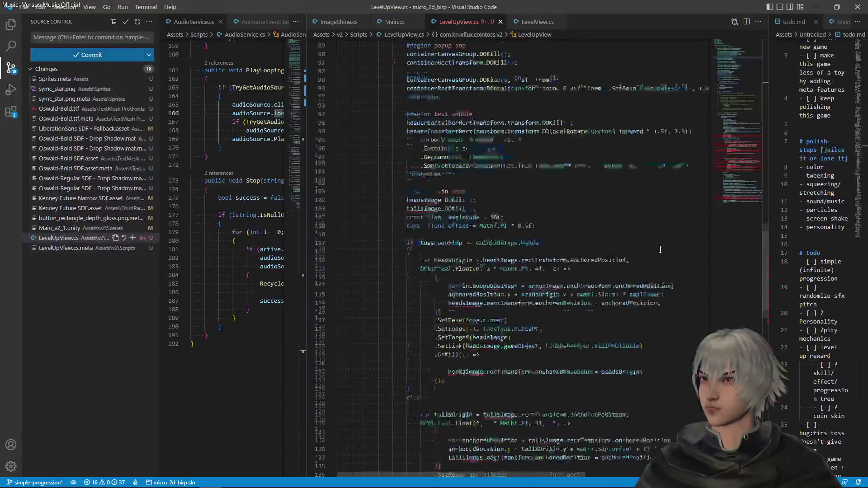
scroll(661, 250, "down", 2)
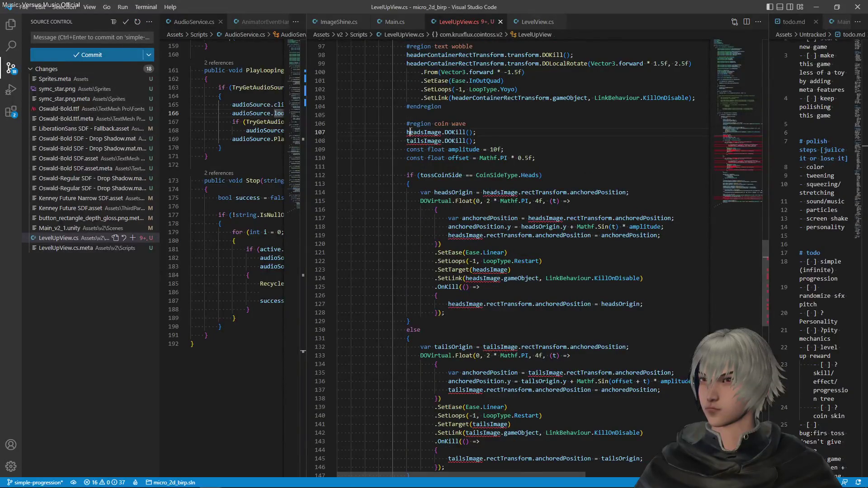
left_click_drag(407, 133, 424, 132)
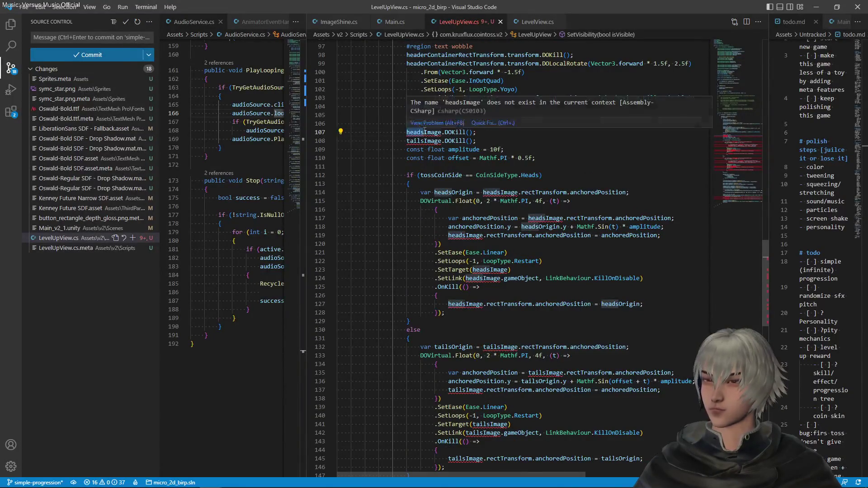
type("start")
key("BackSpace")
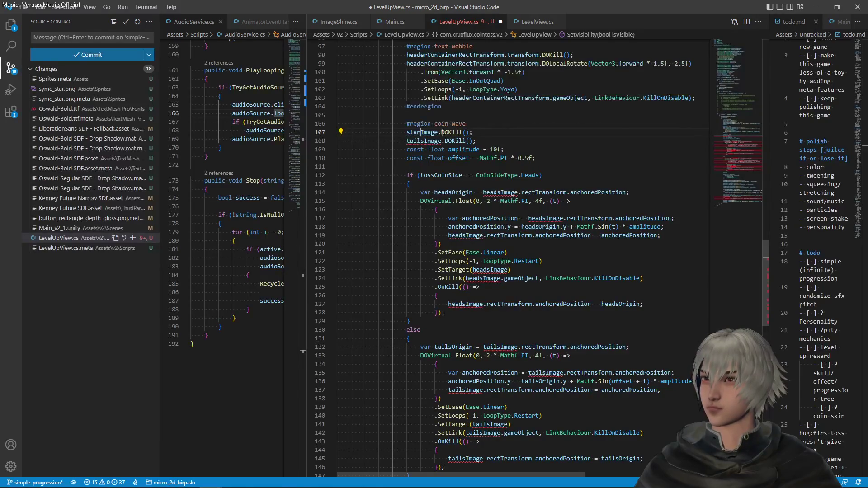
left_click(487, 141)
key("ctrl+slash")
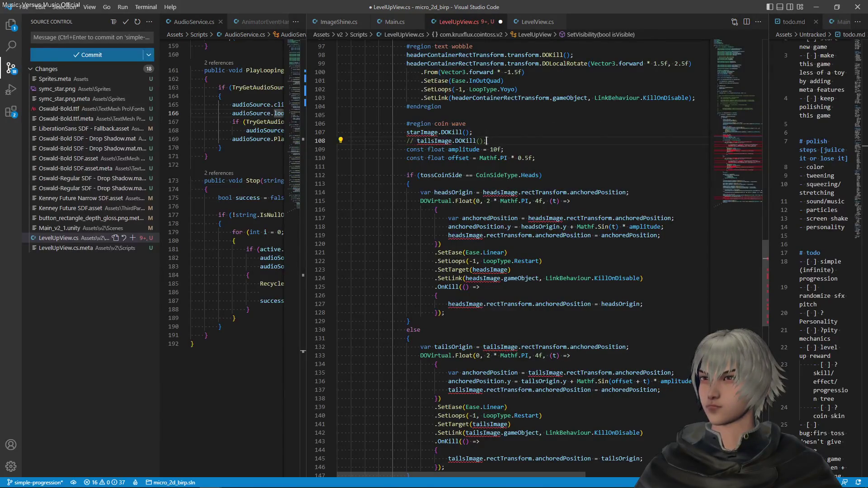
key("ctrl+s")
- Correct the startImage field name to starImage
left_click(407, 132)
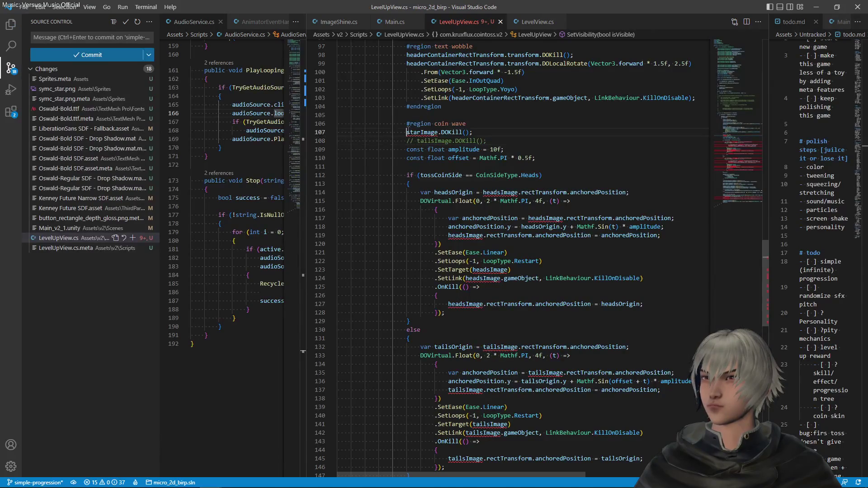
left_click(766, 102)
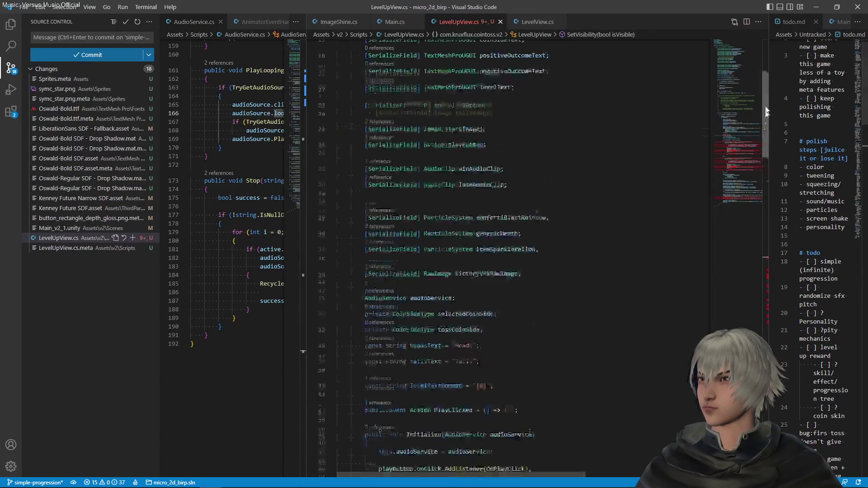
left_click_drag(766, 102, 767, 94)
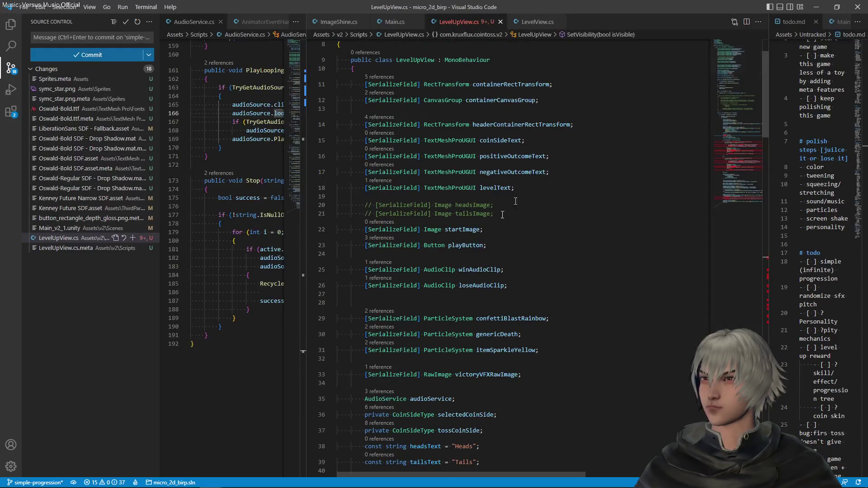
left_click(464, 230)
key("BackSpace")
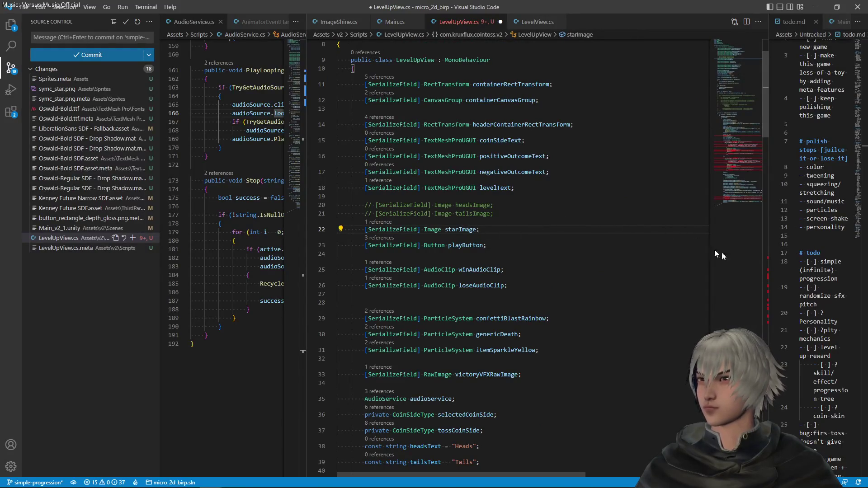
left_click(767, 270)
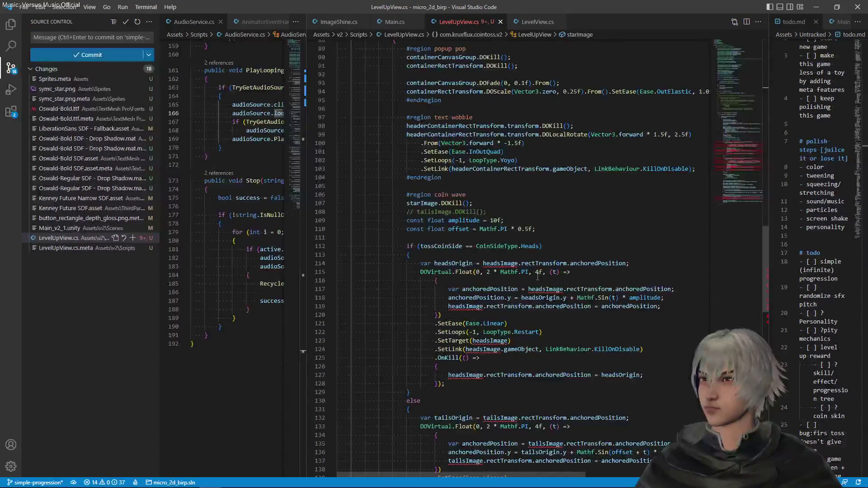
- Comment out the tails else branch of the animation code
scroll(520, 289, "down", 3)
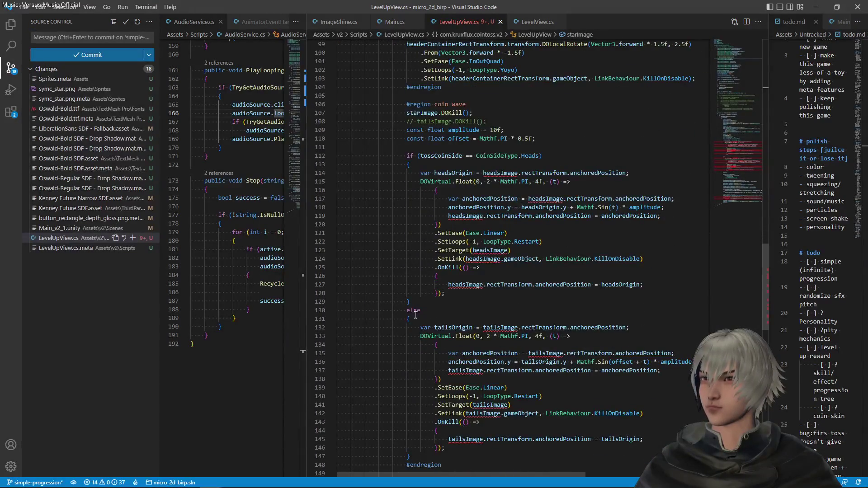
scroll(425, 320, "down", 3)
mouse_move(410, 366)
left_mouse_down()
mouse_move(418, 209)
mouse_move(413, 220)
left_mouse_up()
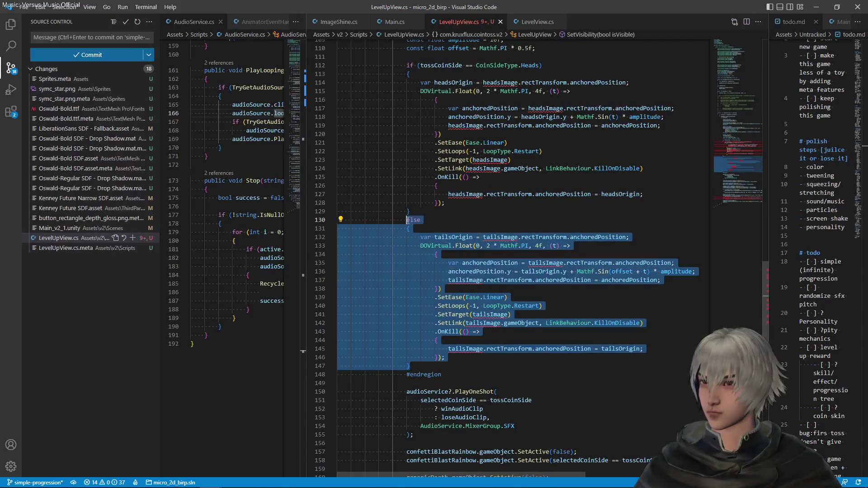
key("ctrl+slash")
scroll(505, 231, "up", 5)
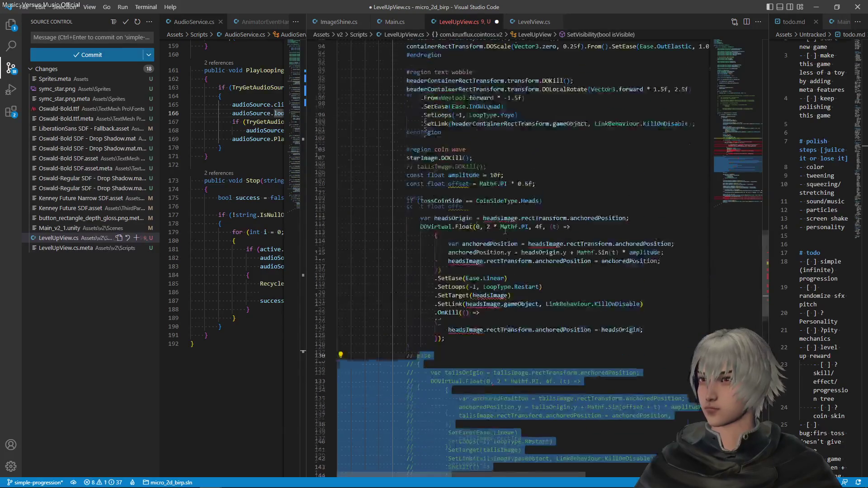
scroll(505, 231, "up", 2)
left_click(422, 225)
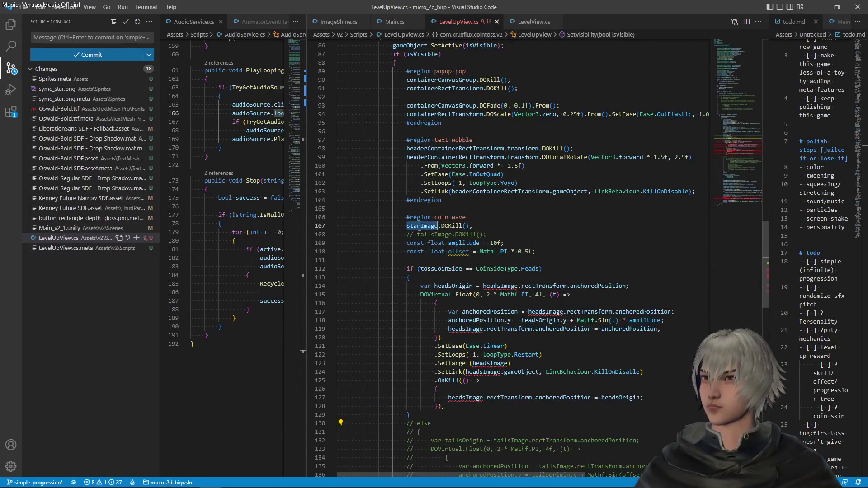
- Replace all headsImage references with starImage, including the scale-in animation line
double_click(495, 288)
key("ctrl+d")
key("ctrl+d")
key("ctrl+d")
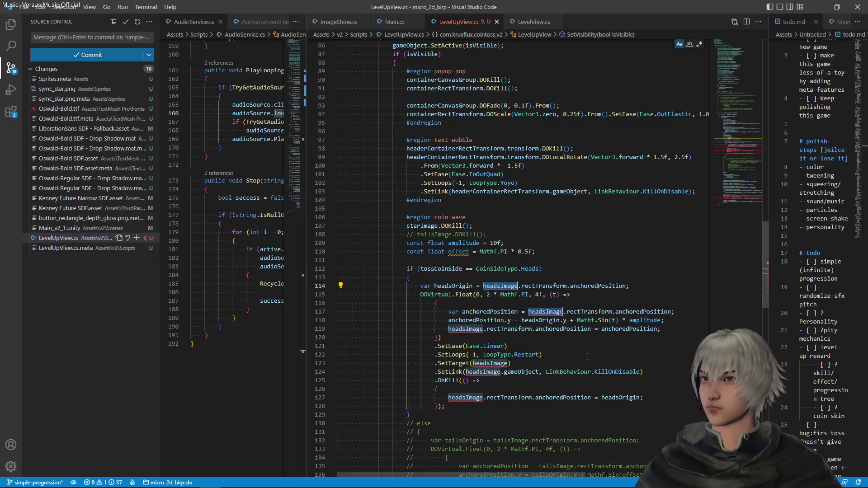
key("ctrl+d")
type("starImage")
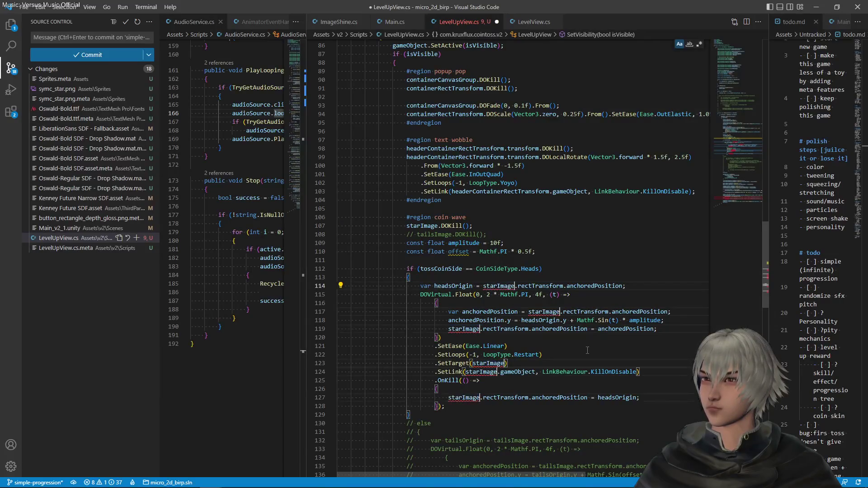
key("ctrl+s")
scroll(588, 350, "down", 20)
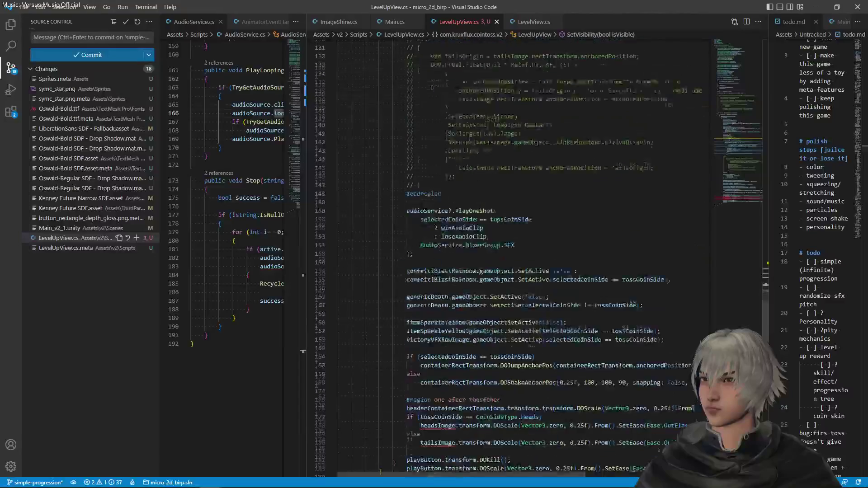
double_click(441, 290)
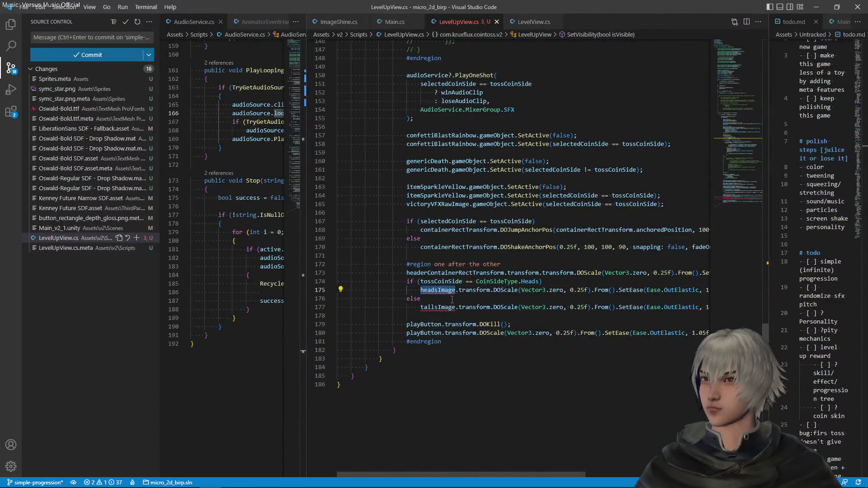
type("starImage")
- Delete the heads condition and the tailsImage scale-in line, then save
left_click(541, 282)
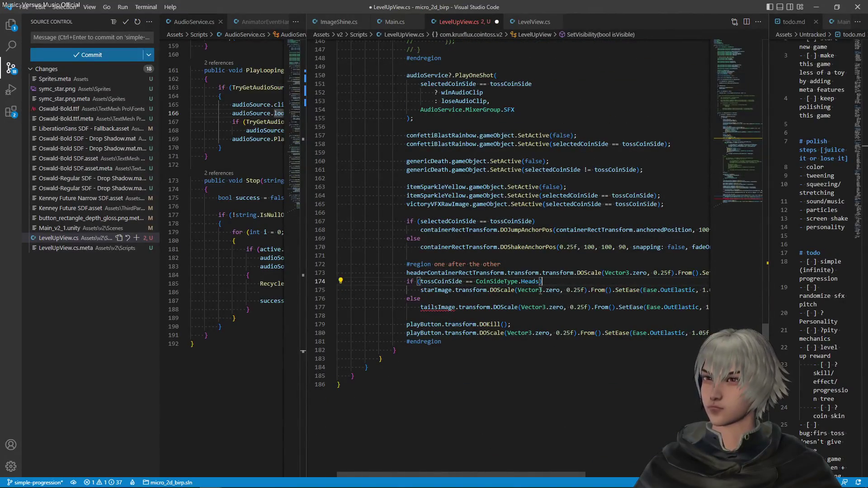
key("shift+Home")
key("BackSpace")
key("Down")
key("Down")
key("Down")
key("End")
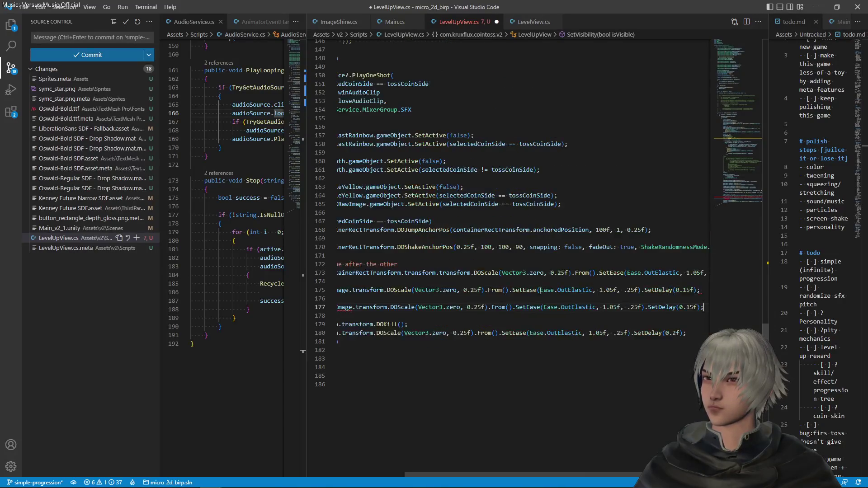
key("shift+Up")
key("shift+Up")
key("BackSpace")
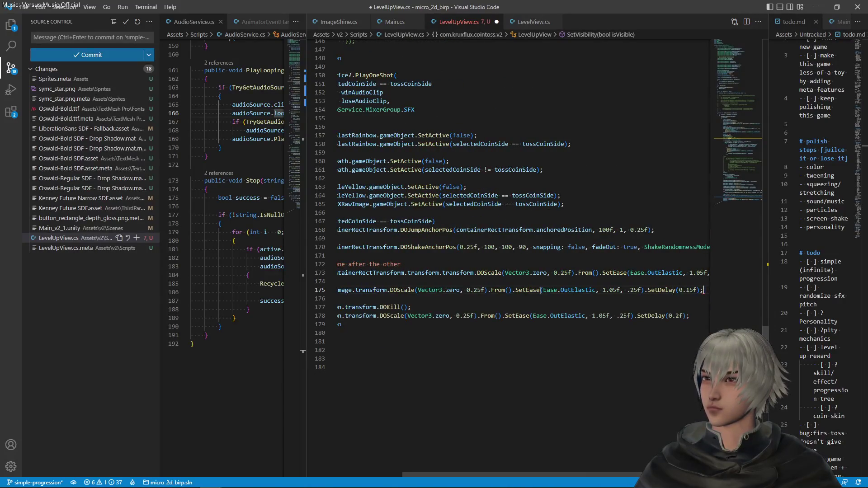
key("Up")
key("Up")
key("Home")
key("ctrl+shift+Right")
key("ctrl+s")
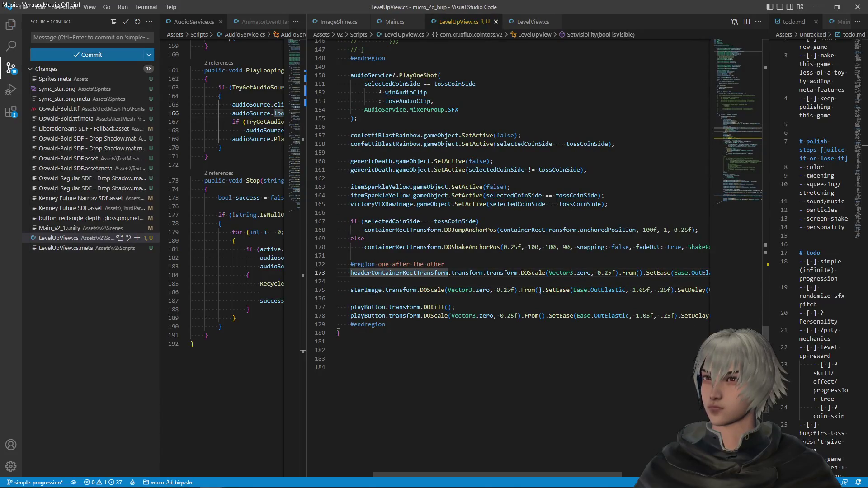
- Delete the commented-out else block and outdent the coin wave block one level
scroll(551, 303, "up", 13)
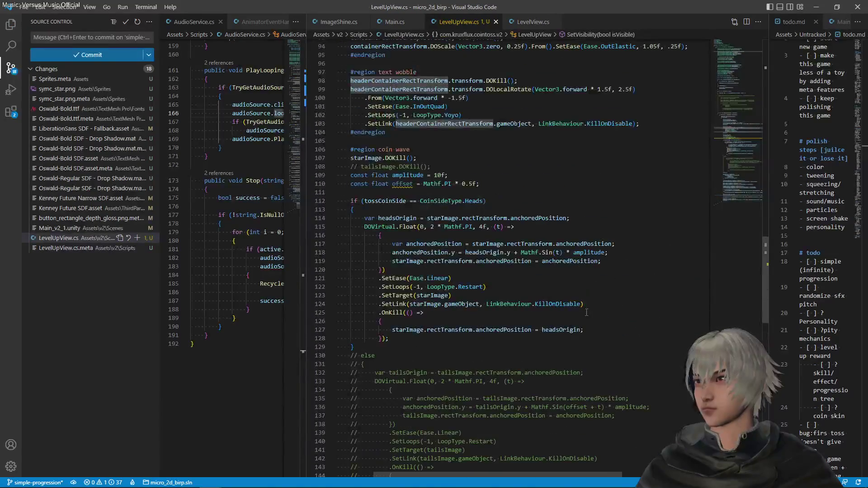
mouse_move(388, 384)
left_mouse_down()
mouse_move(362, 357)
mouse_move(379, 231)
left_mouse_up()
key("BackSpace")
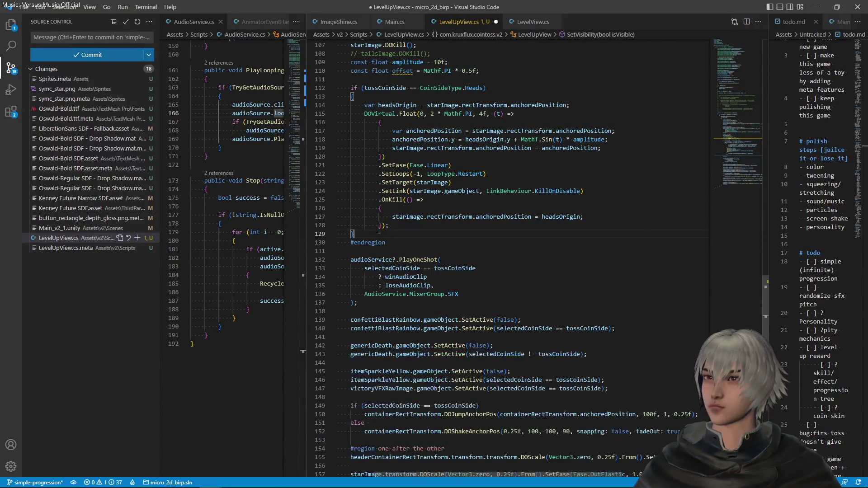
key("BackSpace")
key("BackSpace")
key("shift+Up")
key("shift+Up")
key("shift+Up")
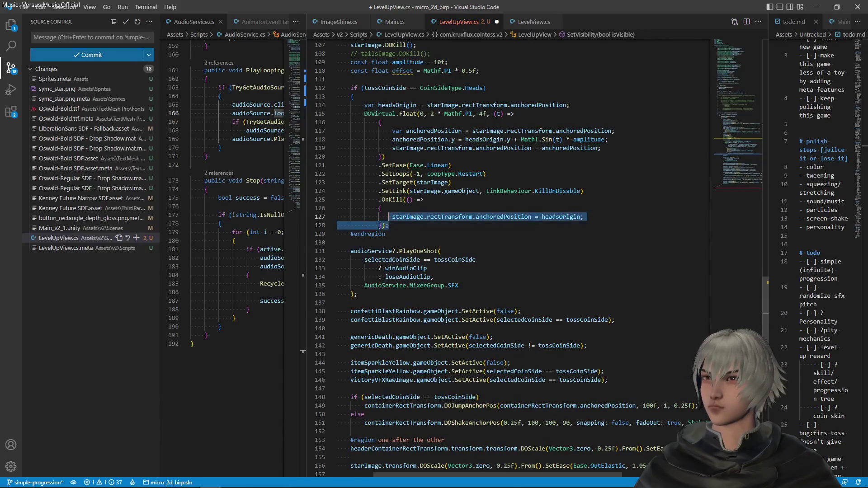
key("shift+Tab")
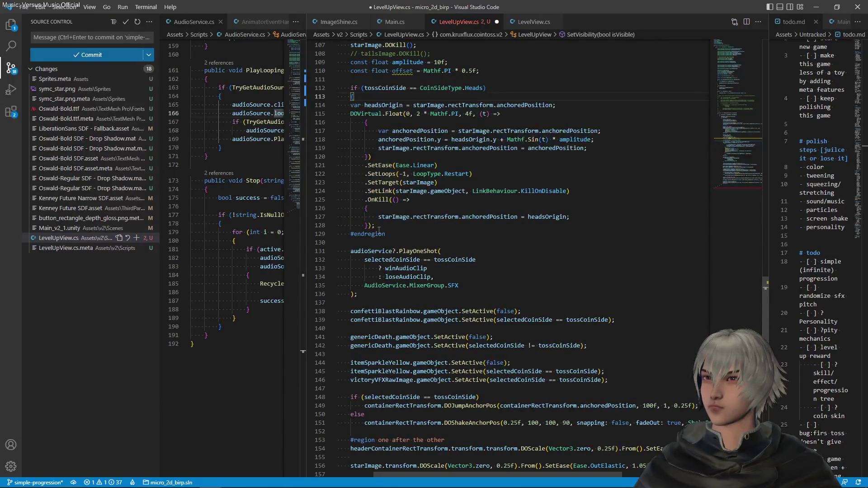
- Remove the heads-only condition line and the unused offset constant
key("shift+Up")
key("shift+Home")
key("BackSpace")
key("shift+Up")
key("shift+Up")
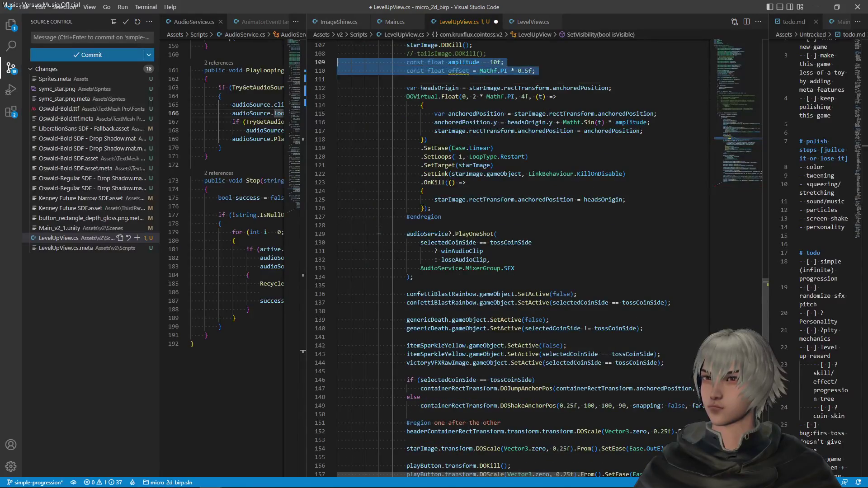
key("shift+Down")
key("BackSpace")
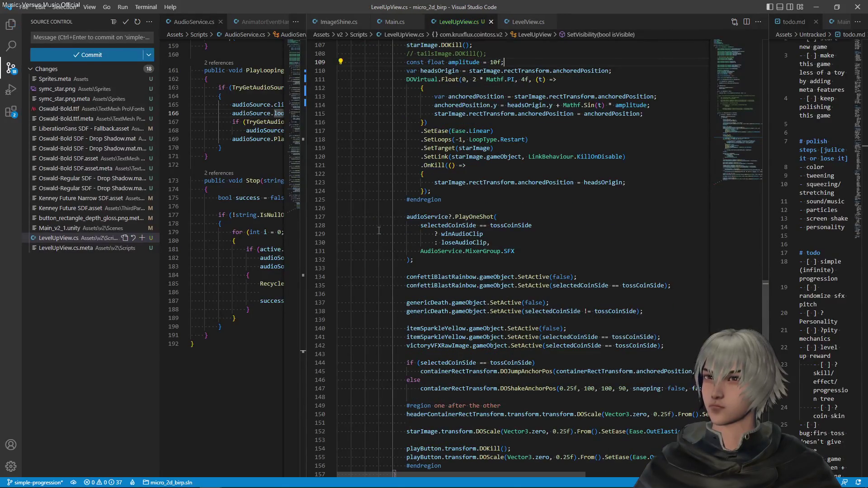
- Delete the commented tailsImage line and add a blank line after the amplitude constant
scroll(429, 272, "up", 3)
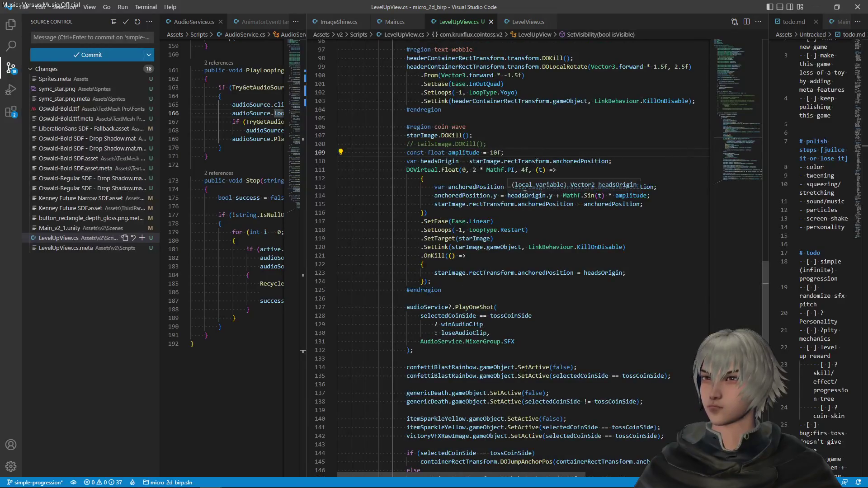
left_click(495, 144)
key("shift+Home")
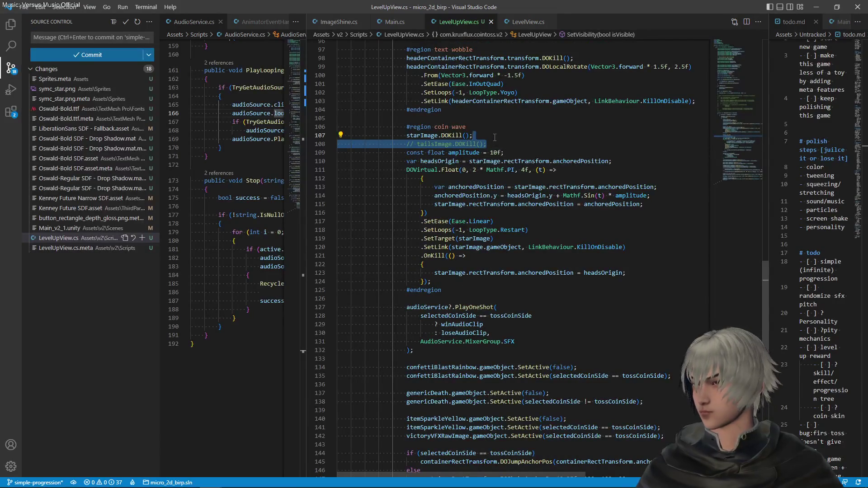
key("BackSpace")
key("Down")
key("Down")
key("Up")
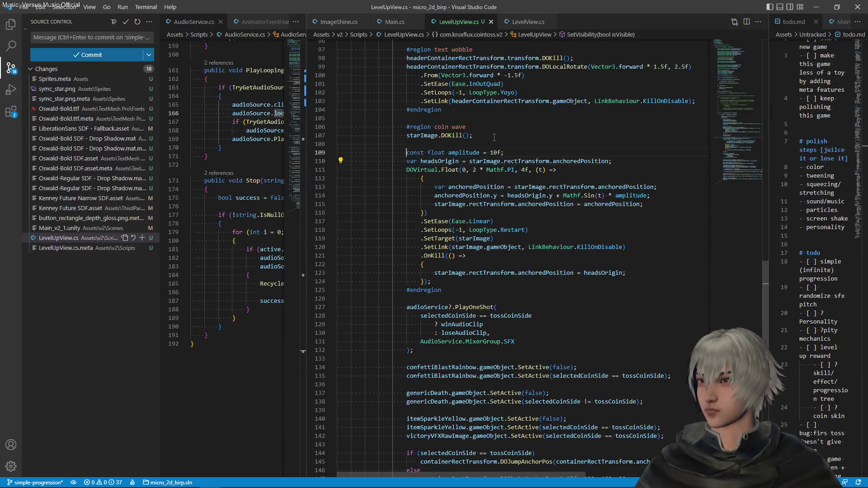
key("End")
key("Return")
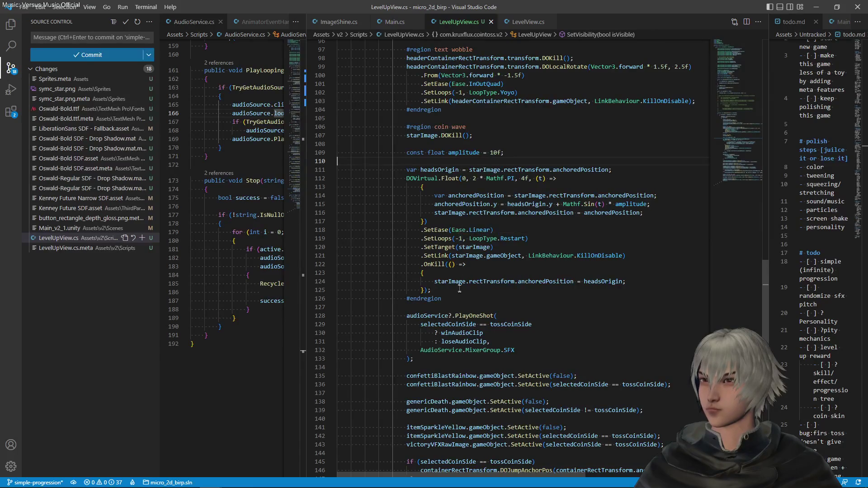
- Rename the headsOrigin variable to starOrigin everywhere with F2
scroll(460, 293, "up", 3)
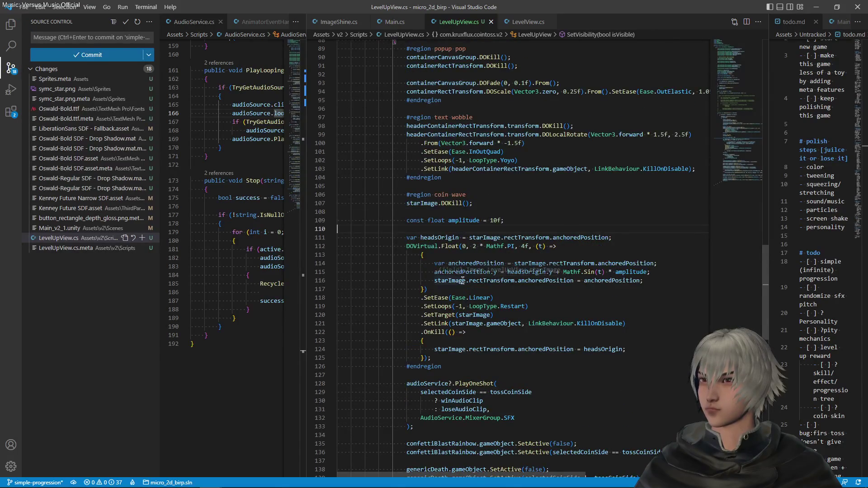
left_click(446, 238)
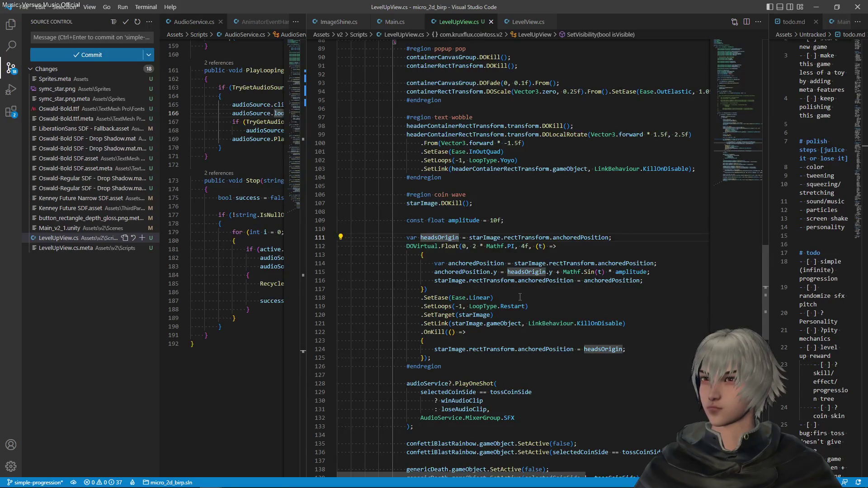
key("F2")
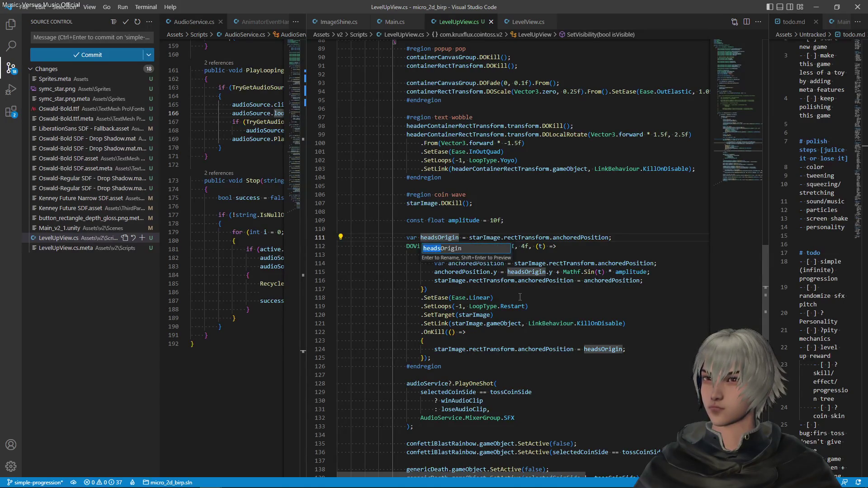
type("star")
key("Return")
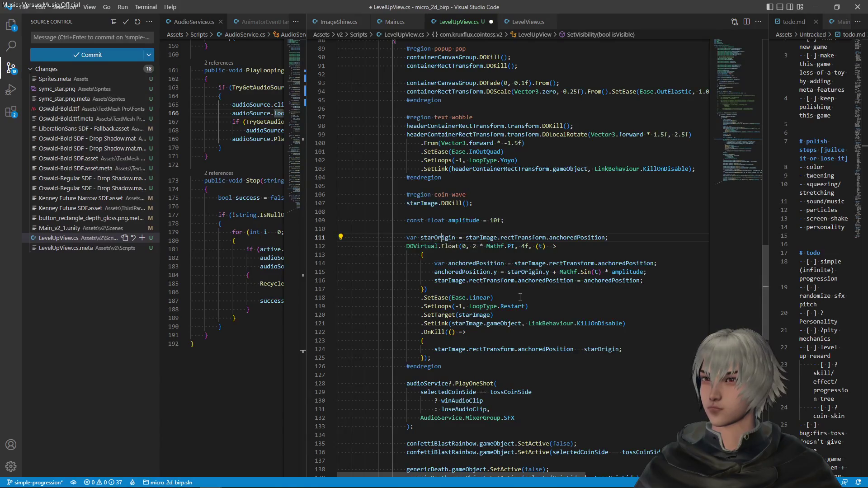
scroll(549, 315, "up", 10)
- Delete the commented SetOutcome block and the commented heads/tails image fields
scroll(548, 315, "up", 4)
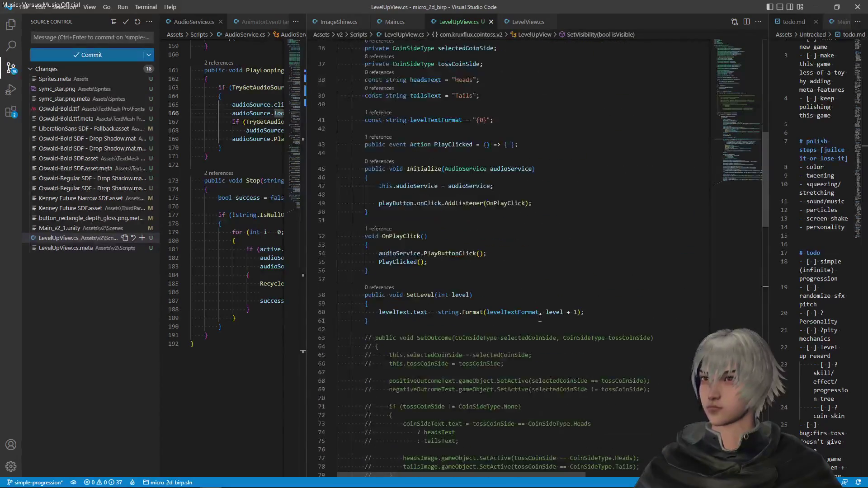
scroll(540, 319, "down", 5)
left_click_drag(410, 349, 407, 183)
key("Delete")
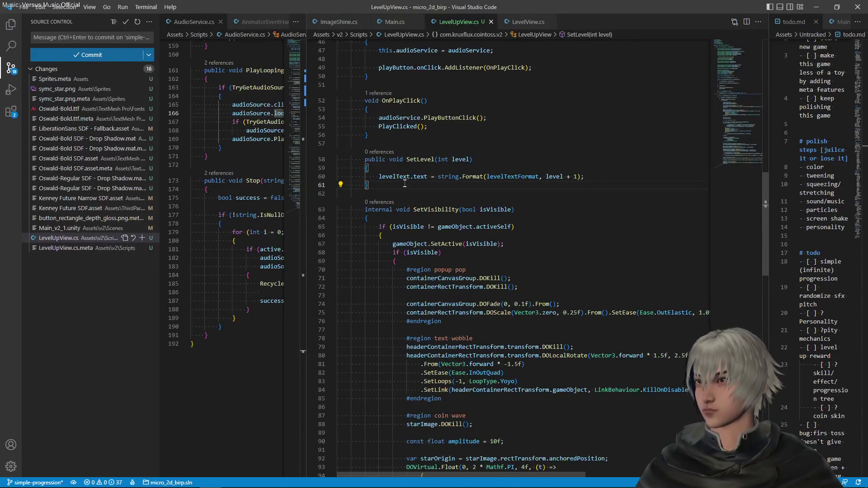
scroll(421, 220, "up", 5)
scroll(421, 220, "up", 5)
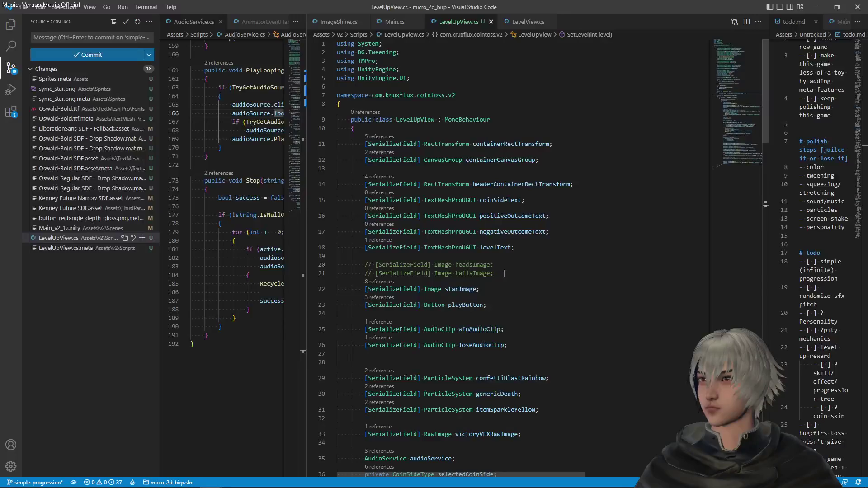
left_click_drag(504, 274, 527, 250)
key("Delete")
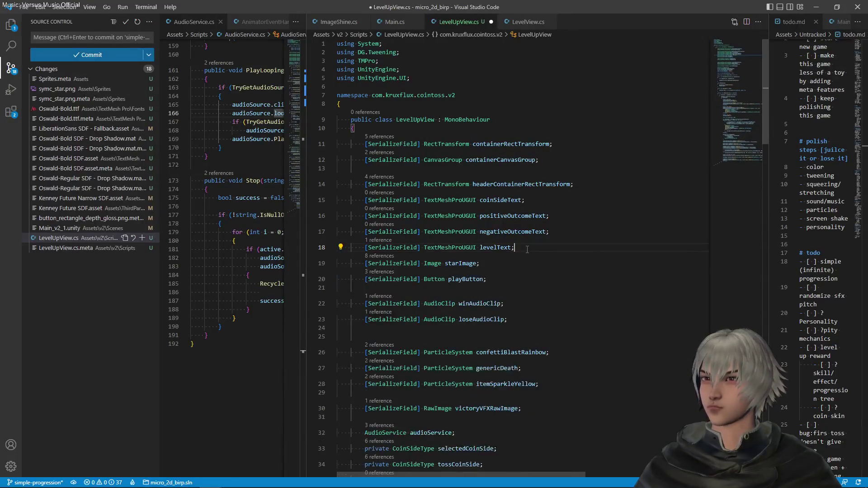
key("Return")
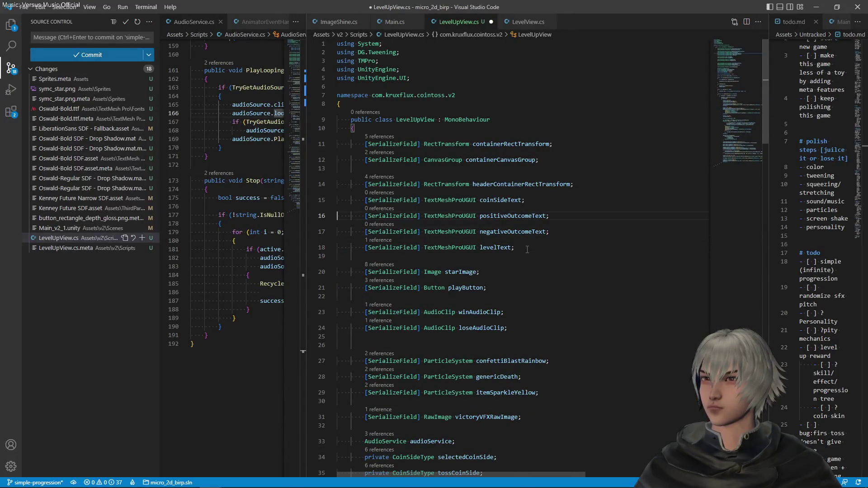
- Delete the coinSideText and positive/negative outcome text fields, save, and return to Unity
key("Down")
key("End")
key("shift+Up")
key("shift+Up")
key("shift+Up")
key("shift+Down")
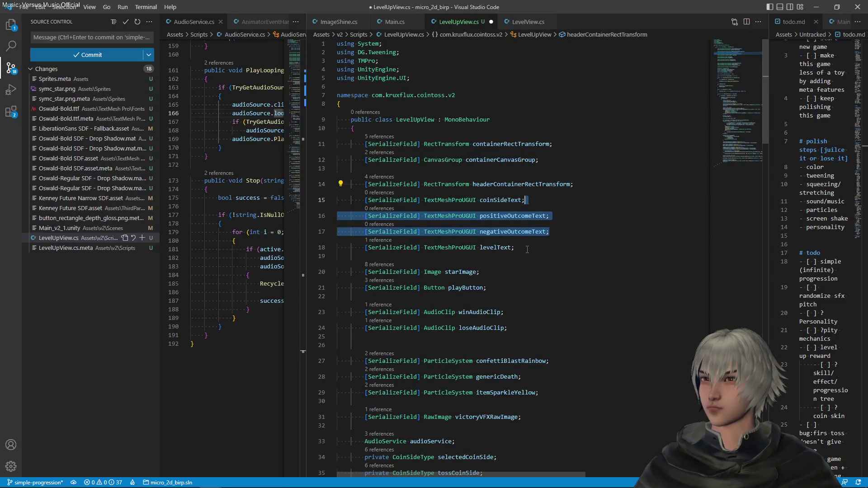
key("shift+Up")
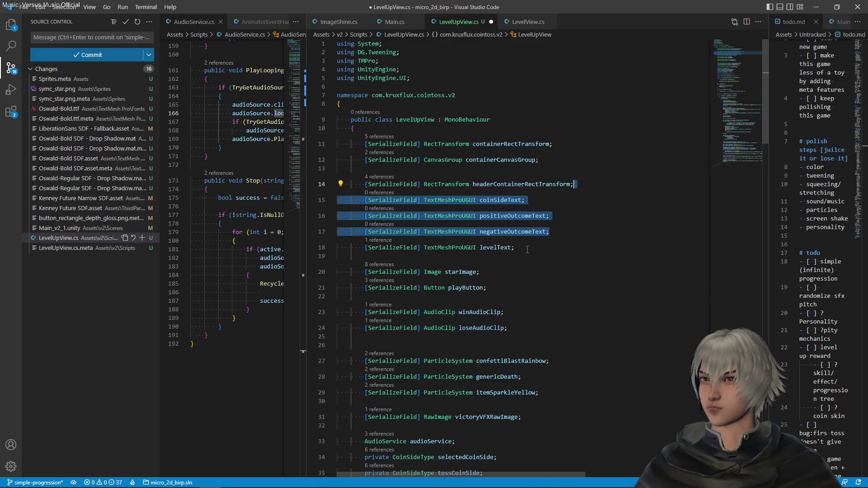
key("Delete")
key("ctrl+s")
scroll(528, 250, "down", 3)
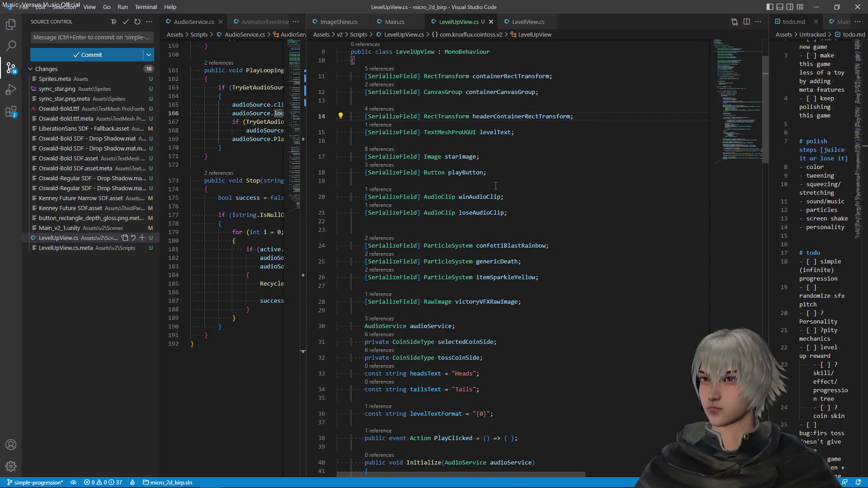
key("alt+Tab")
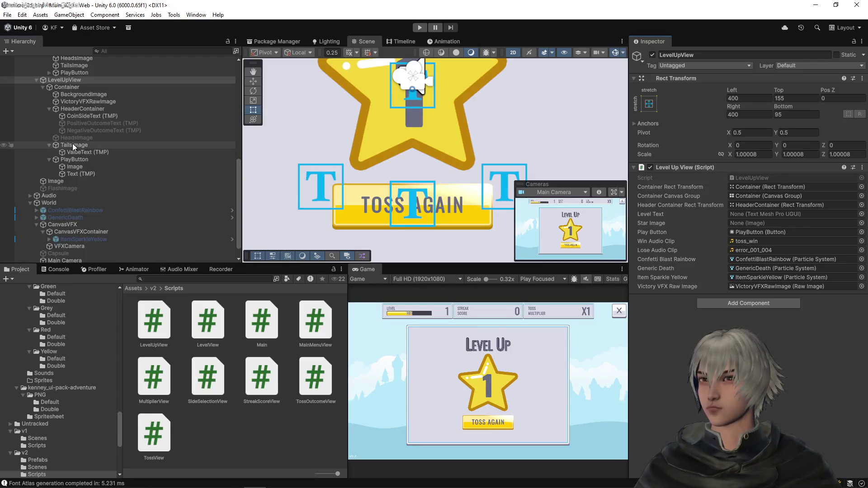
- Assign TailsImage to Star Image and ValueText (TMP) to Level Text, then select TailsImage
mouse_move(72, 144)
left_mouse_down()
mouse_move(453, 204)
mouse_move(753, 225)
left_mouse_up()
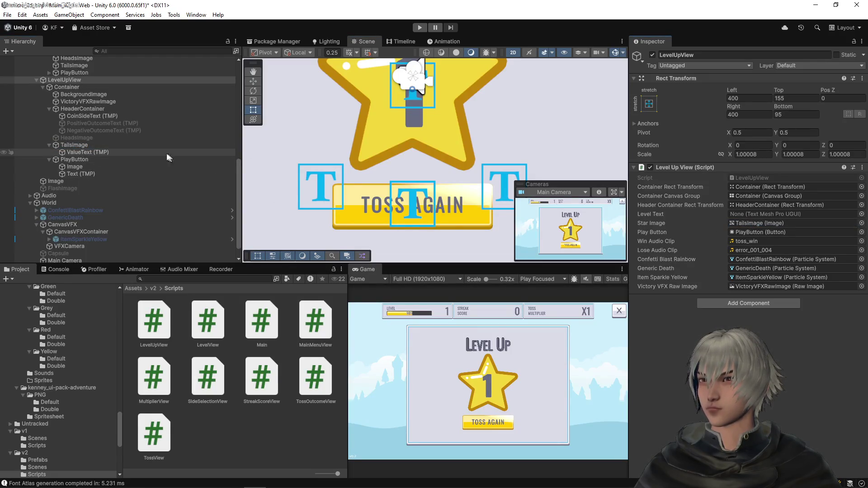
left_click_drag(75, 154, 765, 214)
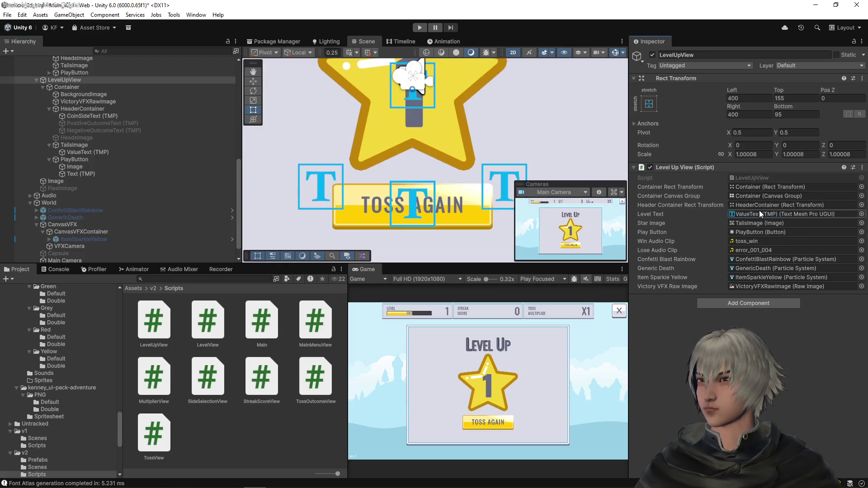
left_click(74, 145)
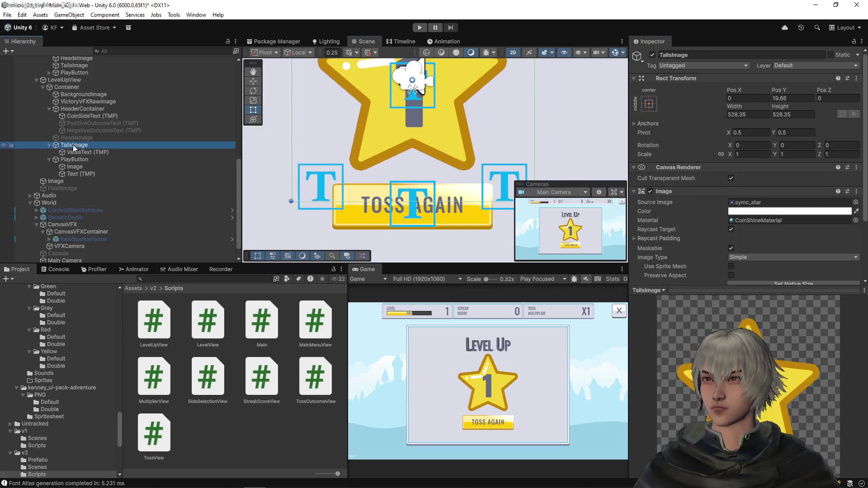
left_click(73, 145)
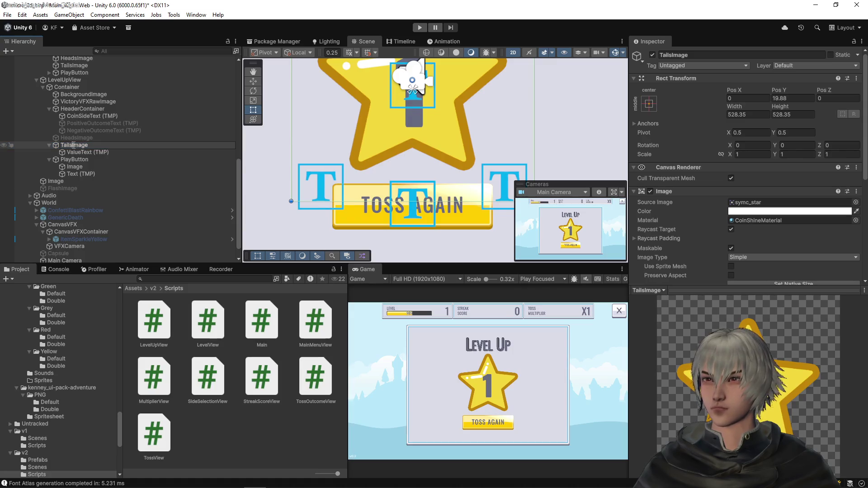
- Name the image StarImage and delete the HeadsImage object
type("StarImage")
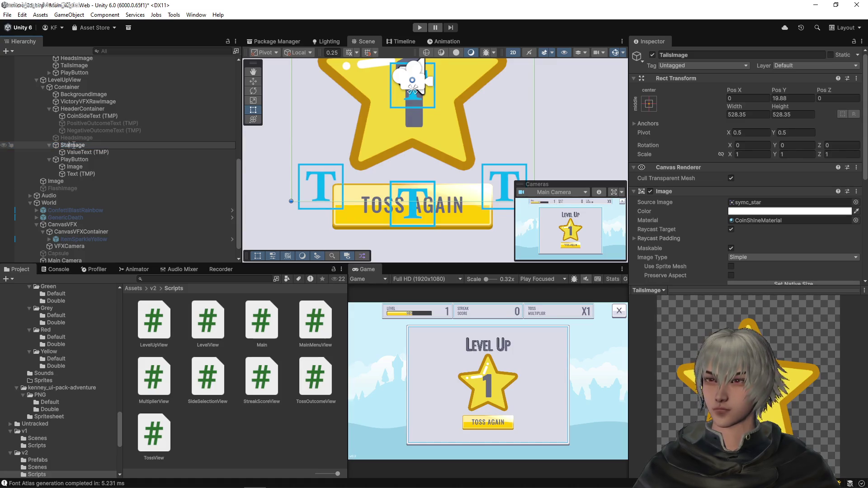
key("Return")
key("Up")
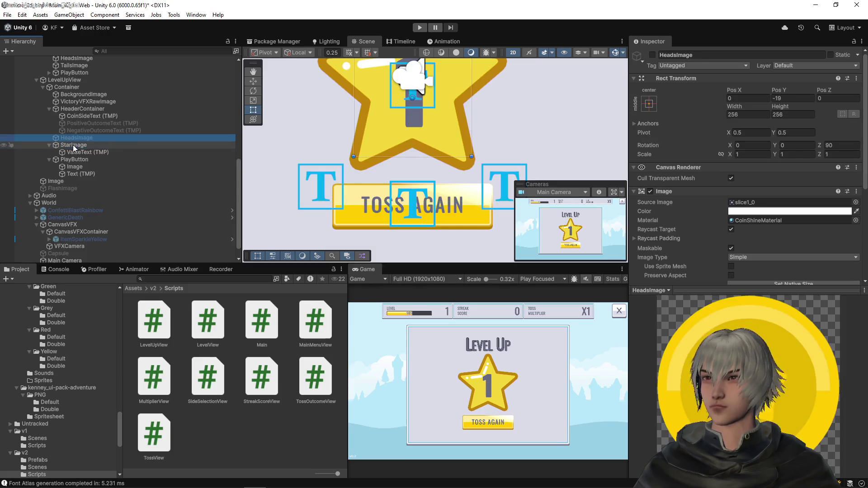
key("Delete")
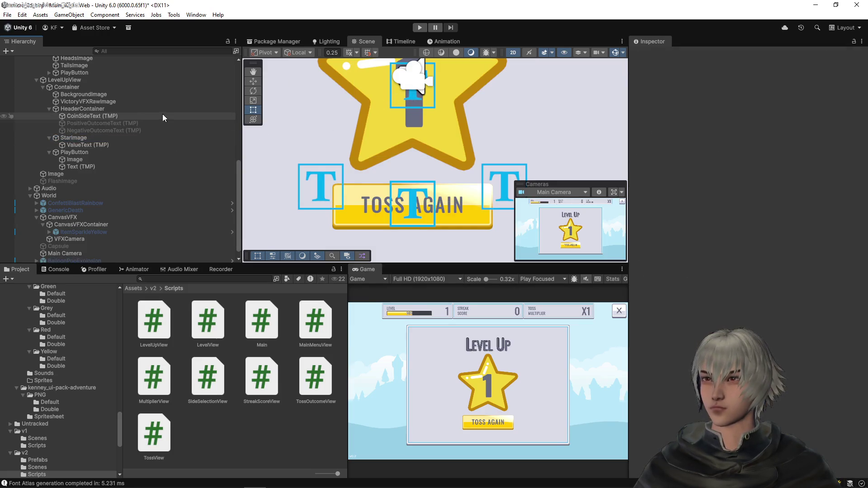
- Rename CoinSideText (TMP) to HeaderText
left_click(91, 108)
double_click(90, 115)
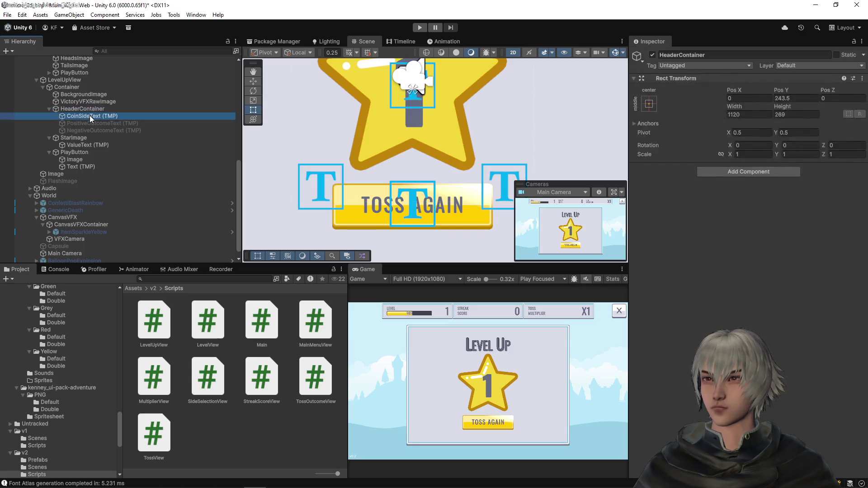
key("F2")
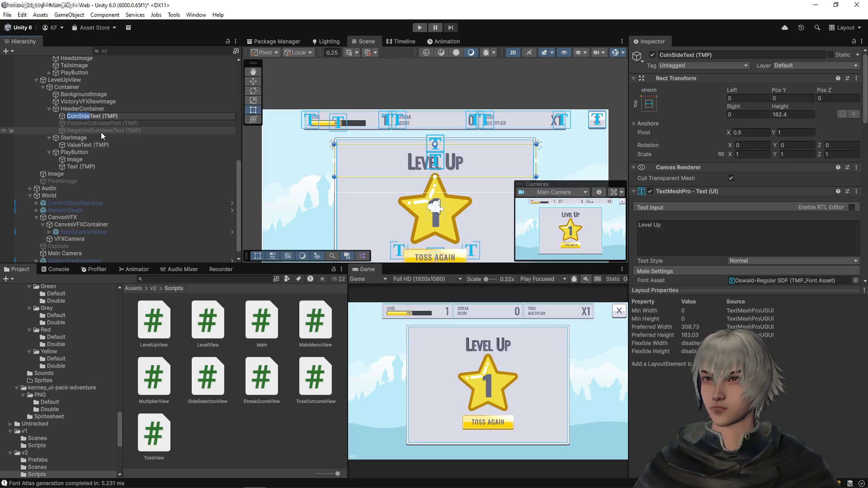
type("Header")
key("Return")
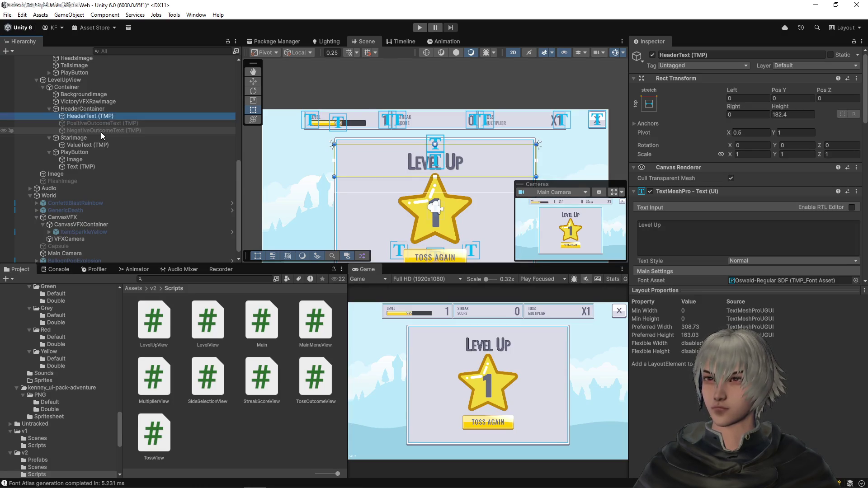
- Delete PositiveOutcomeText and NegativeOutcomeText, then check the HeaderText (TMP) object
key("Down")
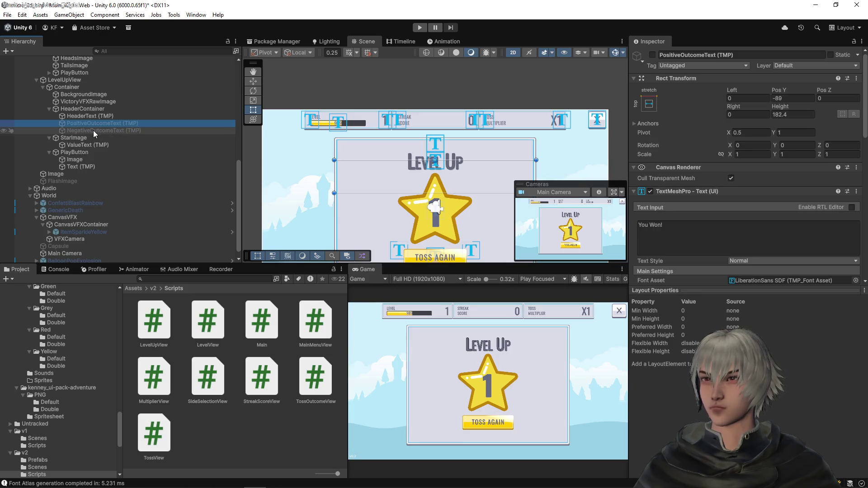
left_click(93, 130, "shift")
key("Delete")
left_click(91, 107)
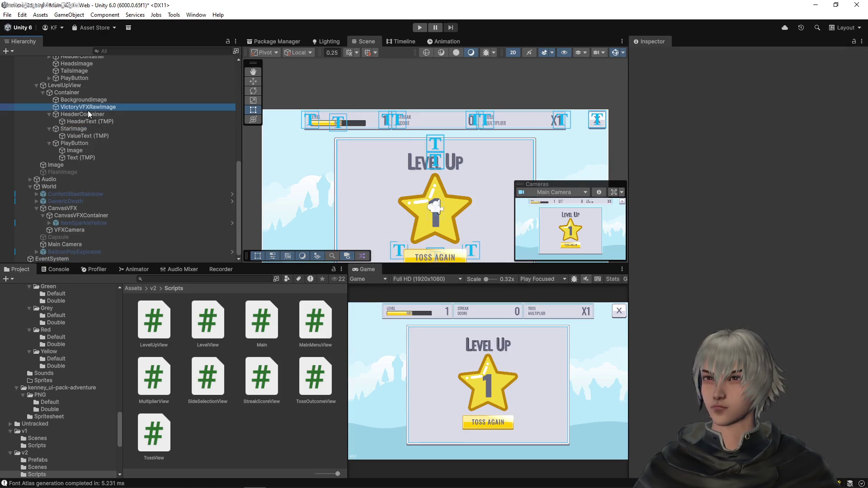
left_click(86, 115)
left_click(83, 121)
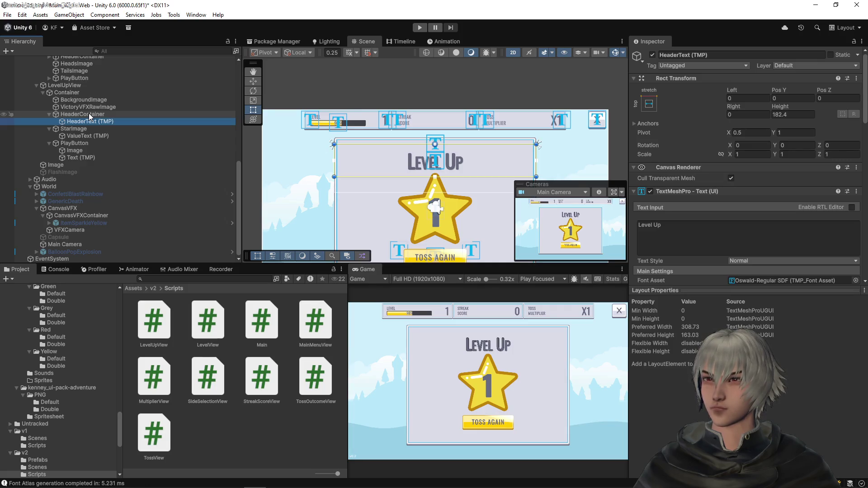
- Compare the HeaderContainer's size with the header text and copy the text's 182.4 height
left_click(89, 114)
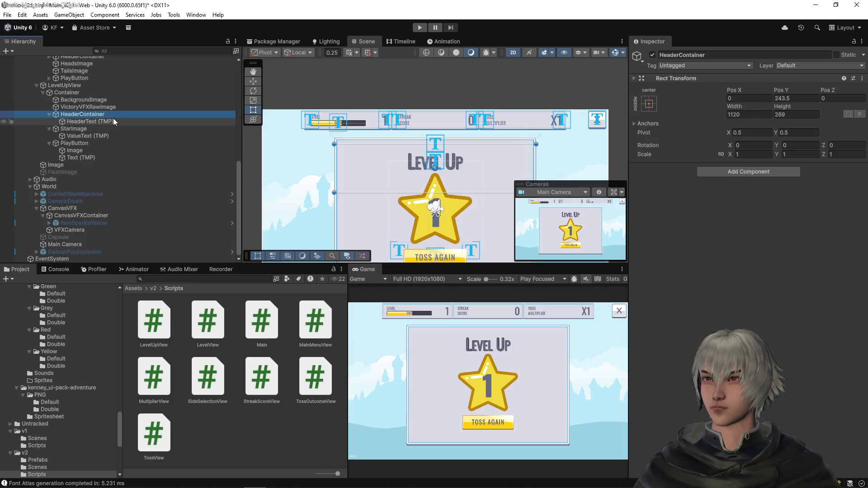
left_click(98, 122)
left_click(91, 113)
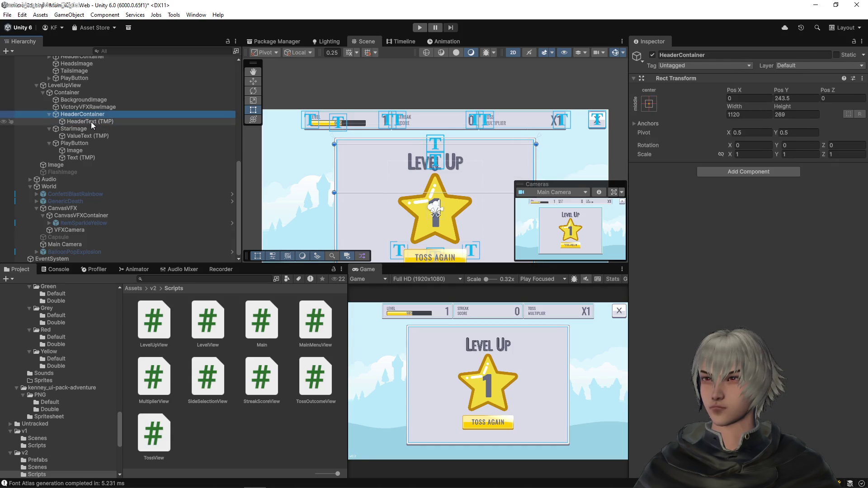
scroll(425, 195, "up", 2)
left_click(449, 191)
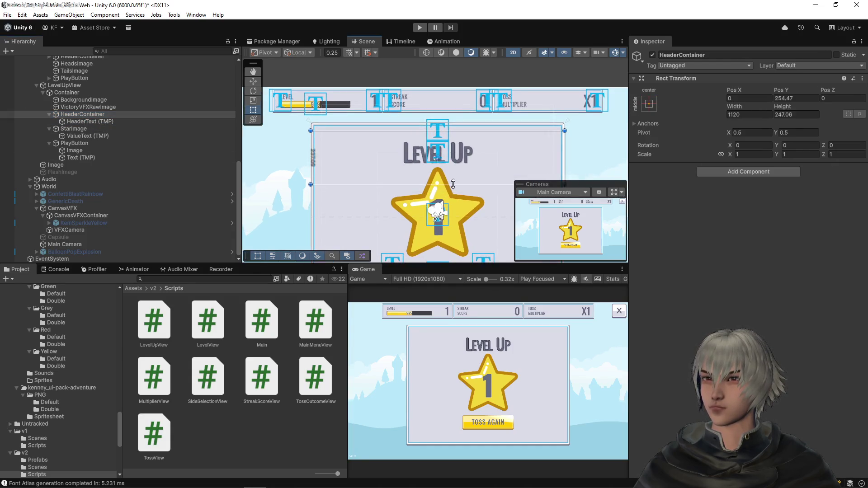
left_click(95, 122)
left_click(782, 114)
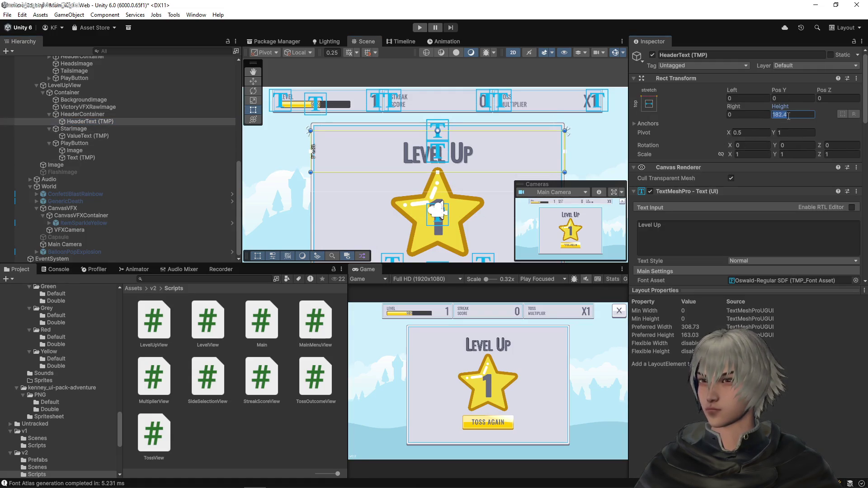
- Enter 182.4 as the HeaderContainer's Rect Transform height while trying top-centre anchoring
left_click(86, 116)
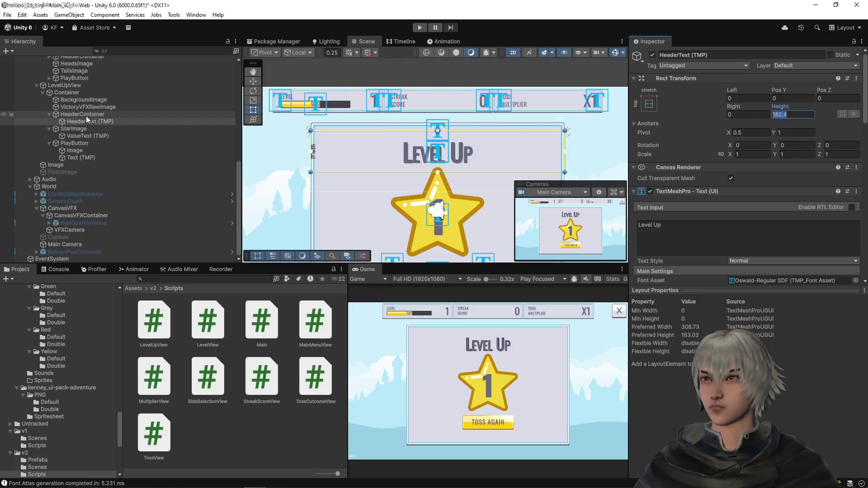
left_click(794, 114)
type("182.4")
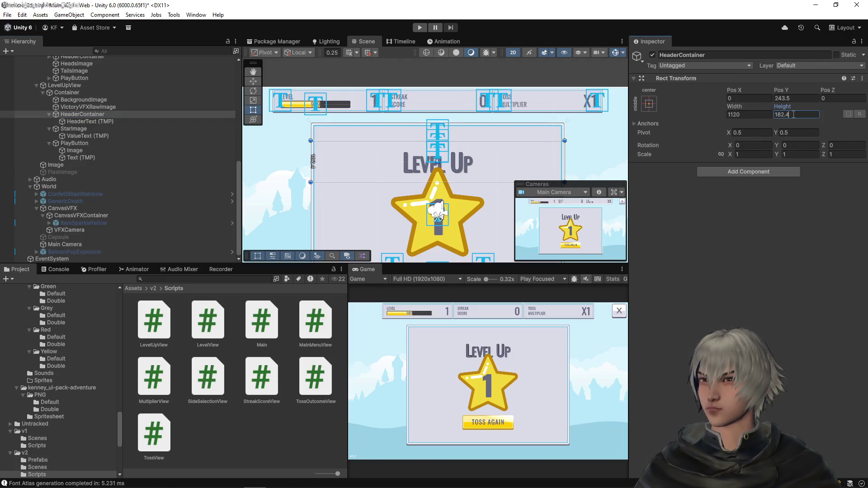
key("ctrl+z")
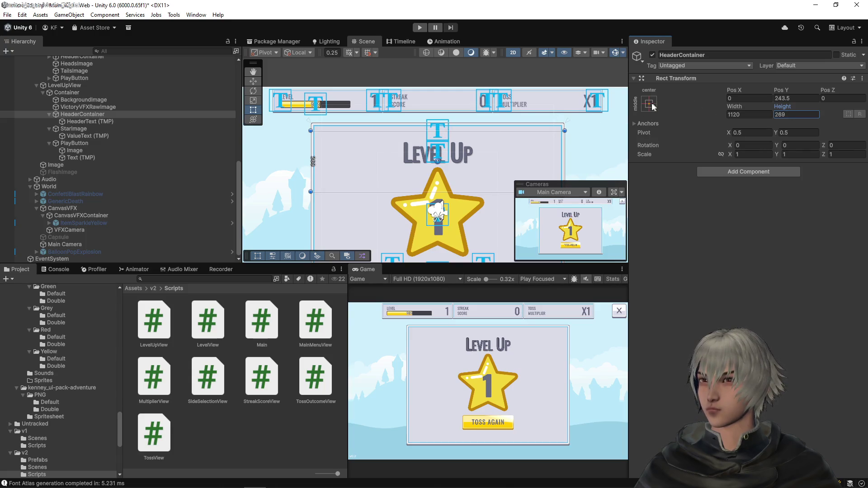
left_click(650, 105)
left_click(700, 175)
left_click(804, 114)
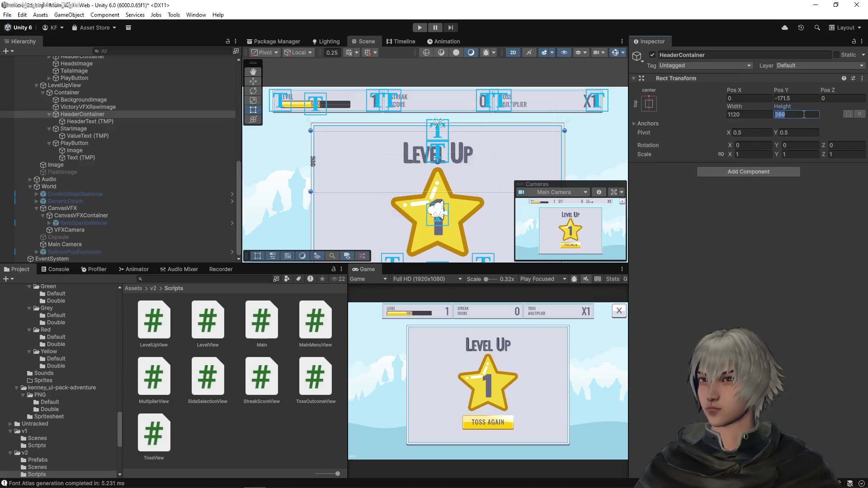
type("182.4")
key("Escape")
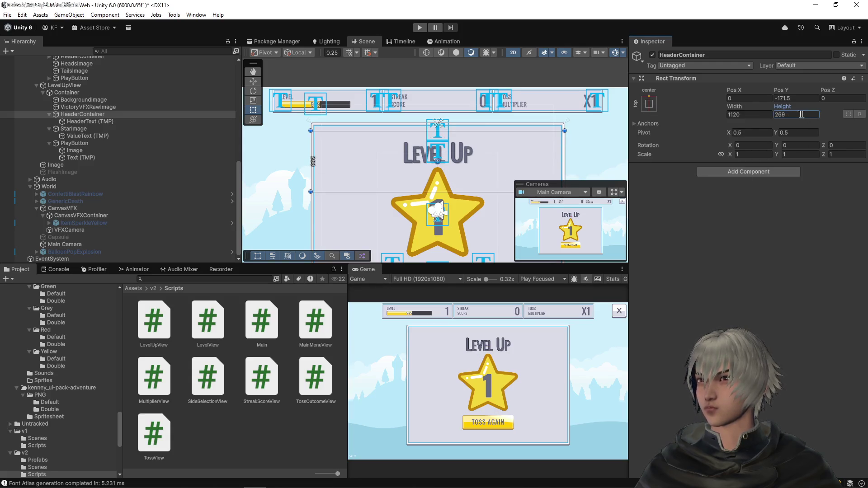
- Commit the 182.4 height and set the container's anchor preset back to middle-centre
left_click(652, 106)
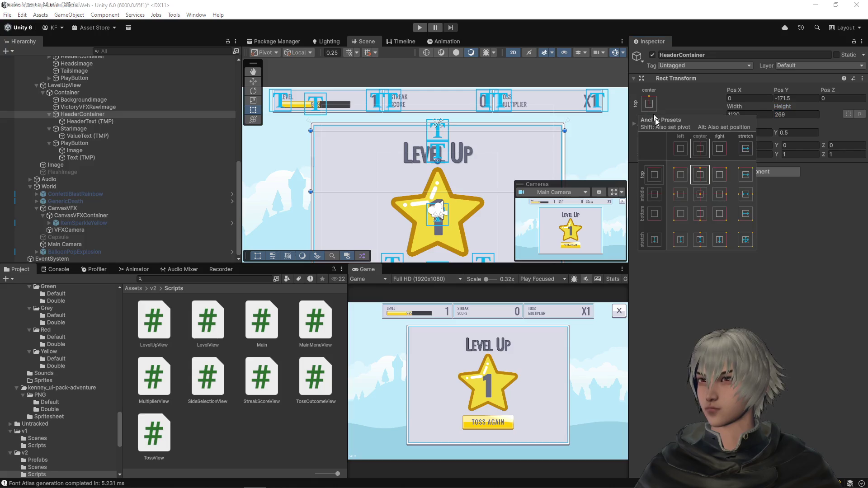
left_click(704, 176, "shift")
type("182.4")
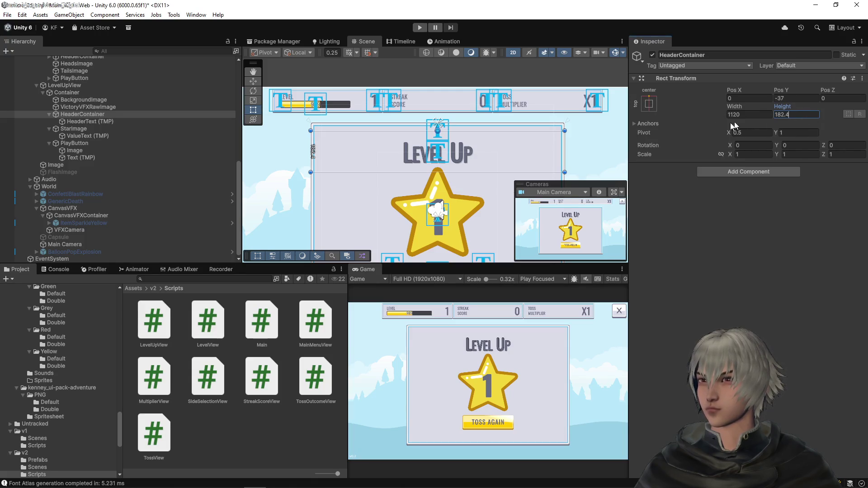
left_click(650, 104)
left_click(700, 194, "shift")
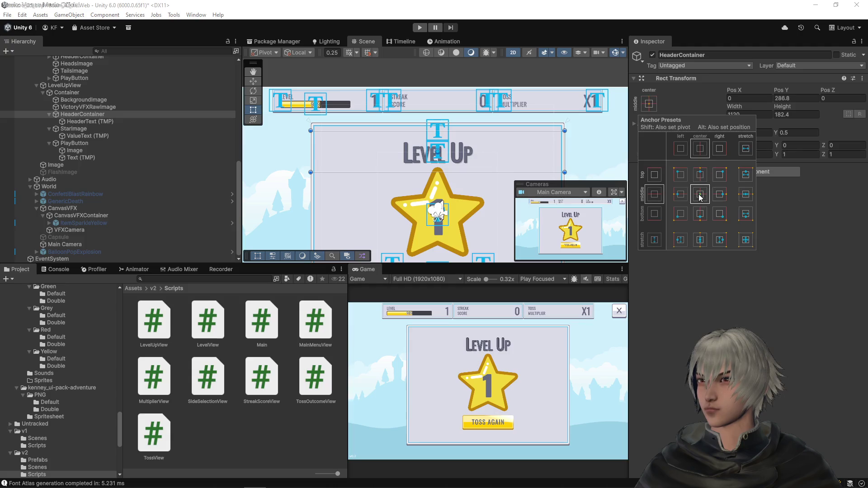
left_click(747, 303)
scroll(482, 188, "down", 4)
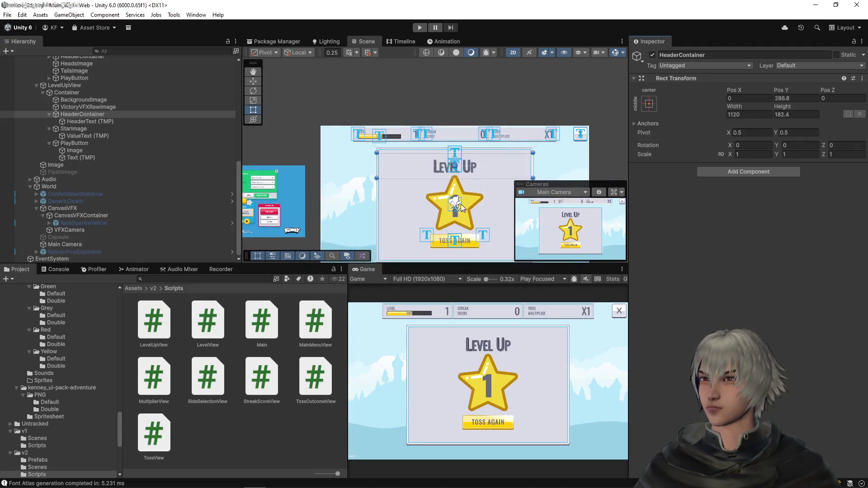
scroll(425, 162, "up", 6)
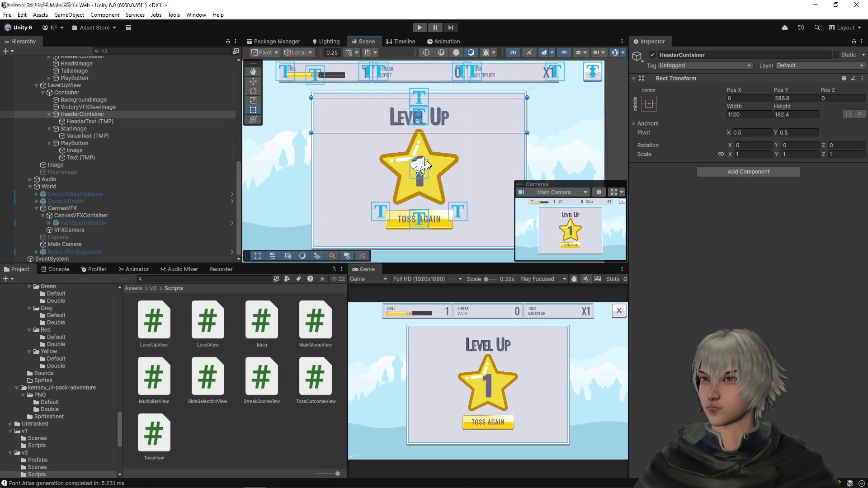
left_click(94, 158)
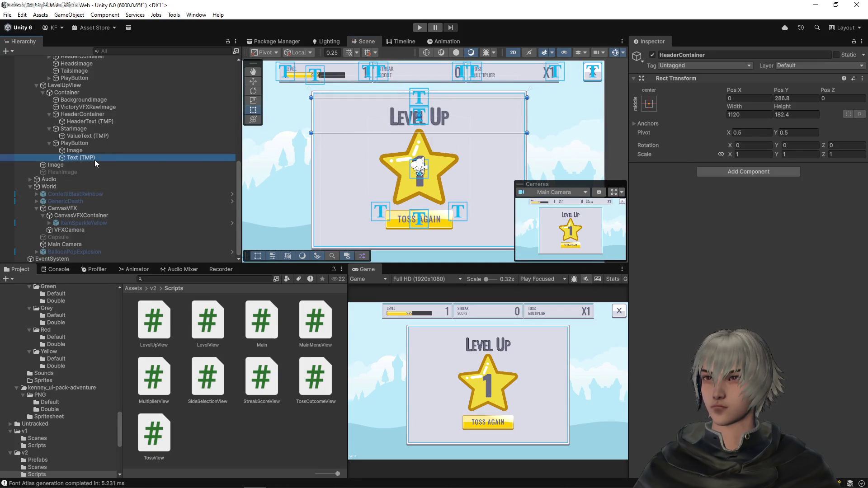
- Change the PlayButton label text from 'Toss again' to CONTINUE
left_click(667, 226)
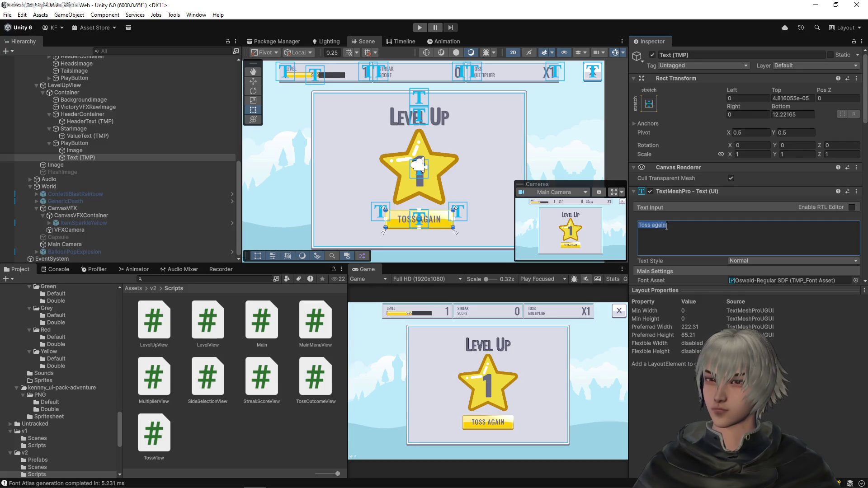
type("CON")
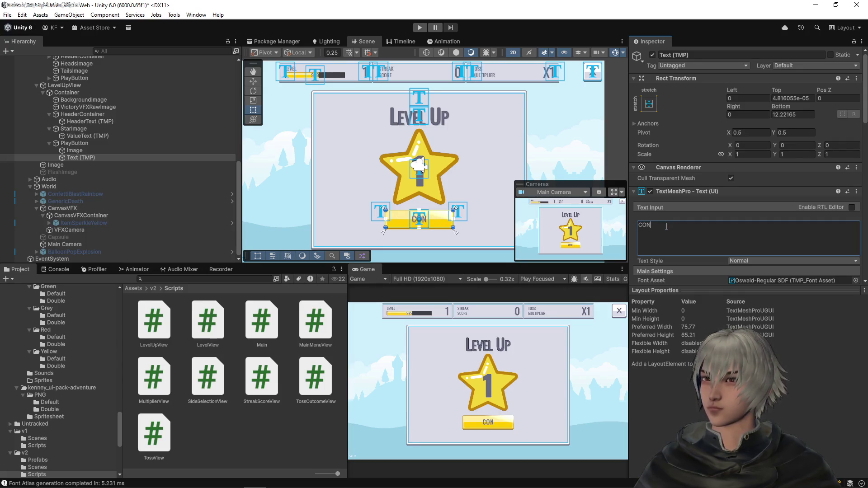
type("TINUE")
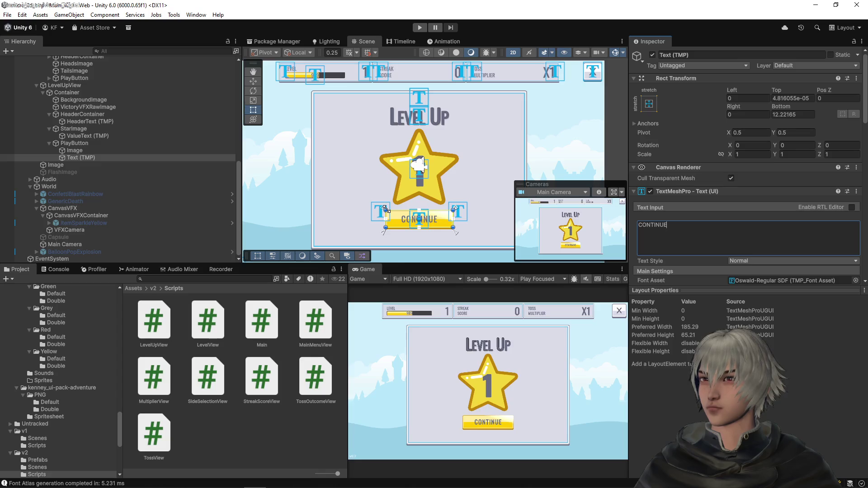
scroll(75, 156, "up", 6)
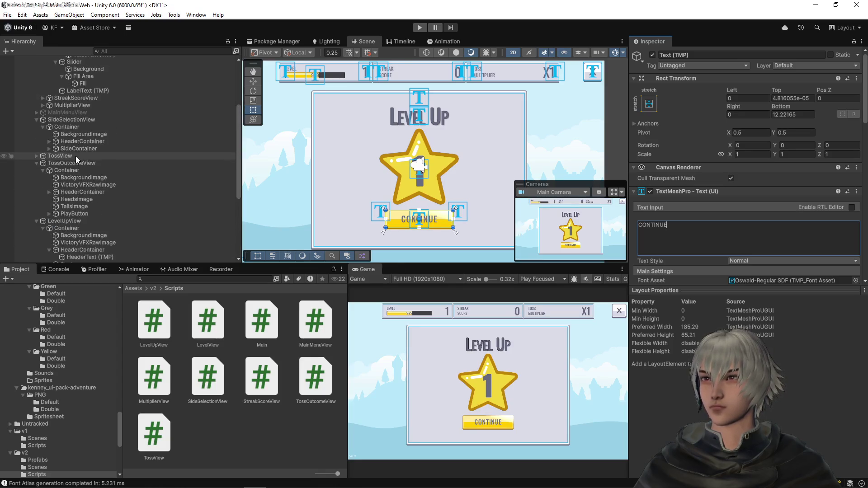
- Give the PlayButton image the yellow Double button_rectangle_depth_gloss sprite and save the scene
left_click(49, 214)
left_click(72, 221)
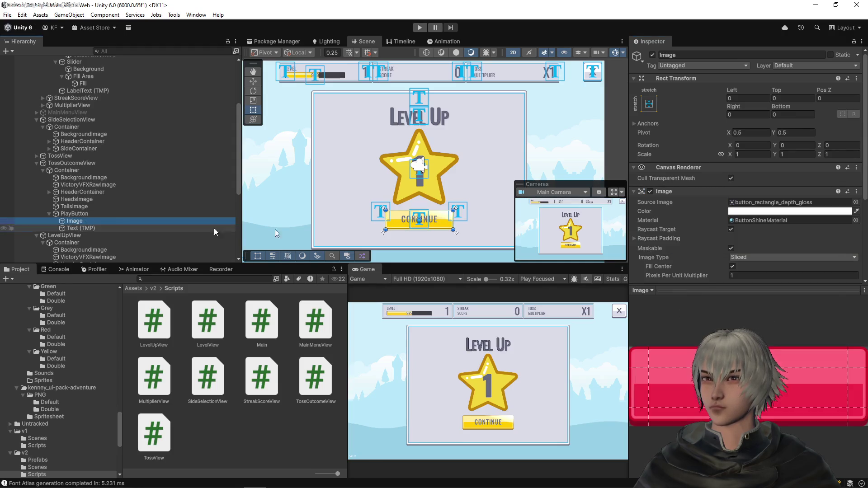
left_click(794, 203)
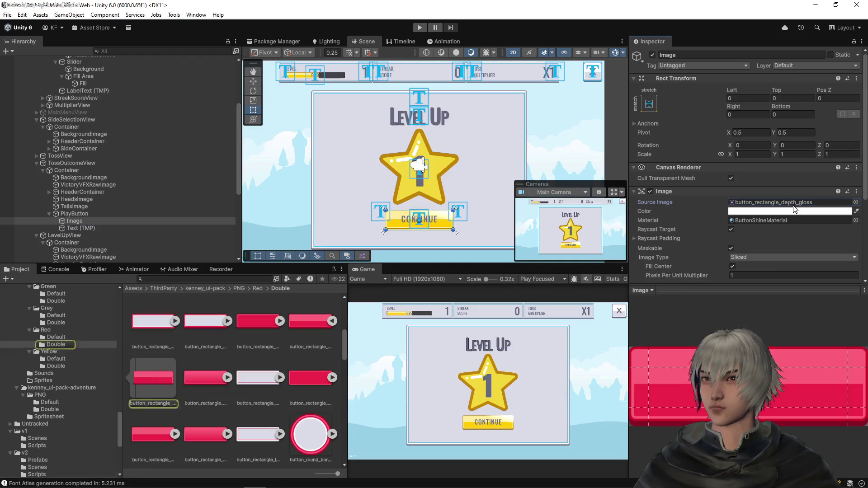
left_click(50, 367)
left_click_drag(306, 335, 773, 206)
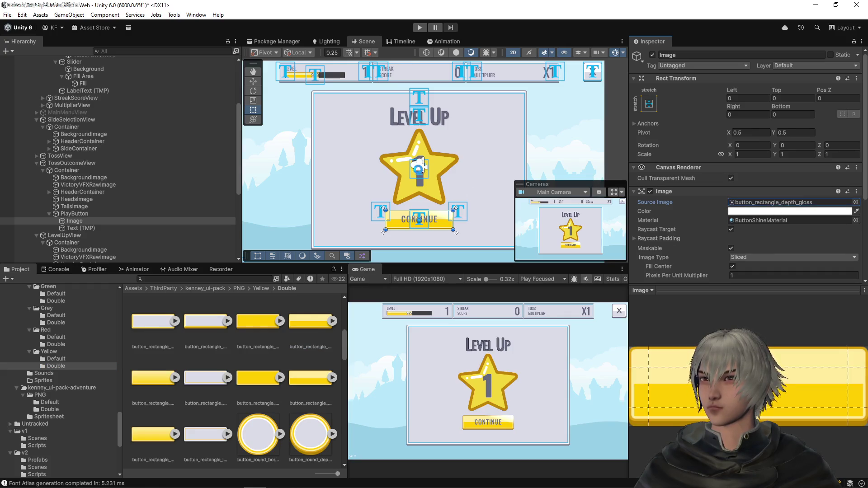
key("ctrl+s")
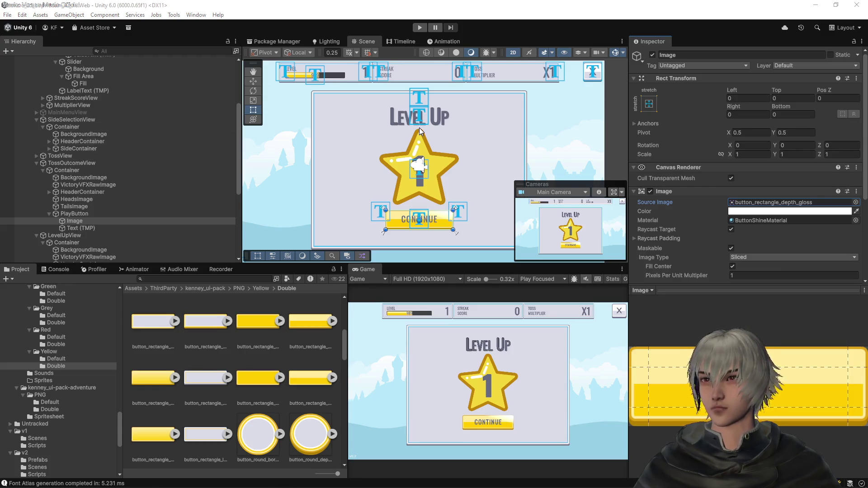
key("alt+Tab")
- In Main.cs, duplicate the streakScoreView SerializeField line and start retyping its type as LevelUpView
left_click(390, 22)
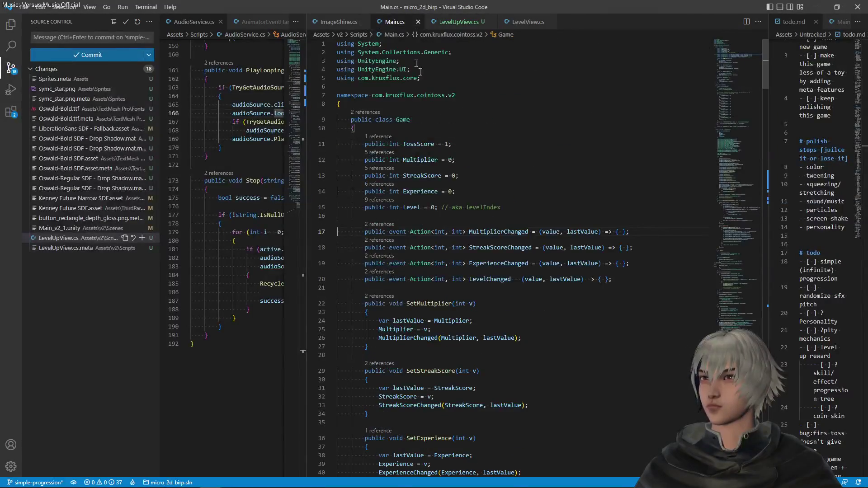
scroll(452, 196, "down", 20)
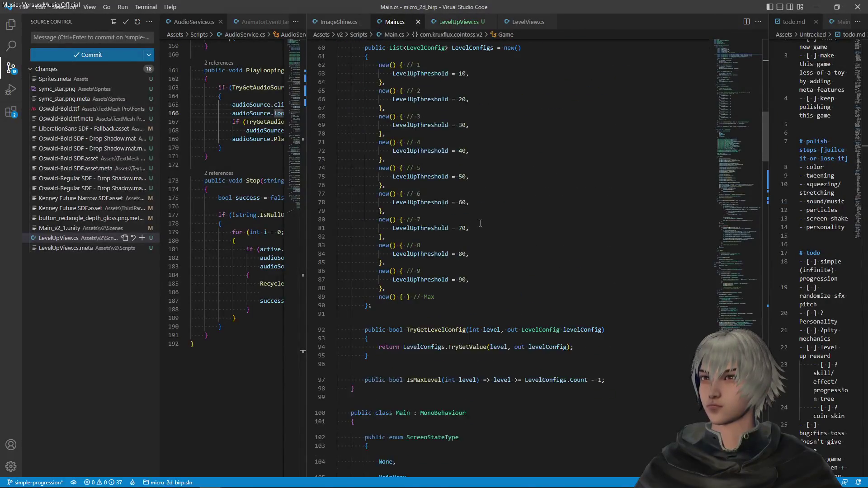
scroll(481, 223, "down", 5)
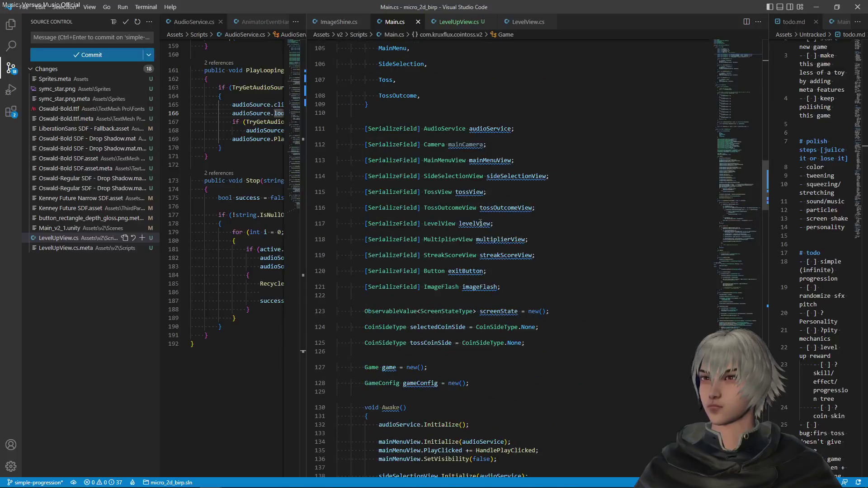
left_click(559, 256)
type("182.4")
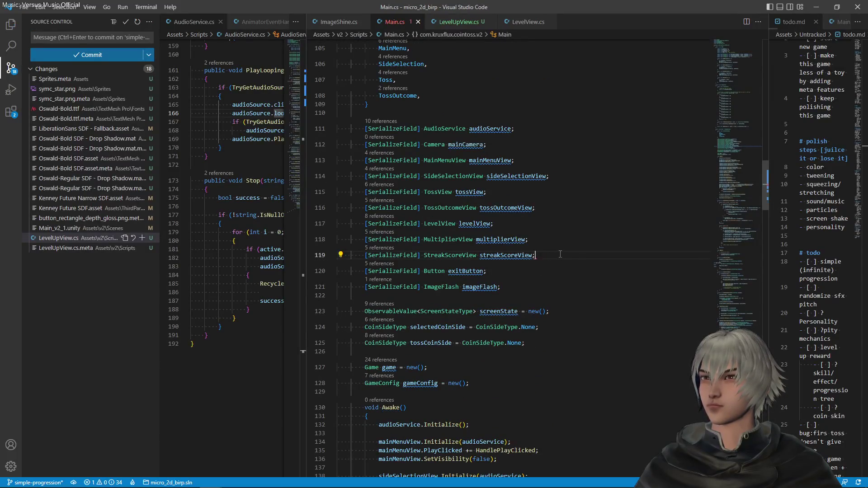
key("BackSpace")
key("BackSpace")
key("BackSpace")
key("shift+alt+Down")
left_click_drag(425, 271, 463, 271)
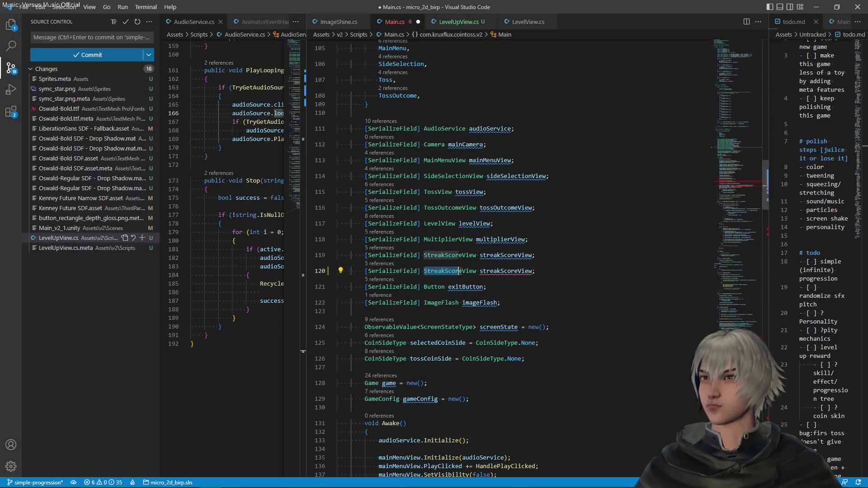
type("LevelU")
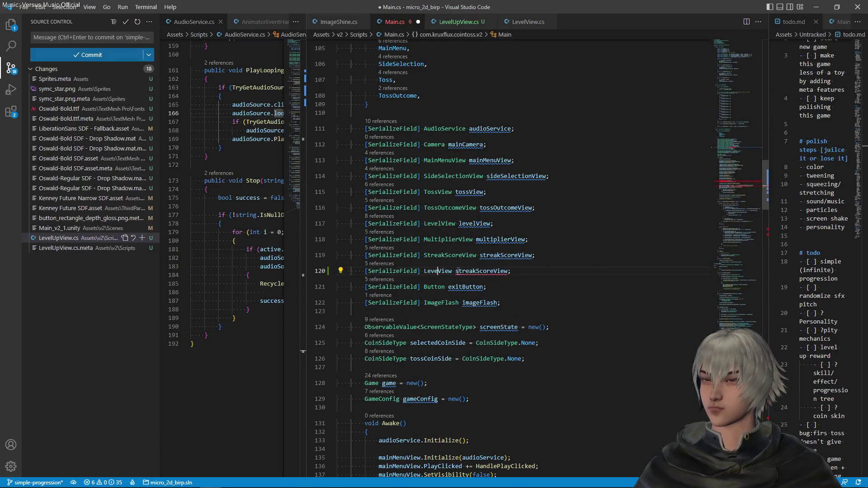